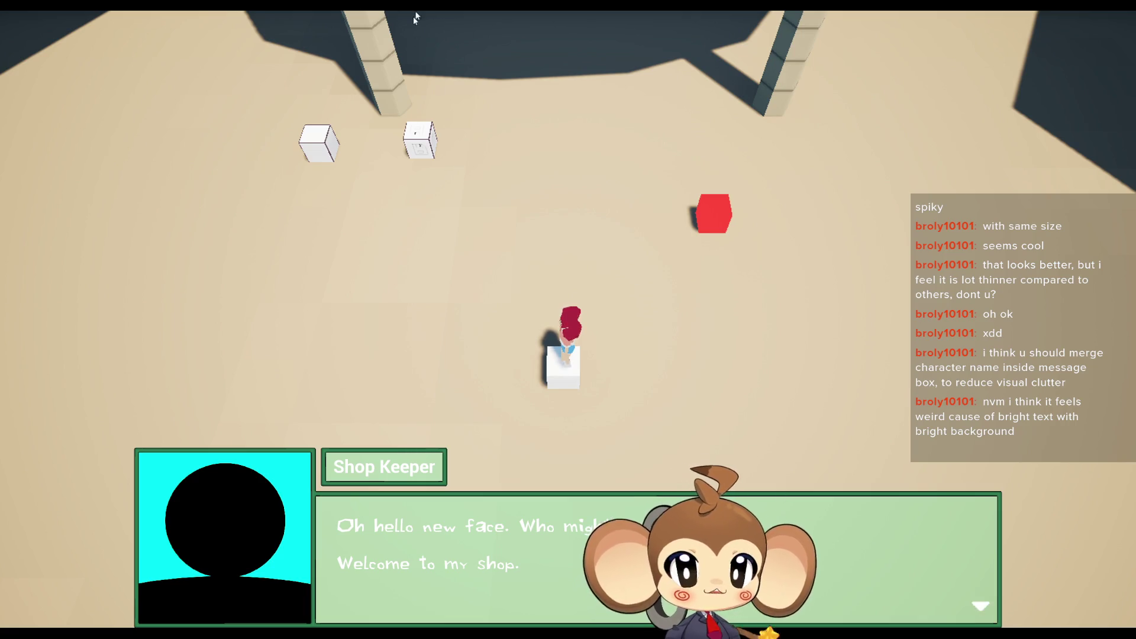
# Step: Exit fullscreen, restart the play session and load the saved game
pyautogui.press('F11')
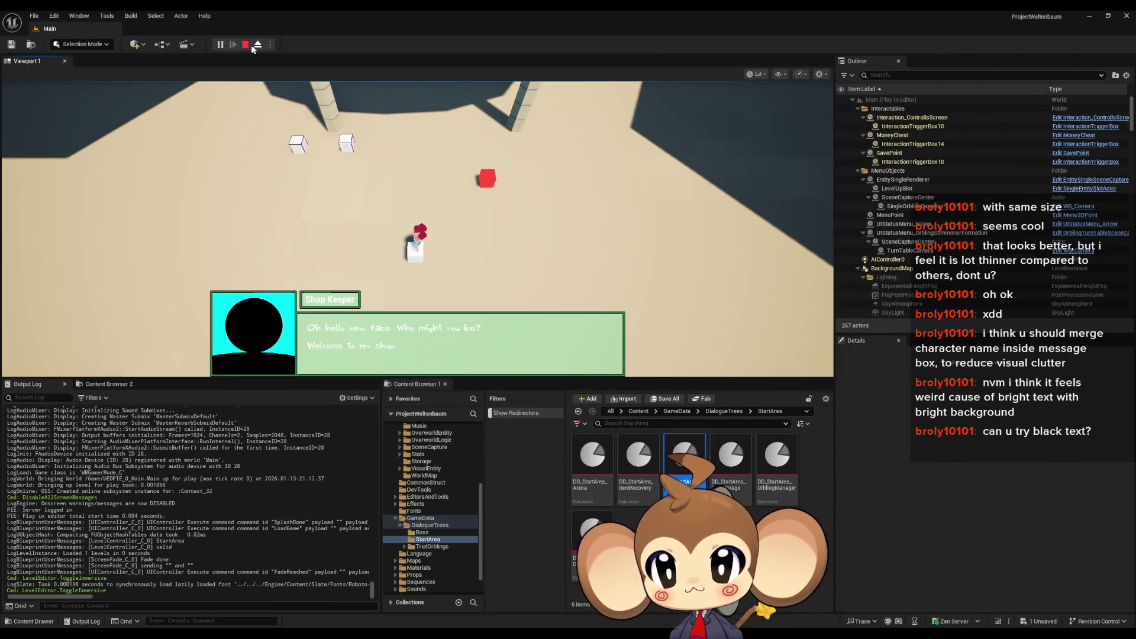
pyautogui.click(251, 44)
pyautogui.click(222, 46)
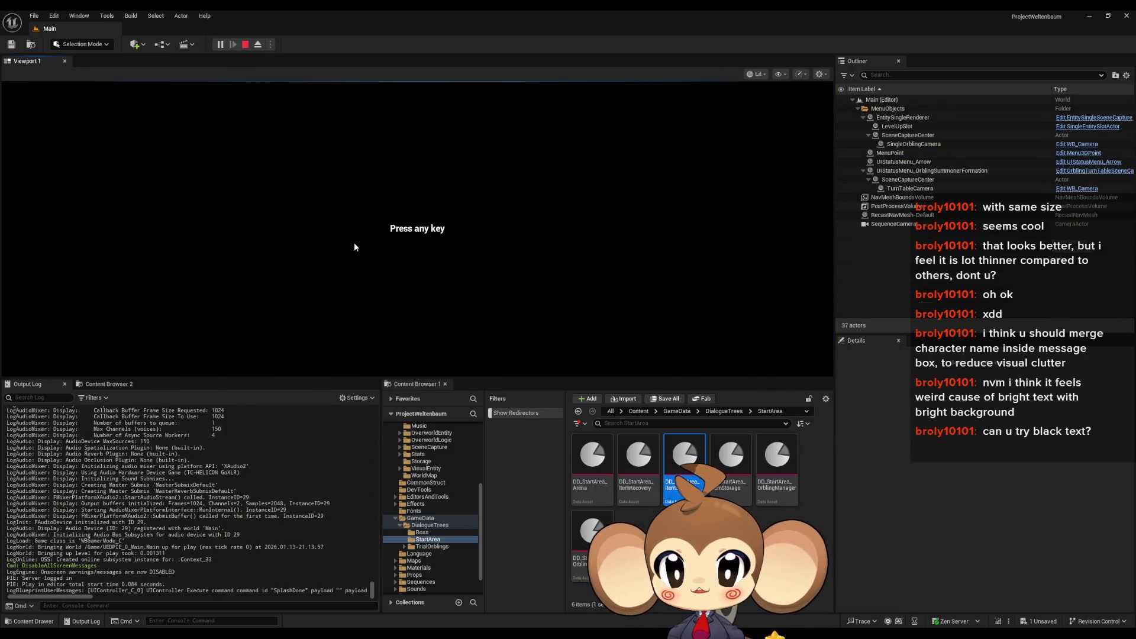
pyautogui.click(354, 243)
pyautogui.click(95, 331)
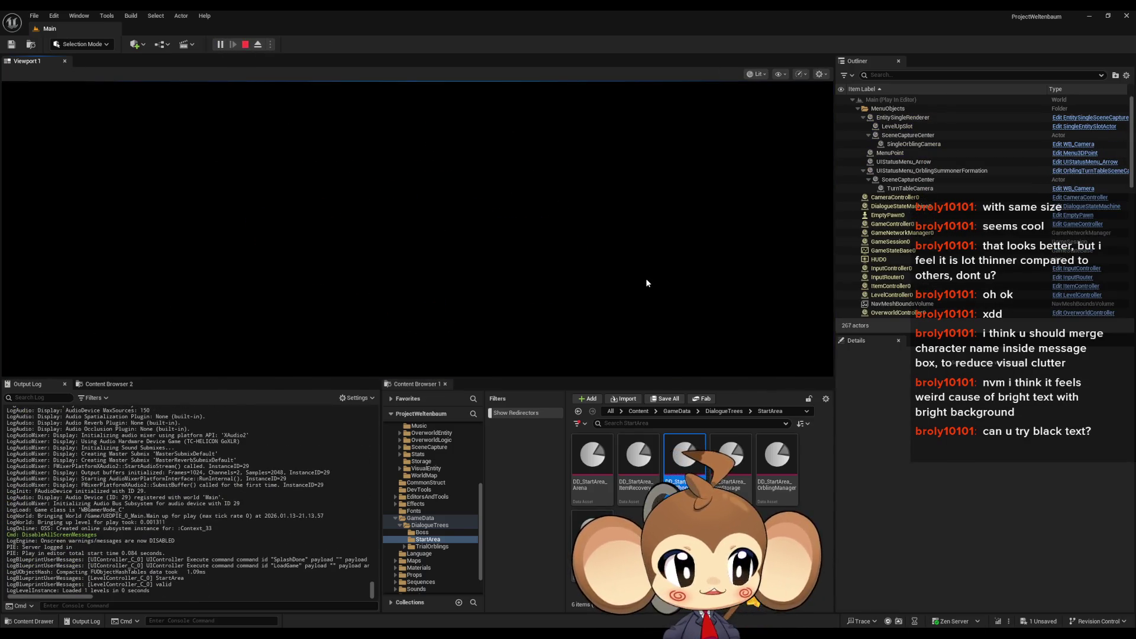
# Step: Walk to the shop keeper, advance the conversation through Mira's and Karon's lines, then stop
pyautogui.press('a')
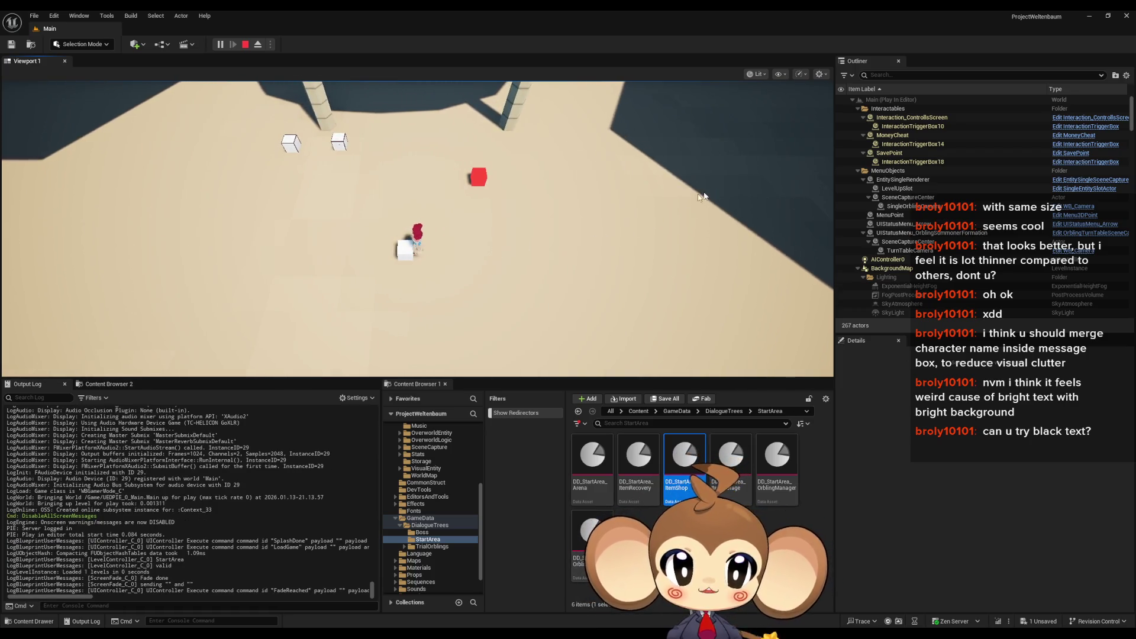
pyautogui.press('d')
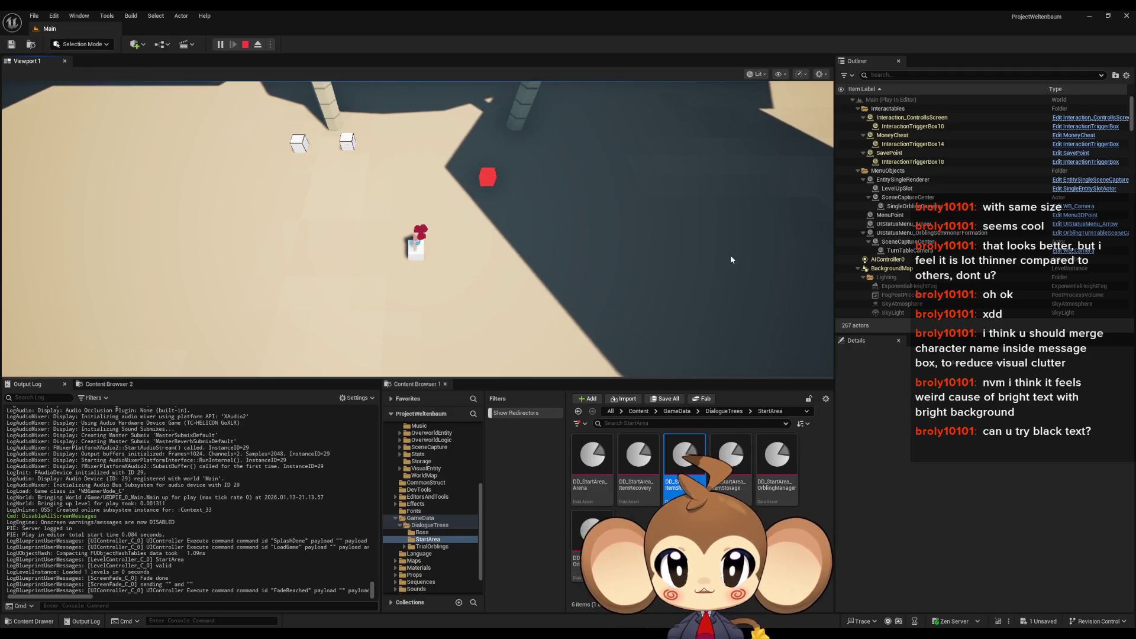
pyautogui.press('e')
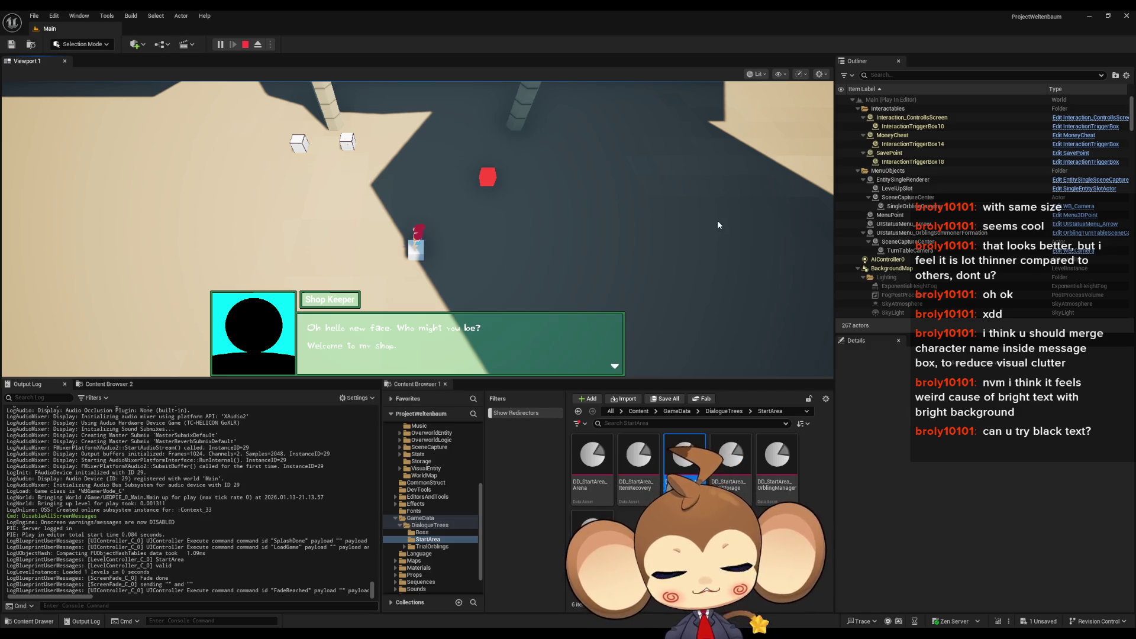
pyautogui.press('e')
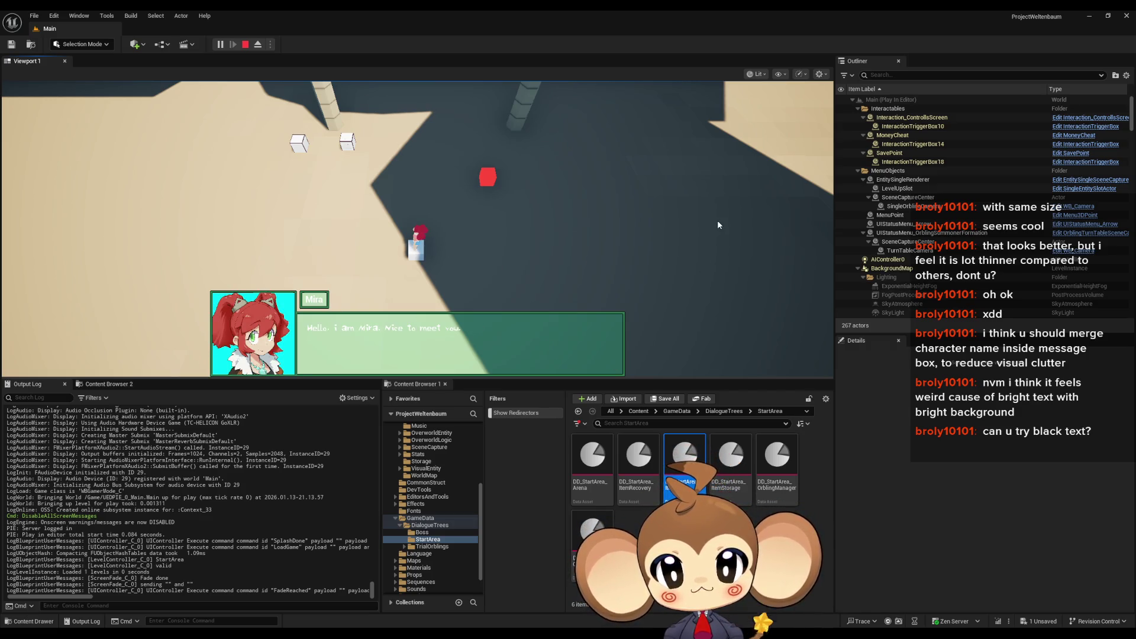
pyautogui.press('e')
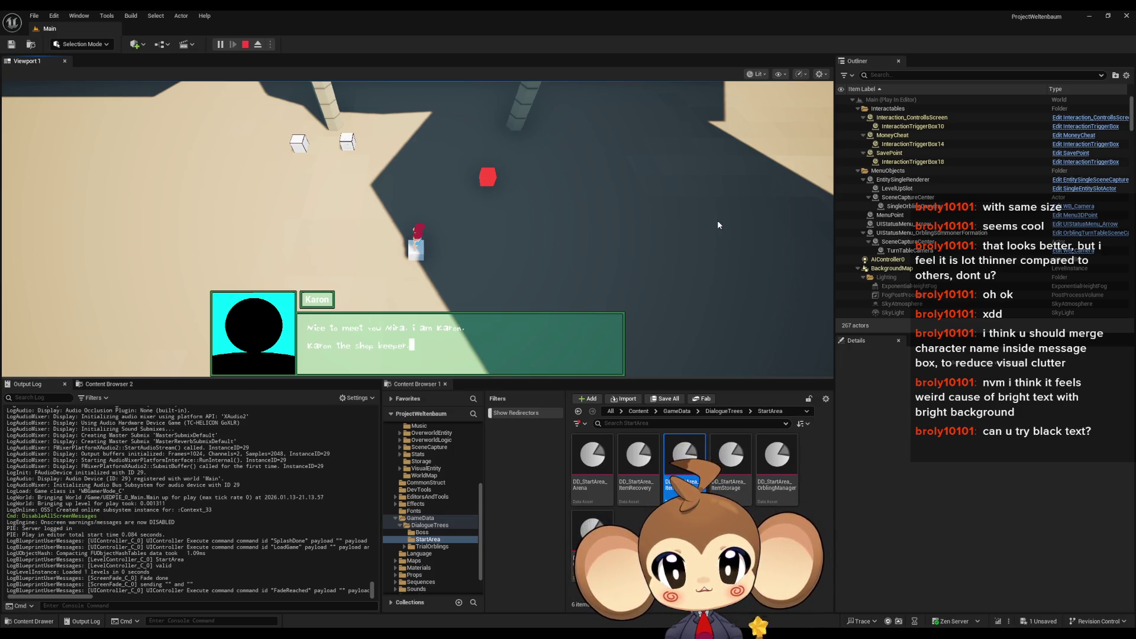
pyautogui.press('e')
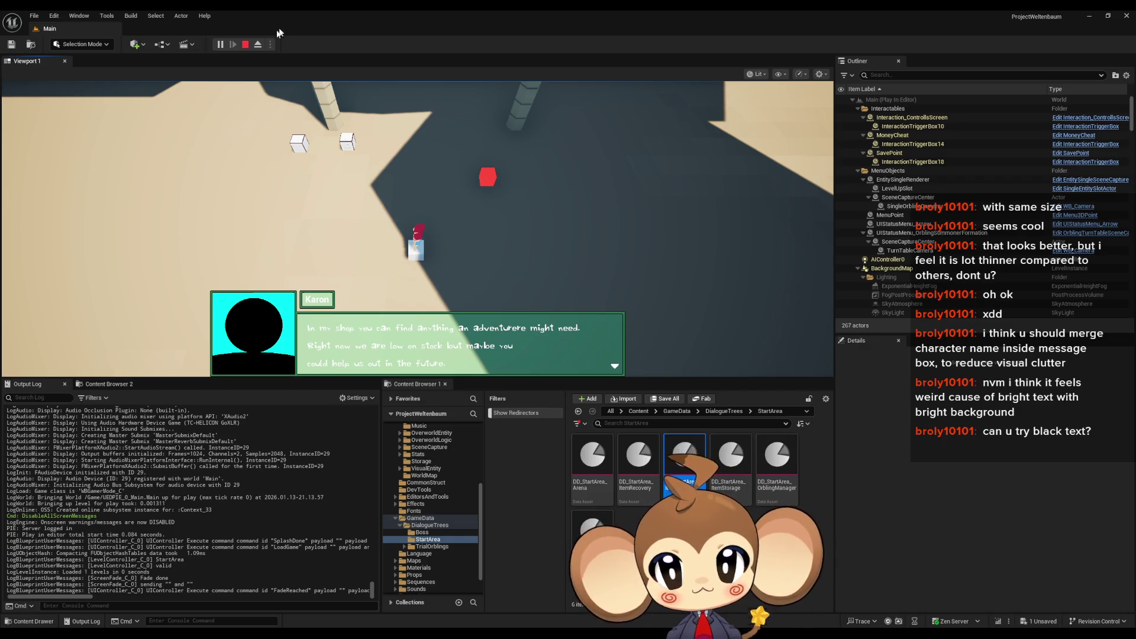
pyautogui.click(246, 45)
# Step: Switch to the DialogueMainWidget designer and select the TextBackground message box
pyautogui.click(546, 604)
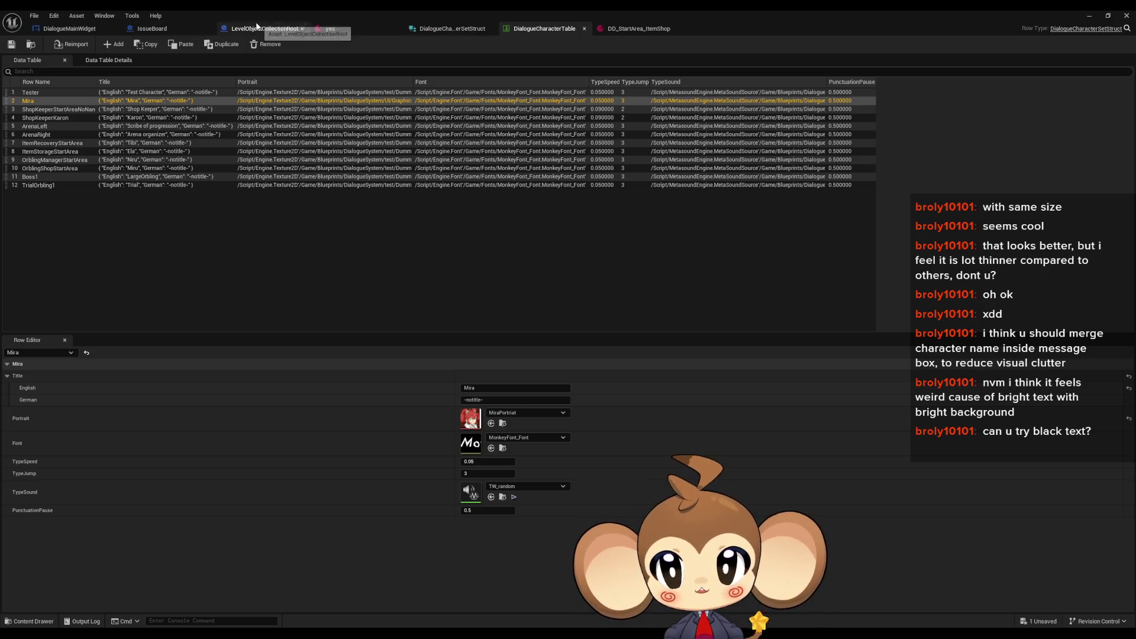
pyautogui.click(35, 27)
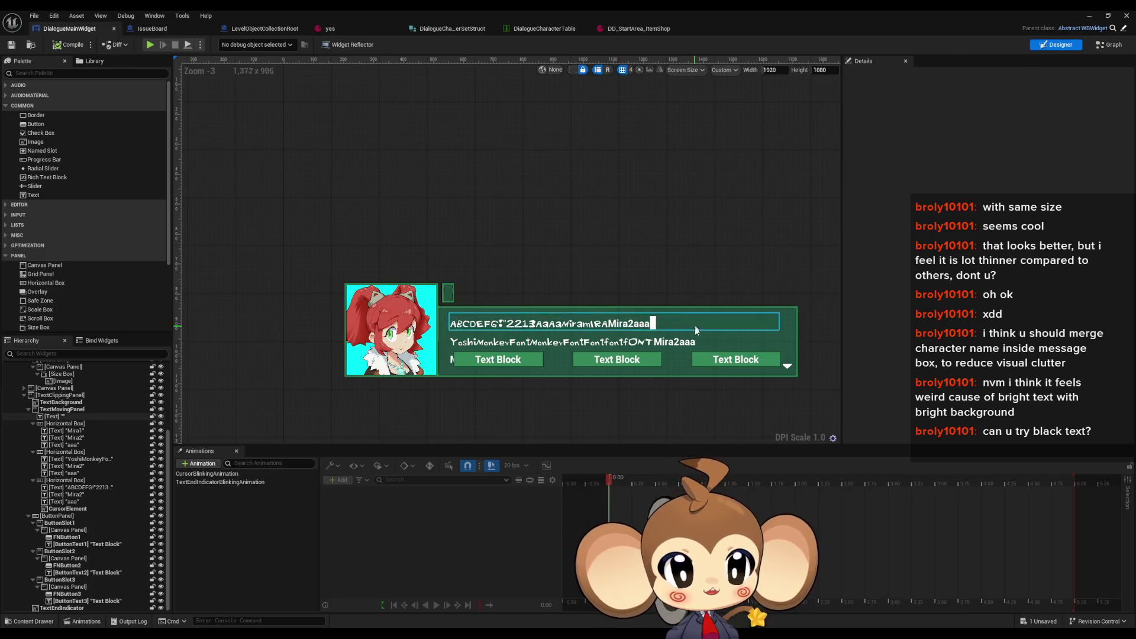
pyautogui.click(790, 328)
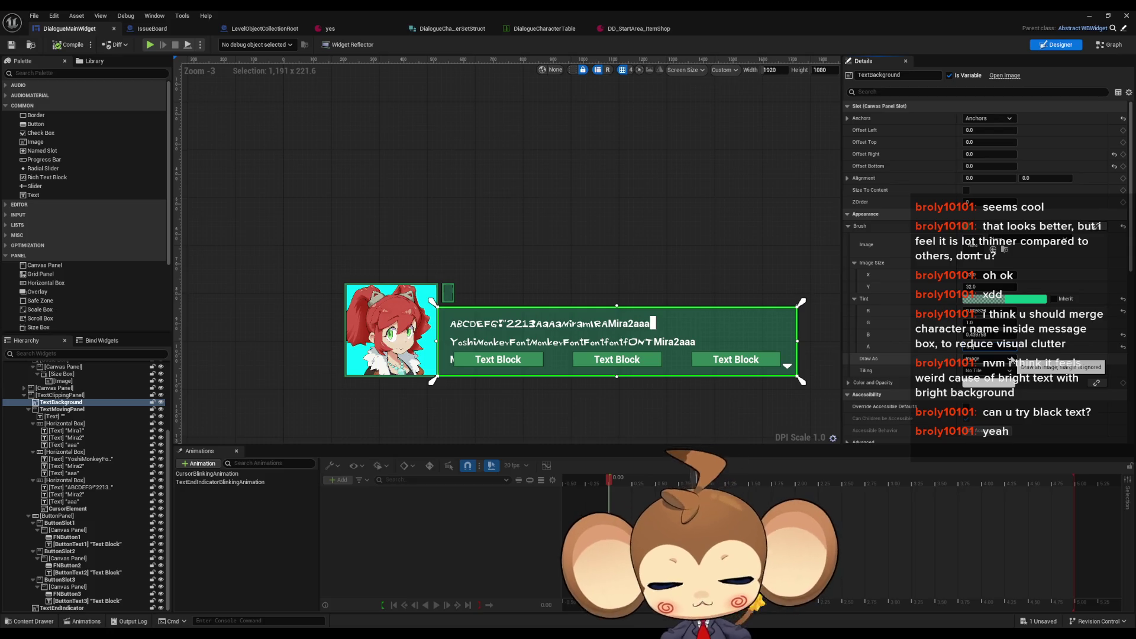
# Step: Set the TextBackground tint alpha to 0.7 in the Color Picker, then select the root canvas
pyautogui.press('Return')
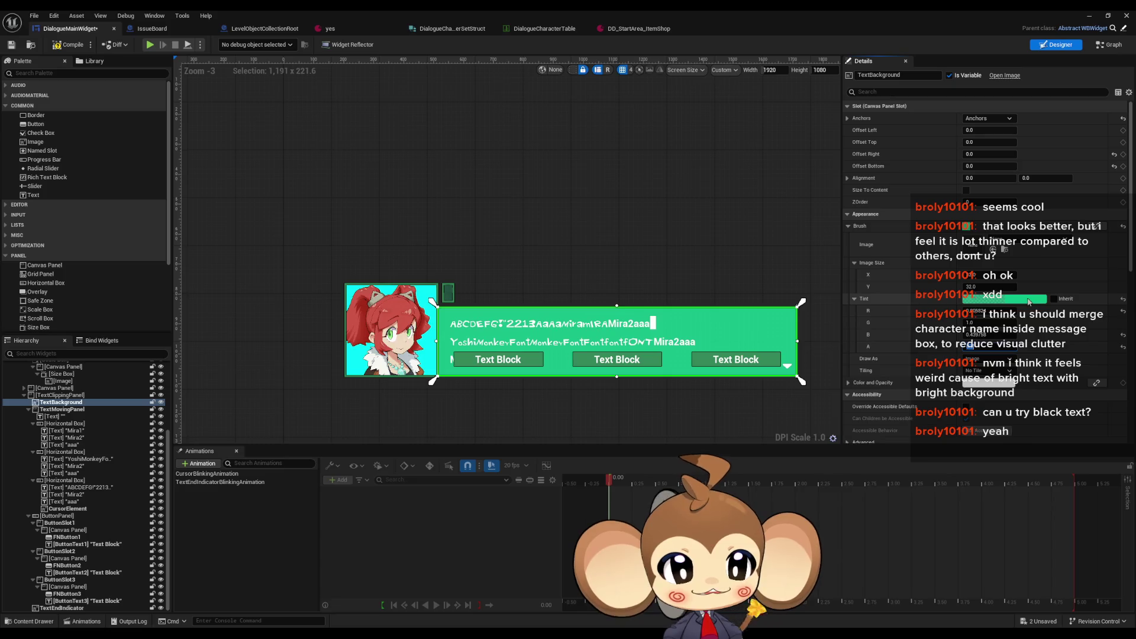
pyautogui.click(1028, 301)
pyautogui.moveTo(932, 307)
pyautogui.mouseDown()
pyautogui.moveTo(606, 319)
pyautogui.moveTo(419, 414)
pyautogui.moveTo(445, 453)
pyautogui.moveTo(439, 503)
pyautogui.mouseUp()
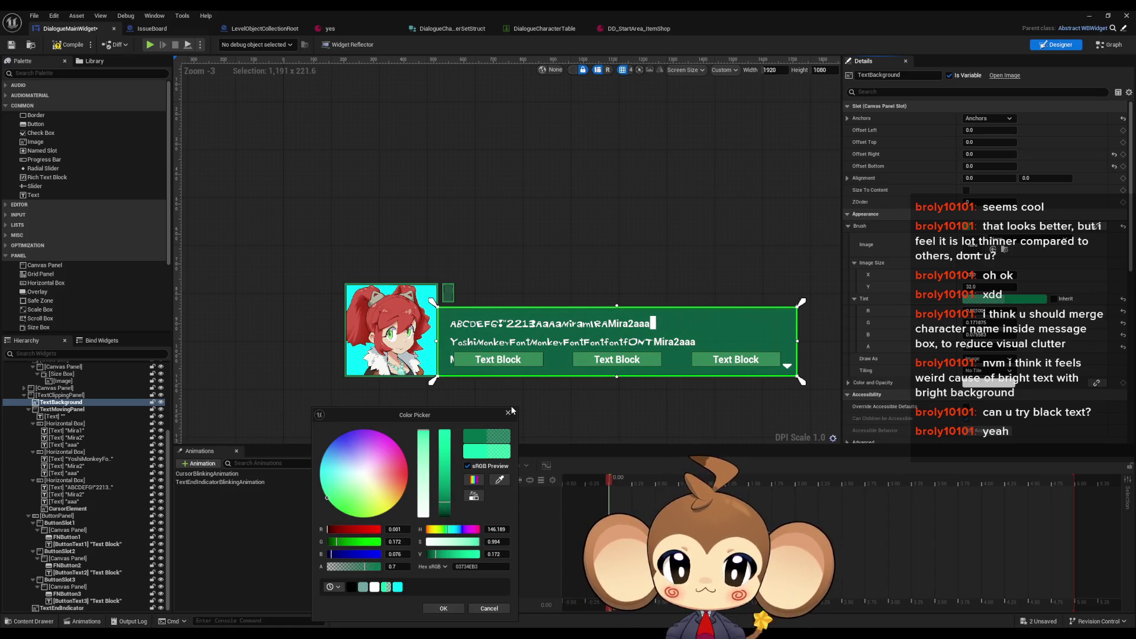
pyautogui.click(509, 414)
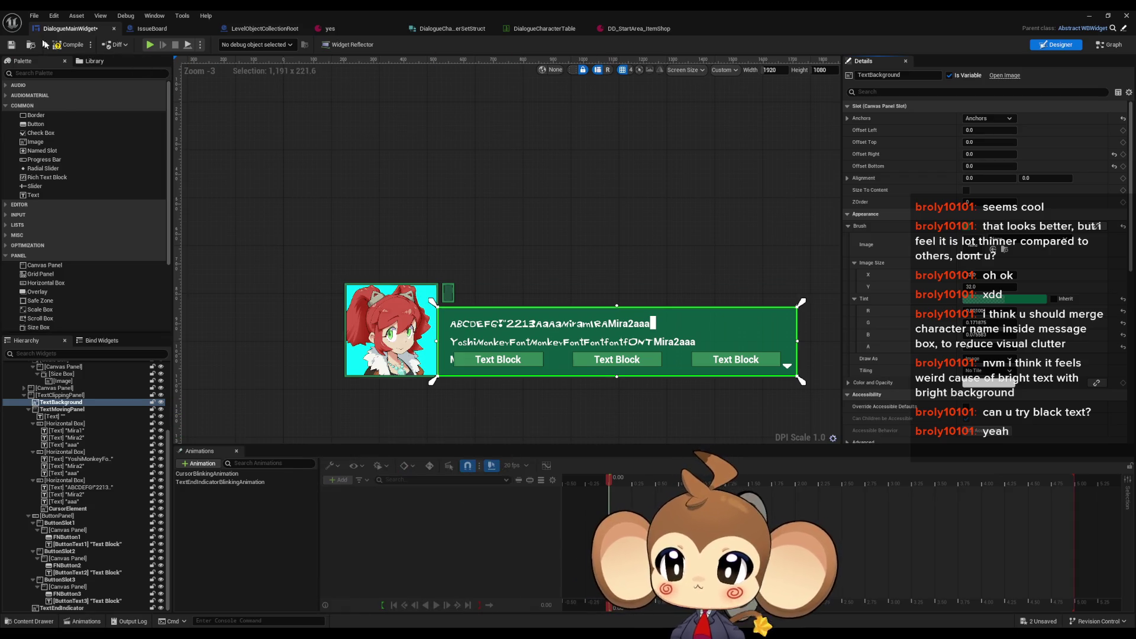
pyautogui.click(450, 294)
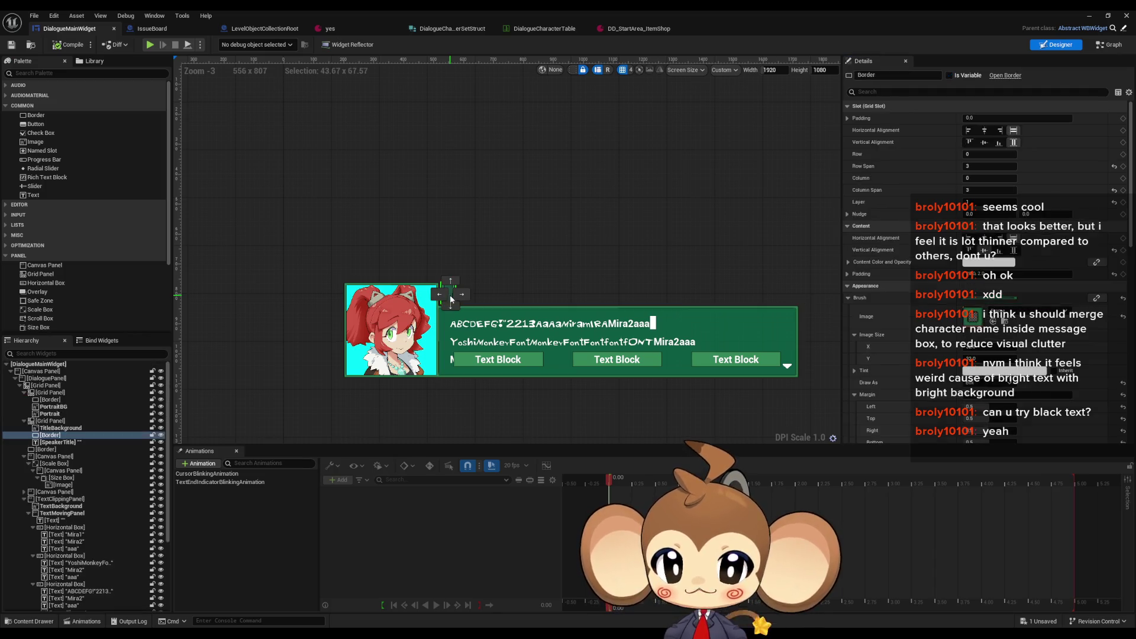
# Step: Select TitleBackground beside the portrait and paste in dark green tint values
pyautogui.scroll(4, 441, 310)
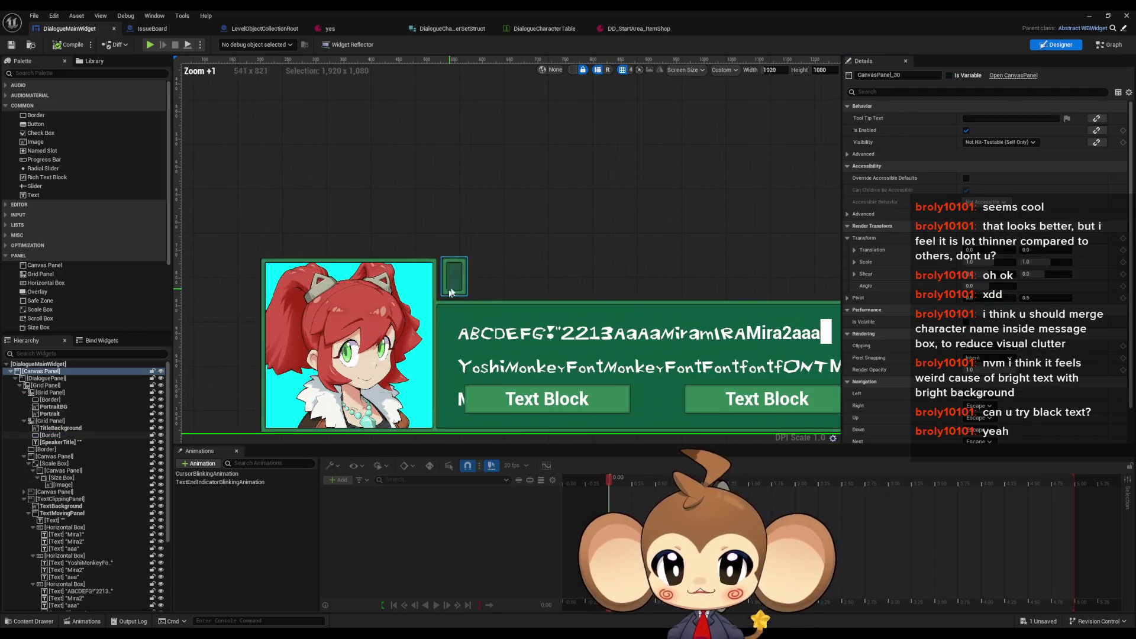
pyautogui.click(460, 286)
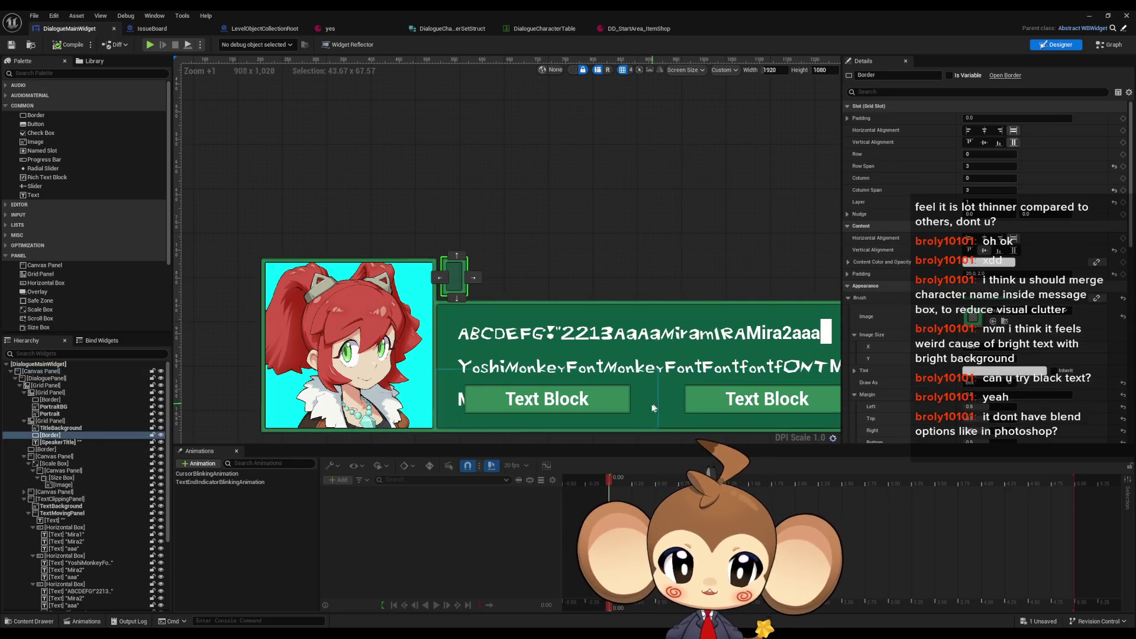
pyautogui.click(595, 309)
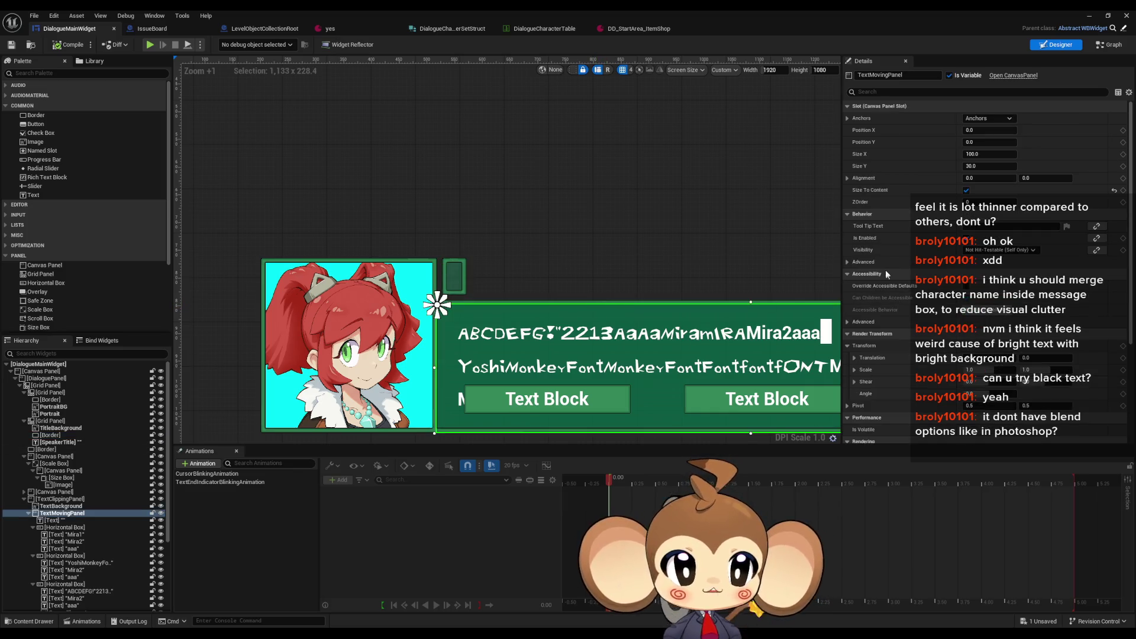
pyautogui.click(65, 507)
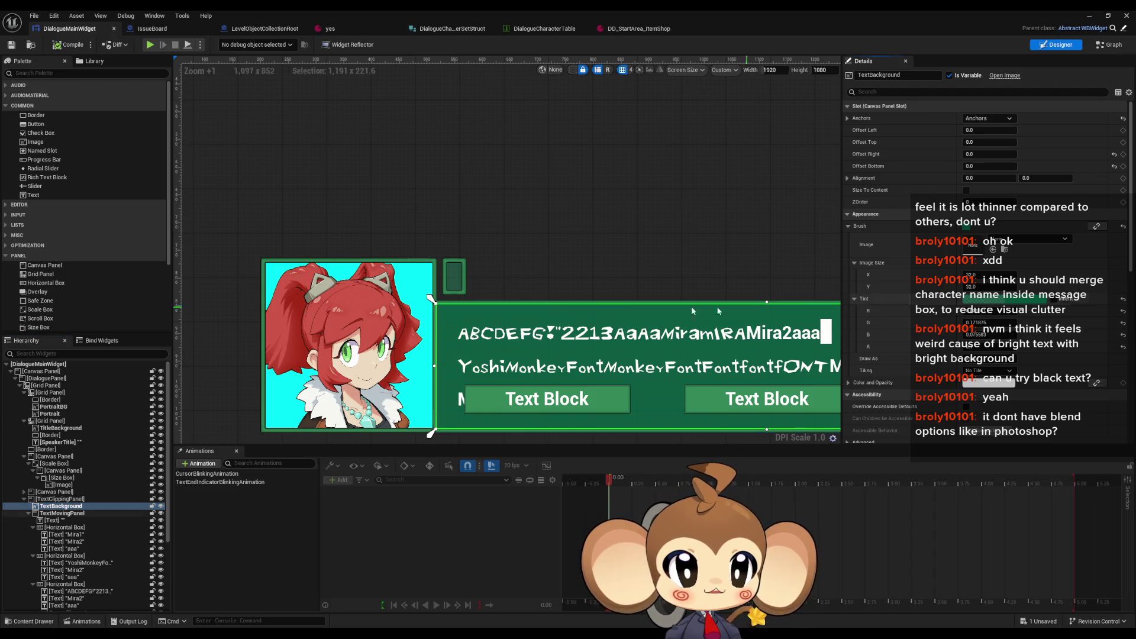
pyautogui.click(453, 283)
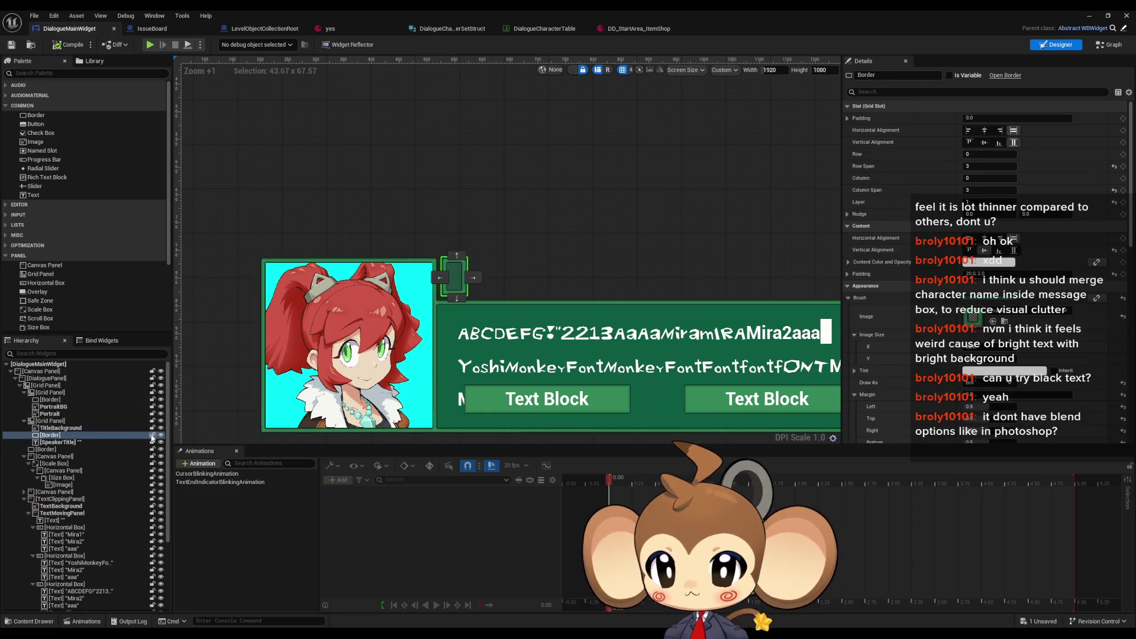
pyautogui.click(61, 428)
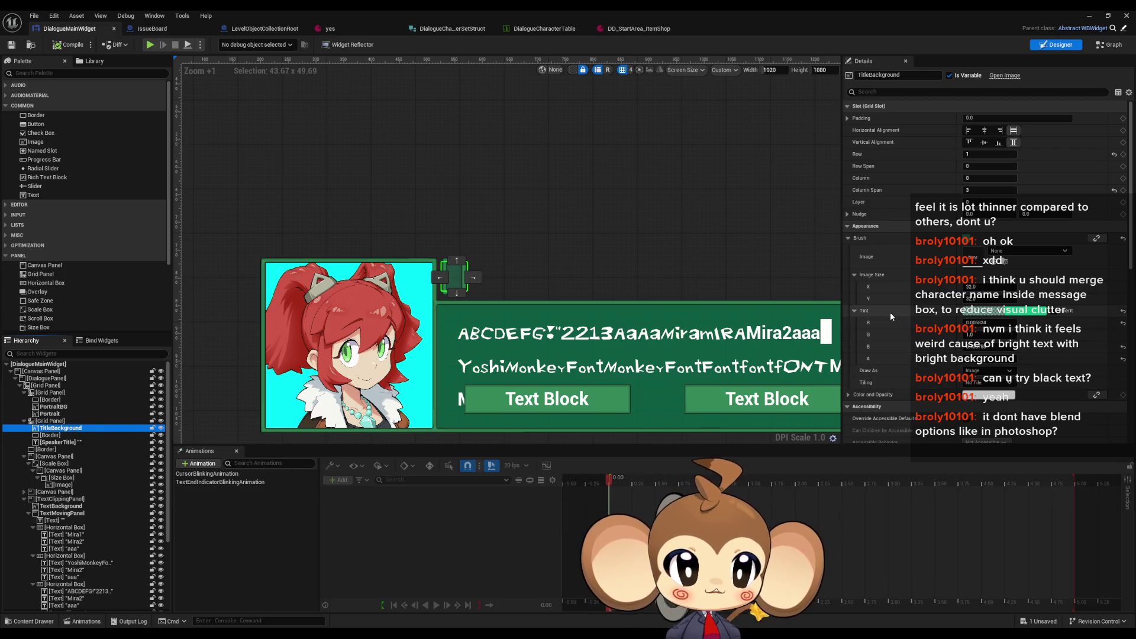
pyautogui.click(891, 311)
pyautogui.hotkey('ctrl', 'v')
# Step: Compile and save DialogueMainWidget, then start a play session from the level
pyautogui.click(71, 45)
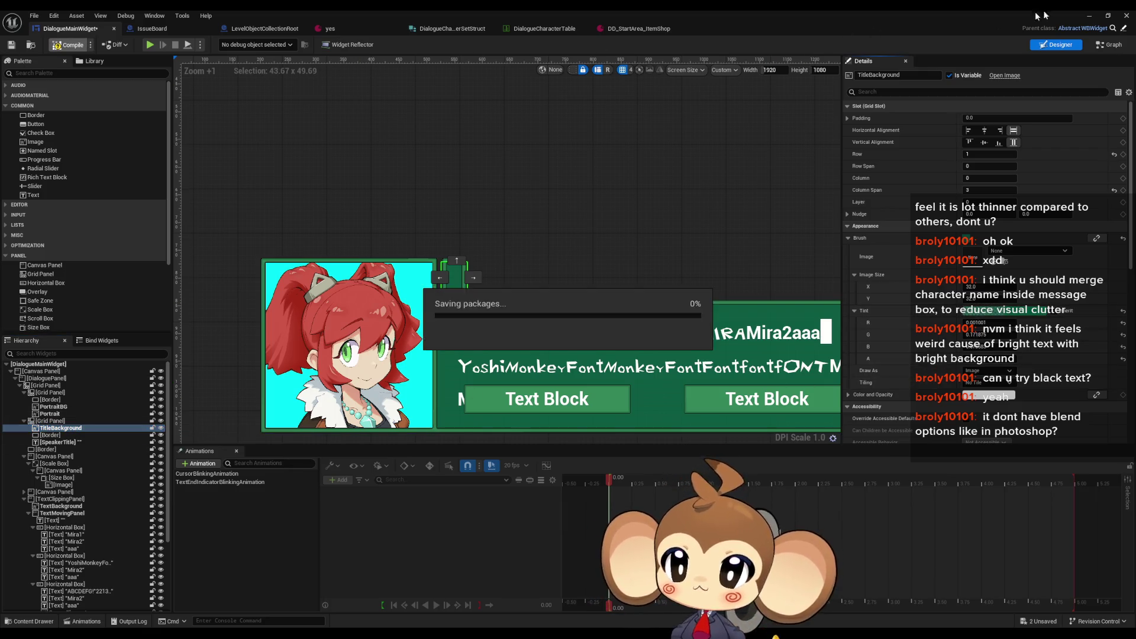
pyautogui.click(1090, 15)
pyautogui.click(219, 44)
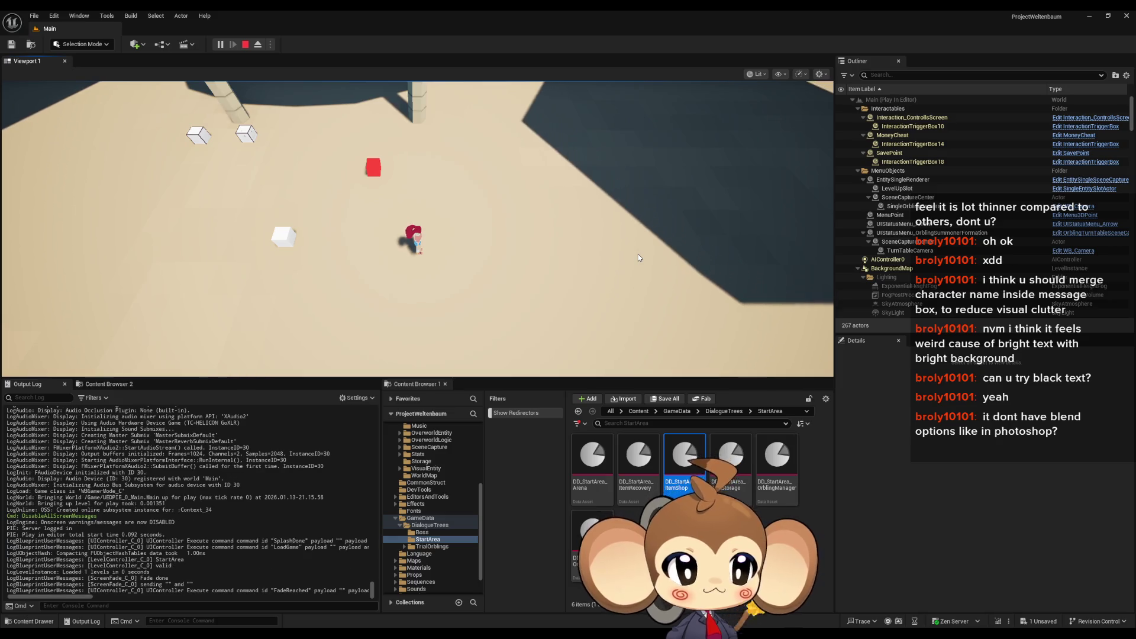
# Step: Walk left to the shop keeper, start the conversation, and go fullscreen
pyautogui.press('a')
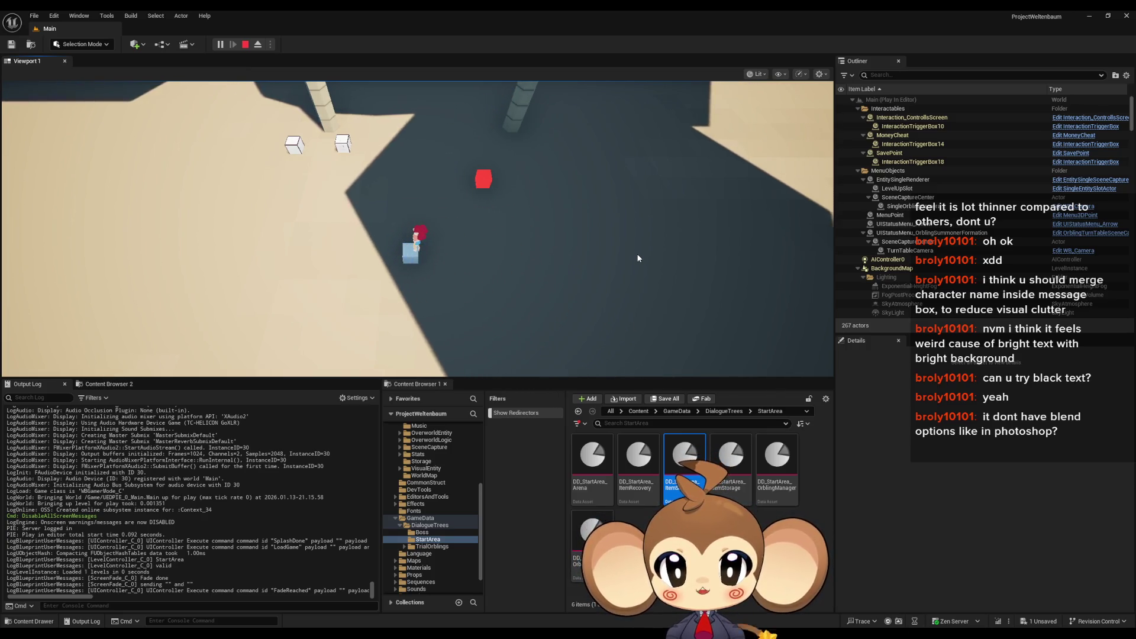
pyautogui.press('e')
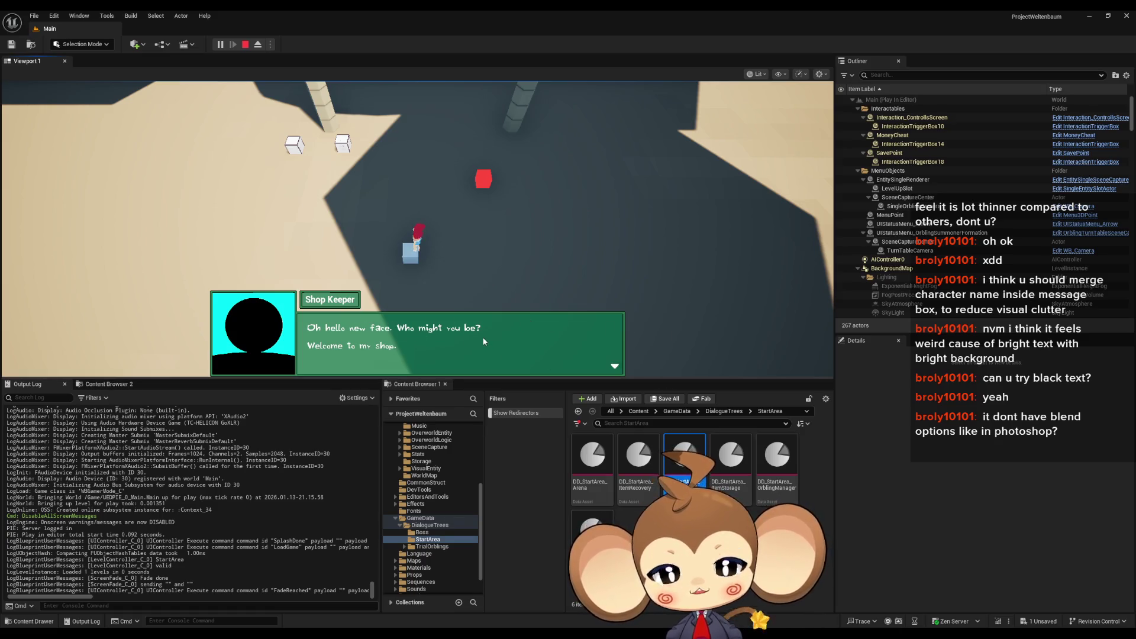
pyautogui.press('F11')
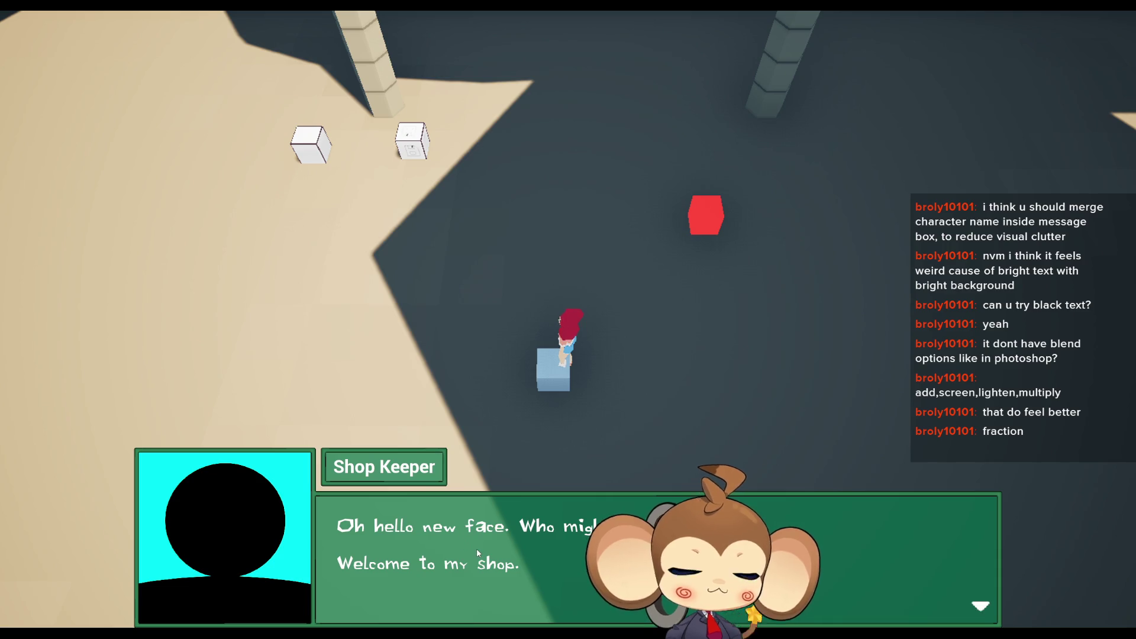
# Step: Leave fullscreen so the full editor layout shows around the running dialogue
pyautogui.press('F11')
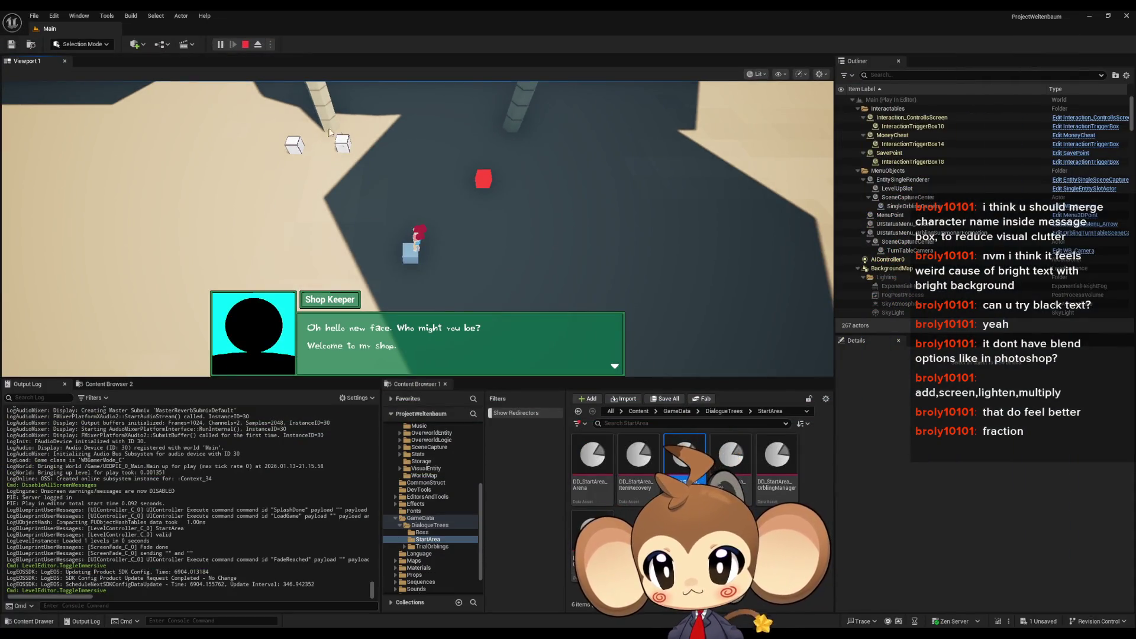
# Step: Stop the game, select DialogueMainWidget's root Canvas Panel, and open DD_StartArea_ItemShop
pyautogui.click(246, 44)
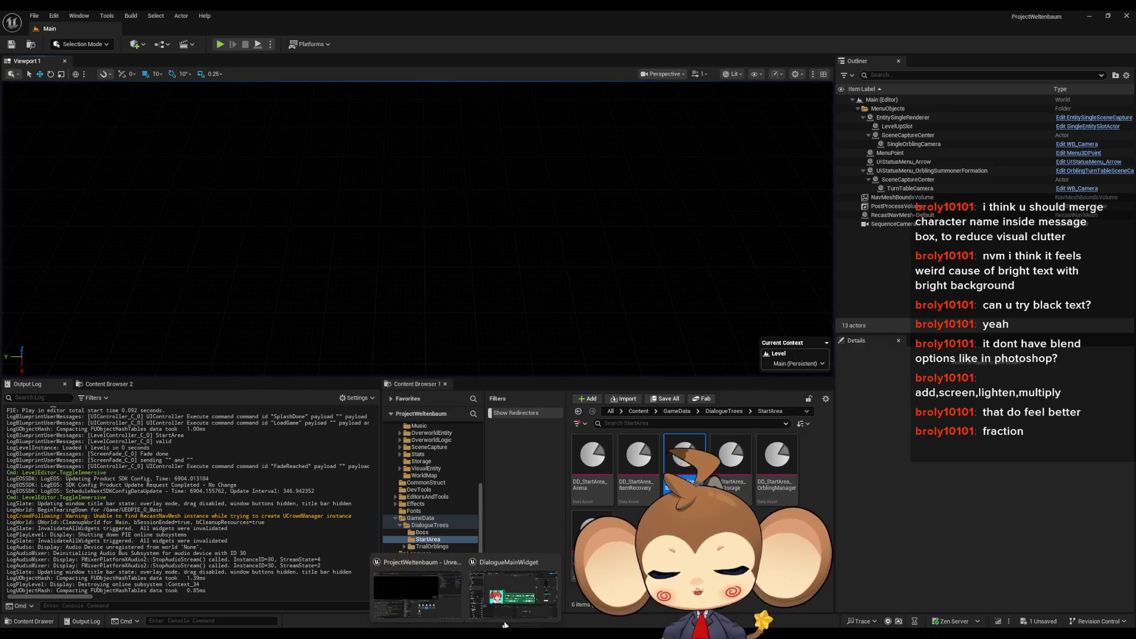
pyautogui.click(512, 603)
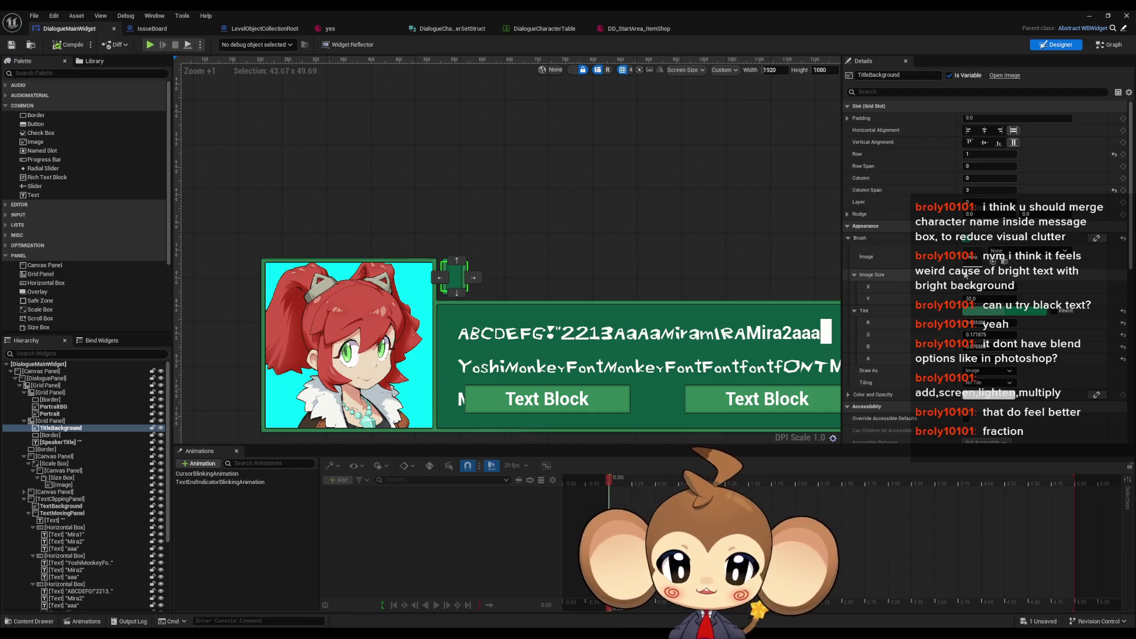
pyautogui.click(617, 181)
pyautogui.scroll(-3, 630, 205)
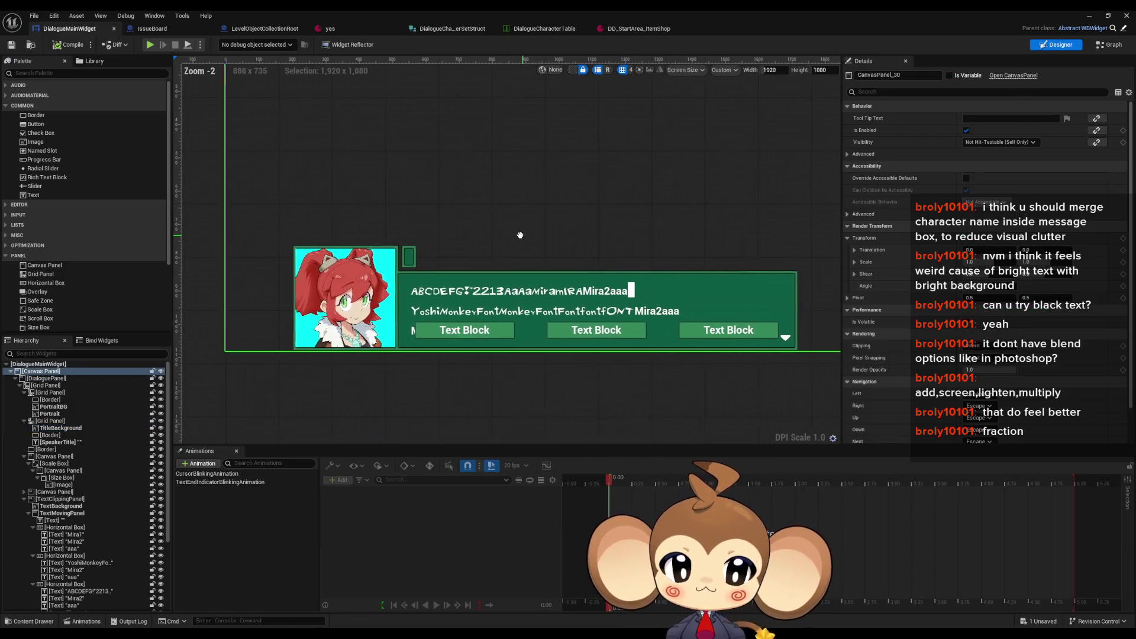
pyautogui.click(648, 29)
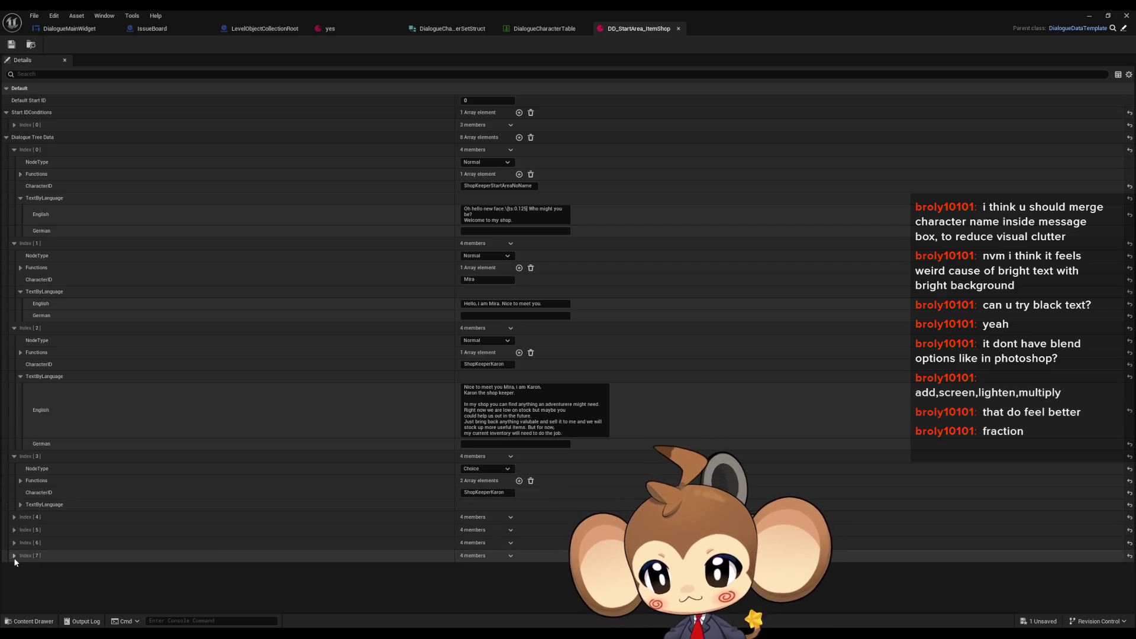
# Step: Expand dialogue tree entries Index [7], [6] and [5]
pyautogui.click(14, 556)
pyautogui.click(14, 543)
pyautogui.click(15, 529)
pyautogui.scroll(-3, 15, 520)
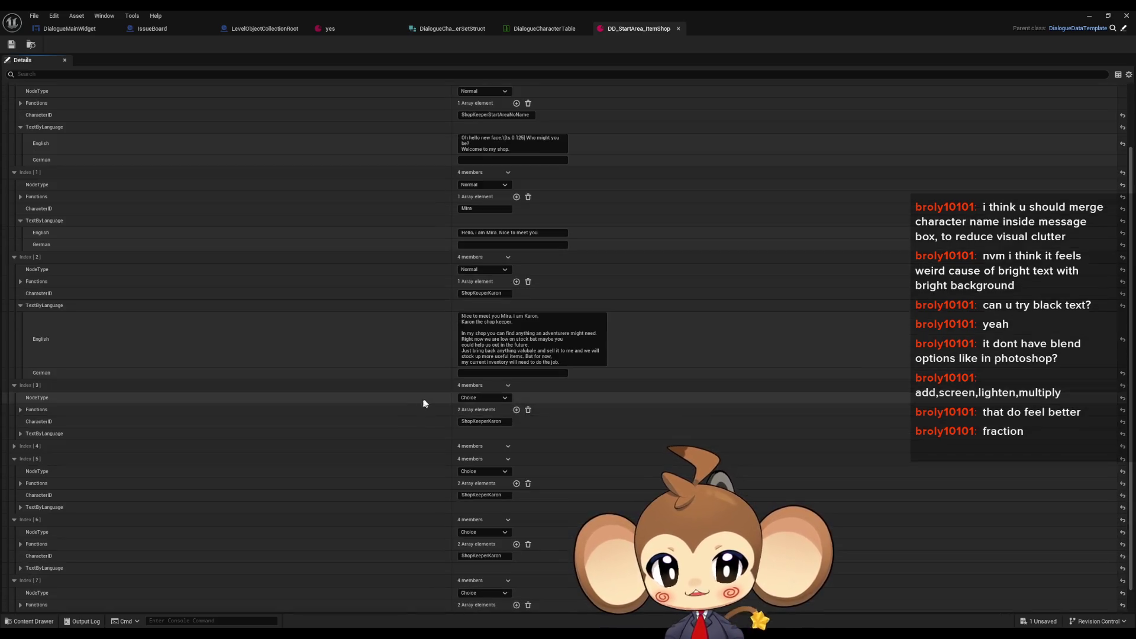
pyautogui.scroll(1, 533, 296)
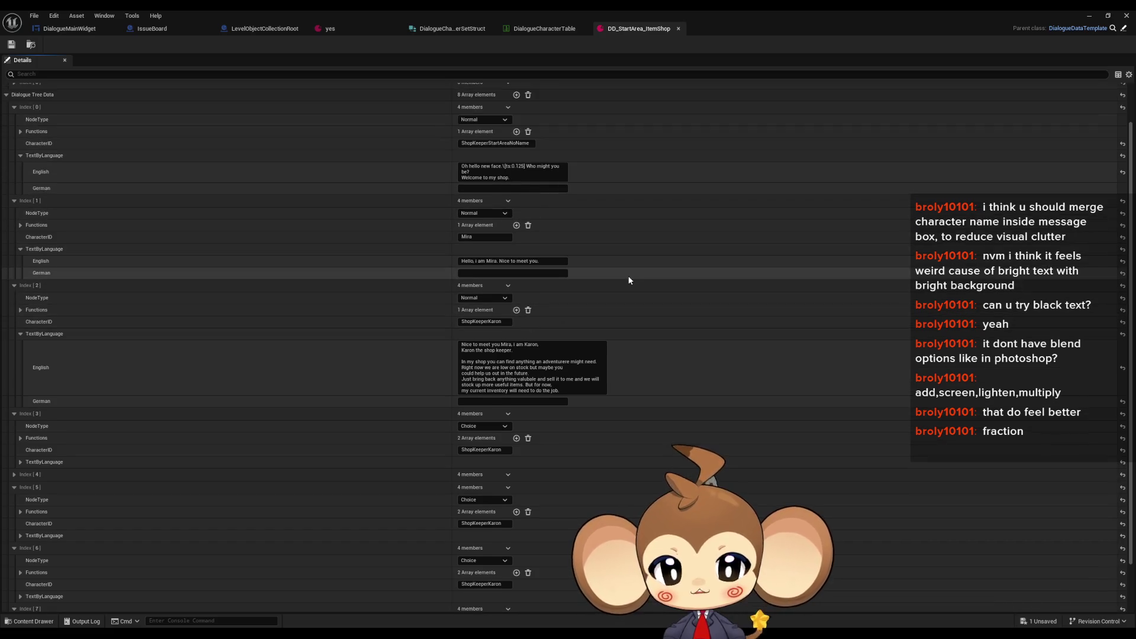
pyautogui.scroll(2, 590, 290)
# Step: Remove the \[ts:0.125] tag from the Index [0] line and add a period after 'face'
pyautogui.click(520, 216)
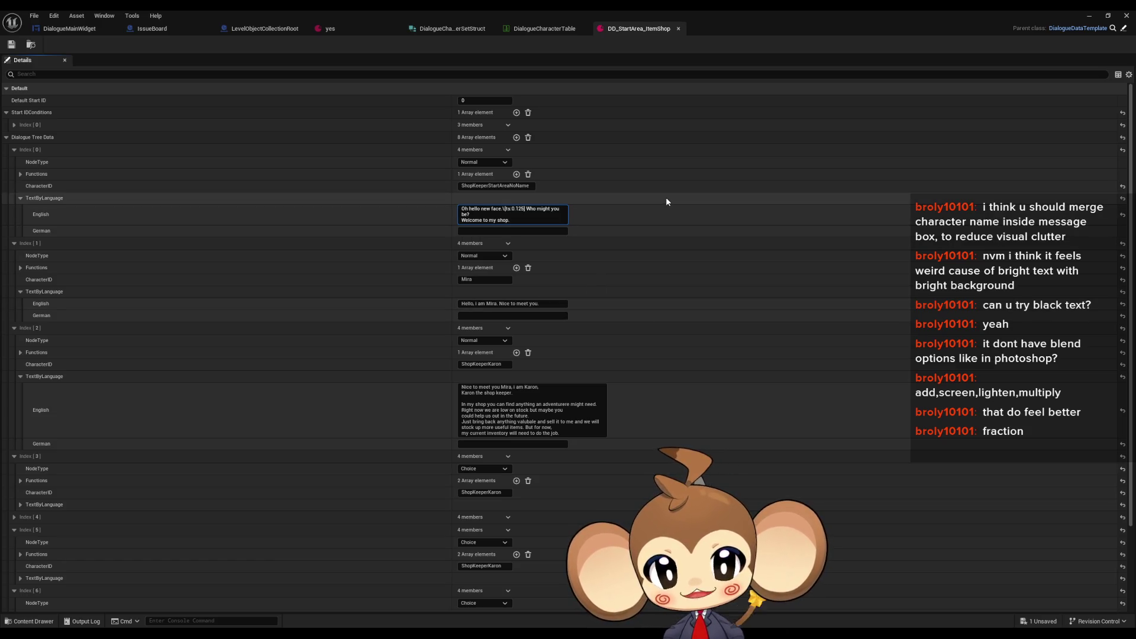
pyautogui.press('BackSpace')
pyautogui.press('BackSpace')
pyautogui.press('BackSpace')
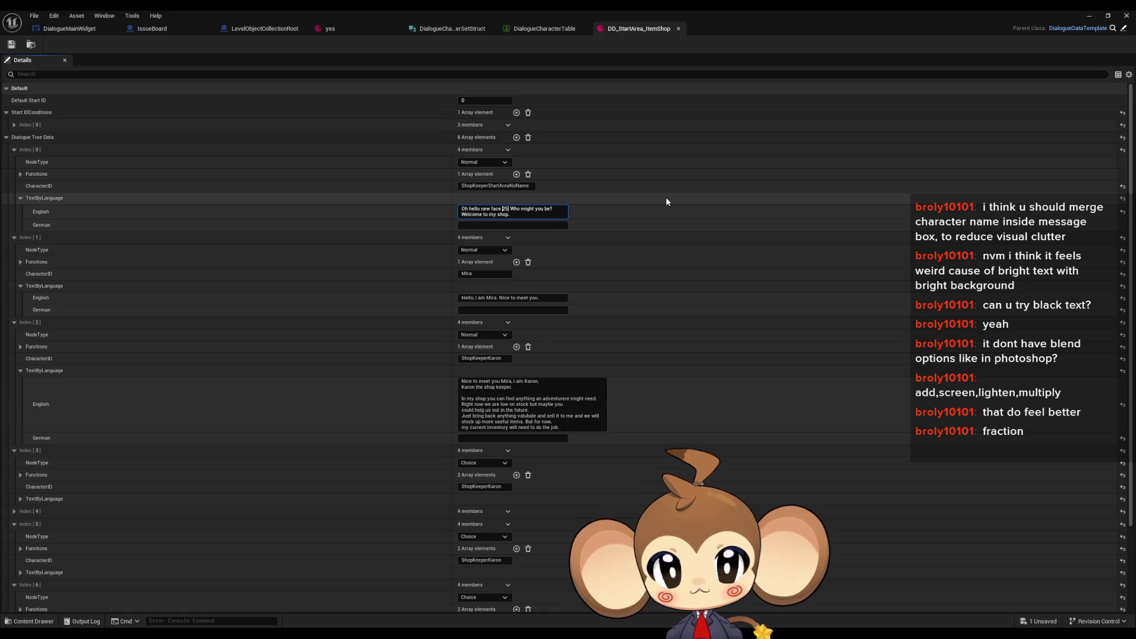
pyautogui.write('.')
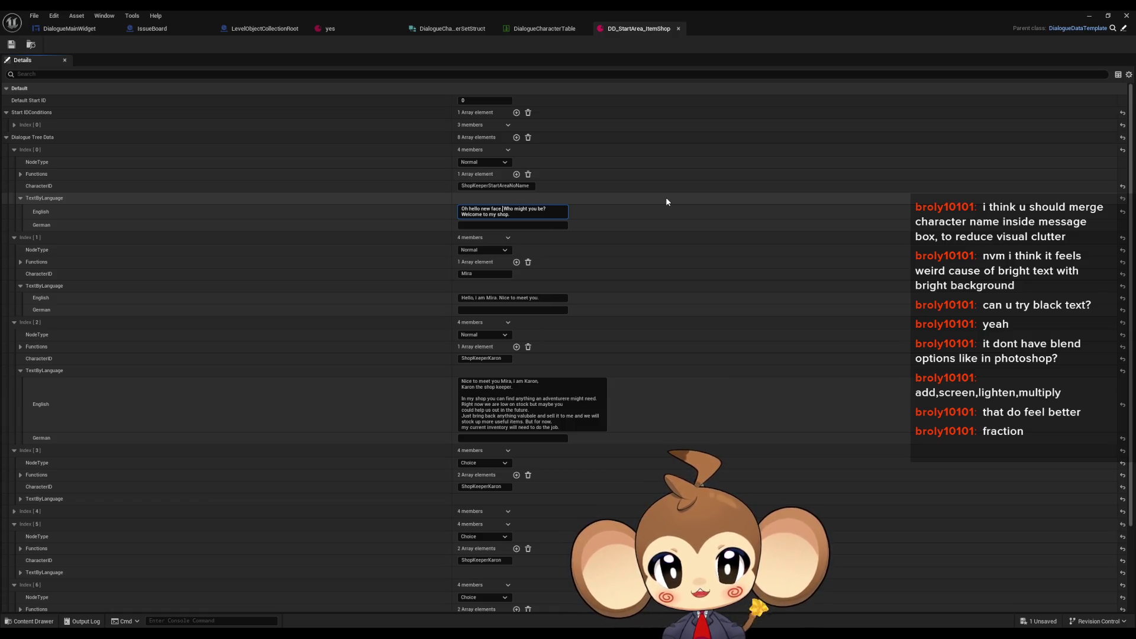
pyautogui.click(13, 46)
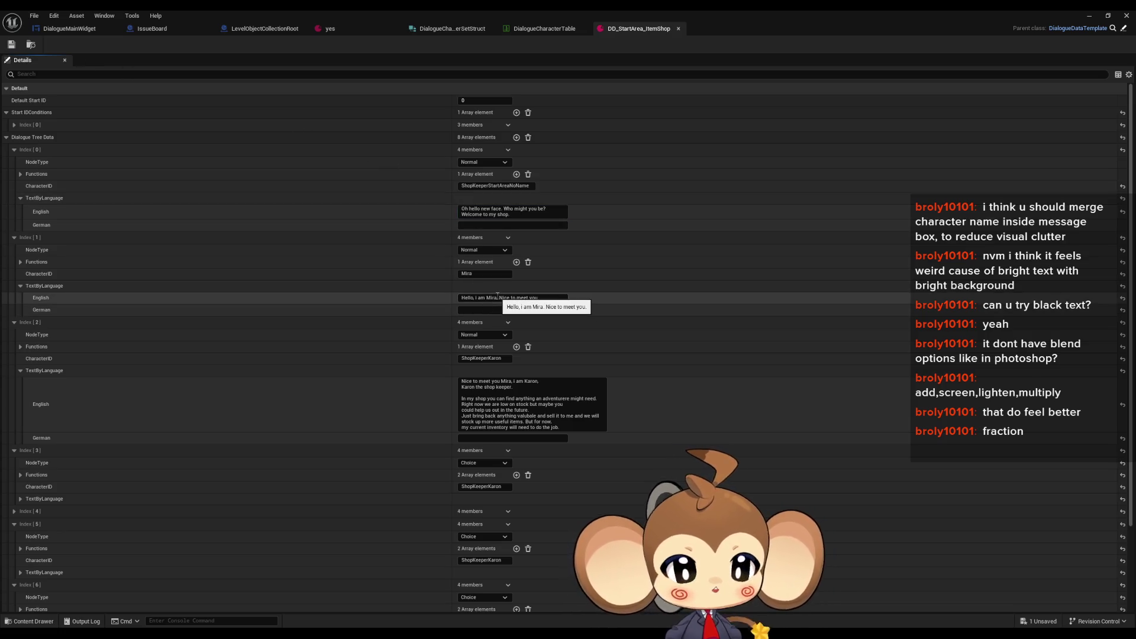
pyautogui.click(1107, 16)
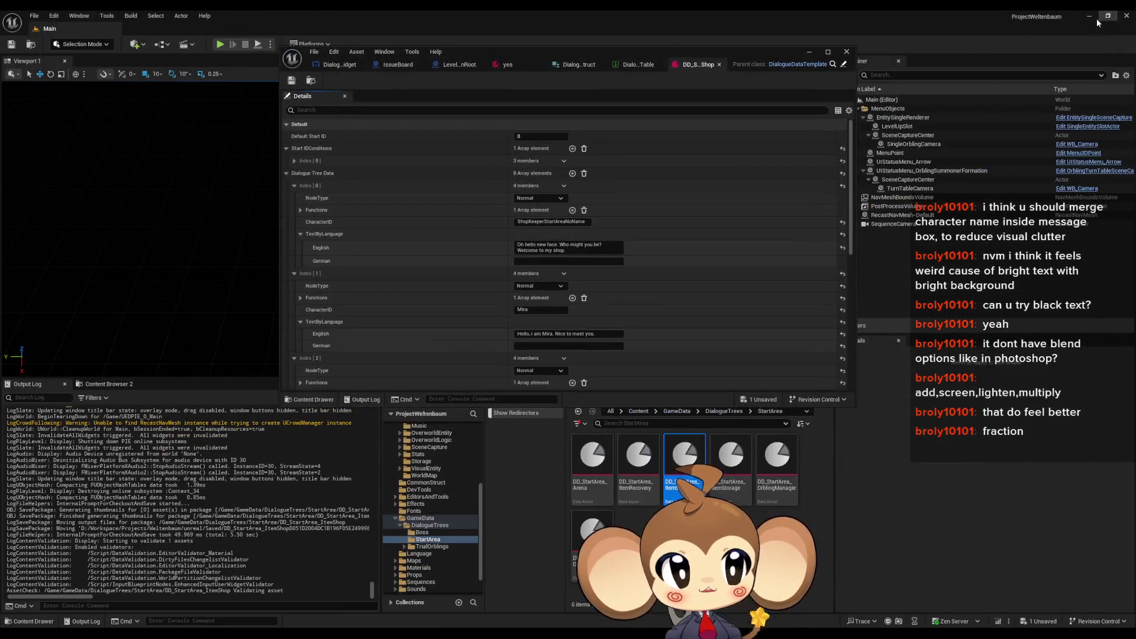
# Step: Replay from the loaded save in fullscreen, advance the shop dialogue to Mira's greeting, then stop
pyautogui.click(810, 51)
pyautogui.click(220, 44)
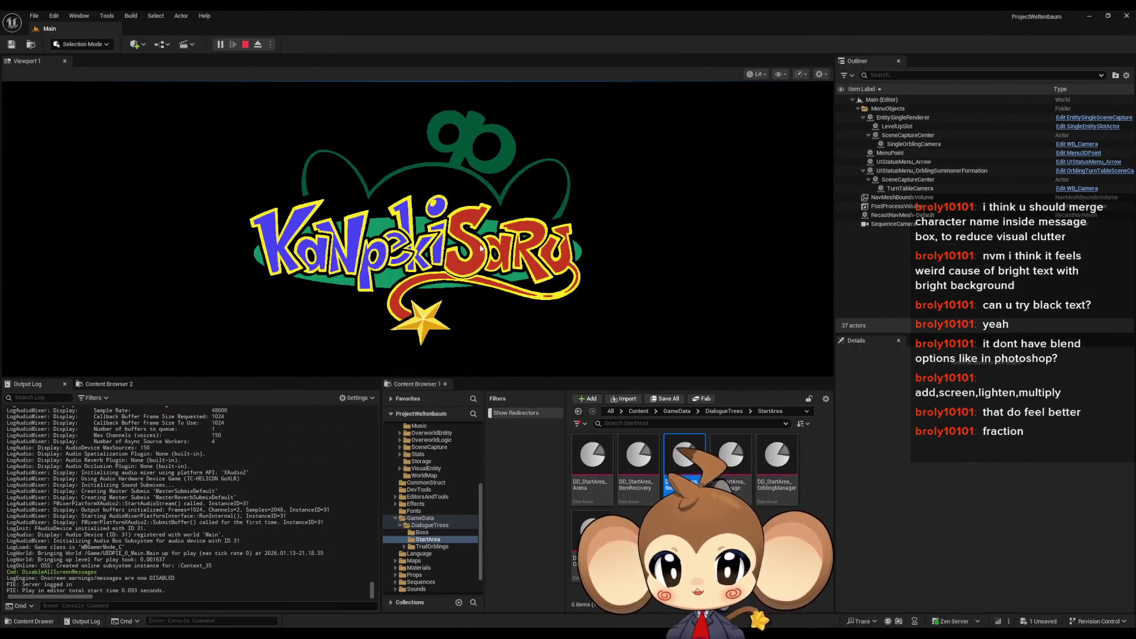
pyautogui.click(106, 325)
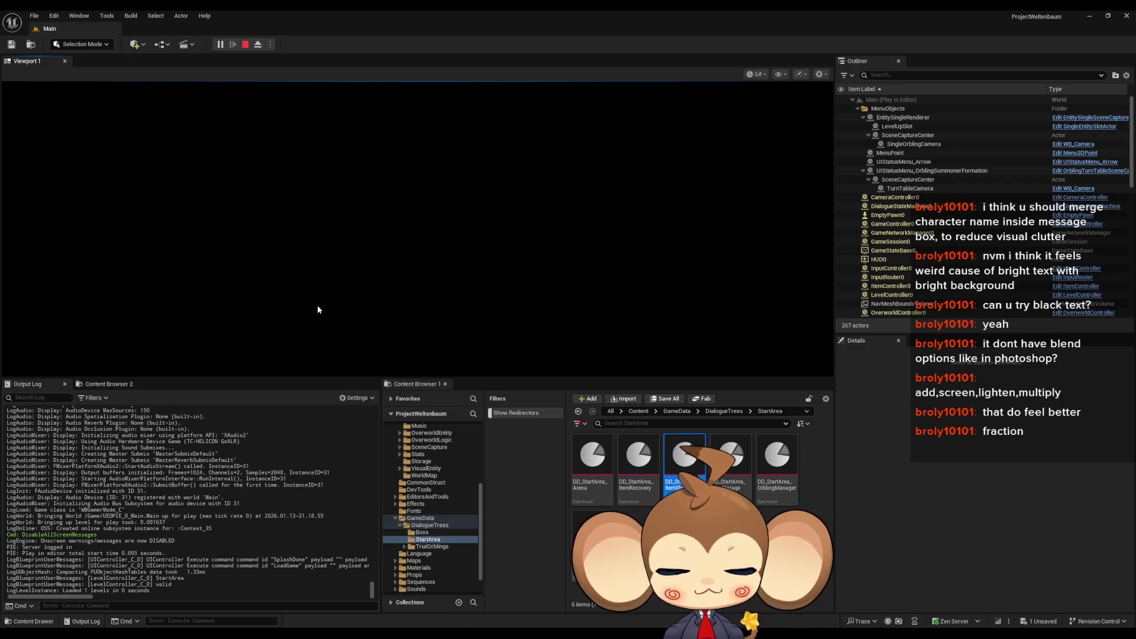
pyautogui.press('F11')
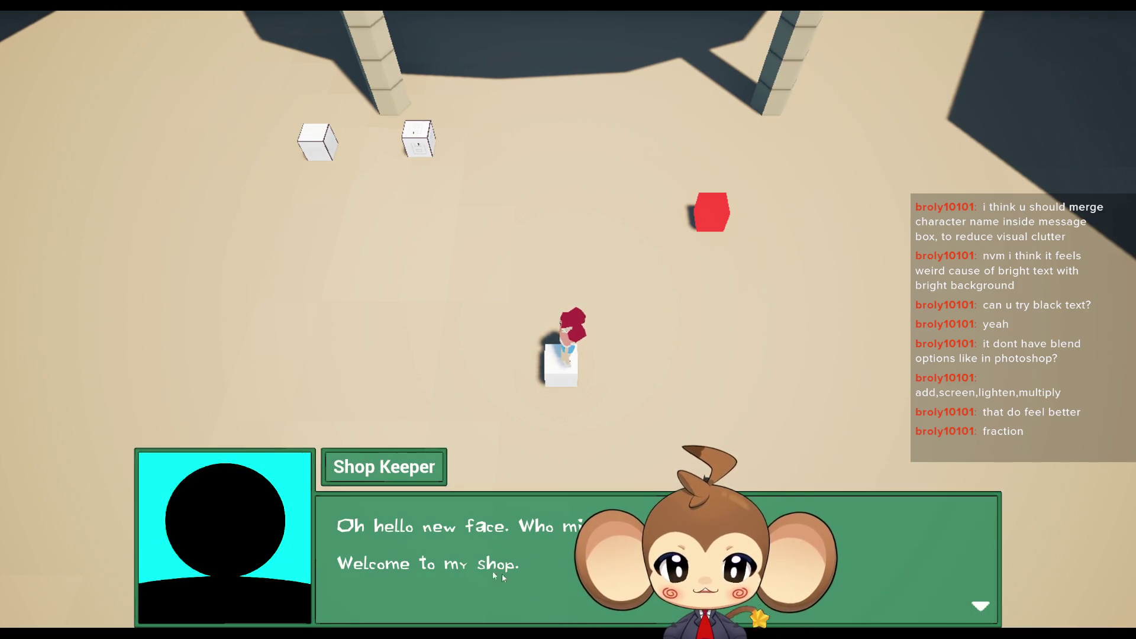
pyautogui.click(748, 402)
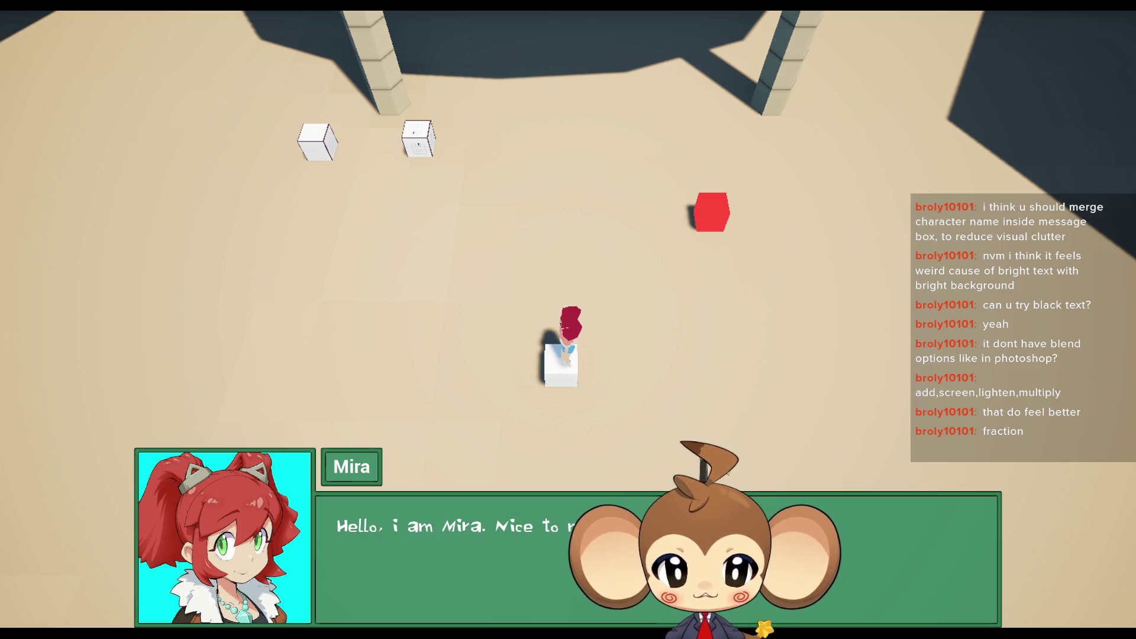
pyautogui.press('F11')
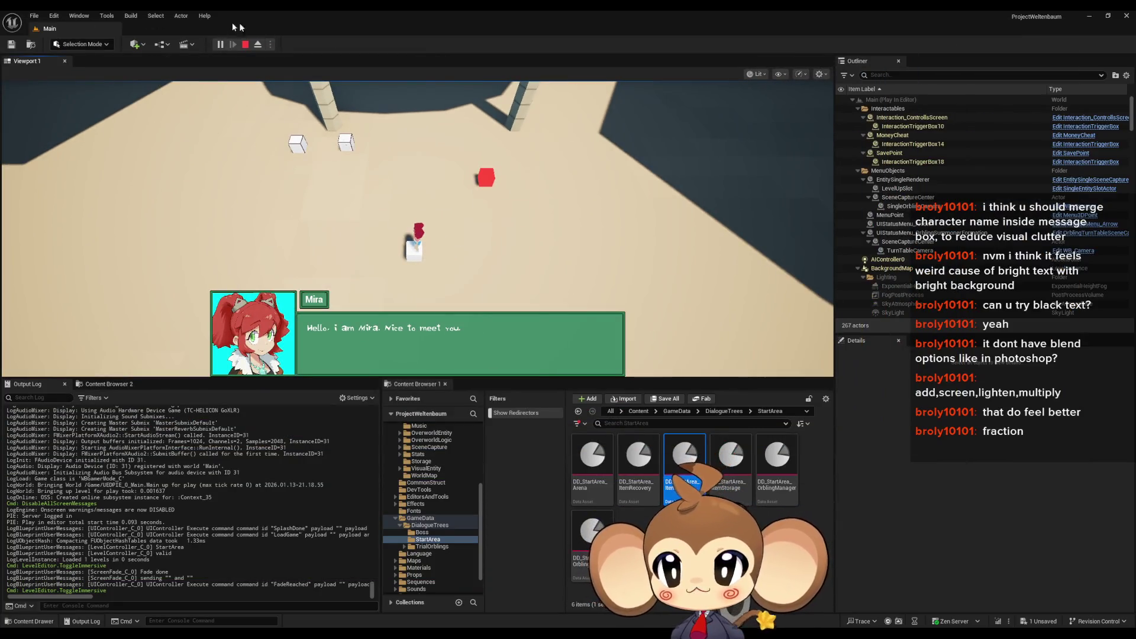
pyautogui.click(245, 45)
# Step: Change Mira's TypeSpeed in DialogueCharacterTable from 0.05 to 0.07 and save the table
pyautogui.moveTo(466, 633)
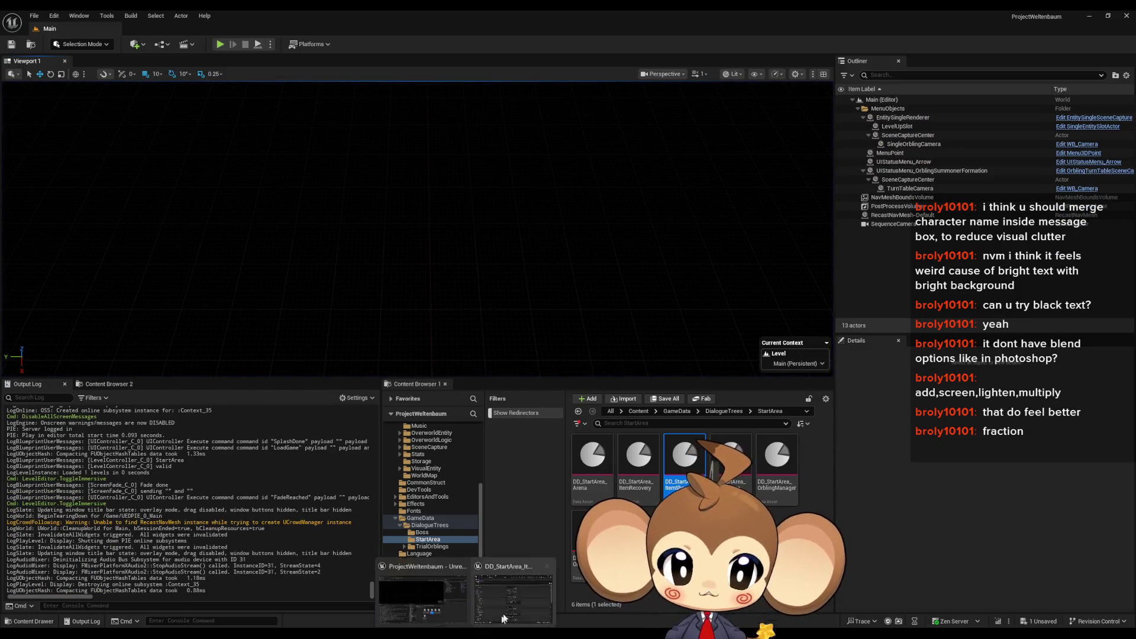
pyautogui.click(517, 599)
pyautogui.click(639, 64)
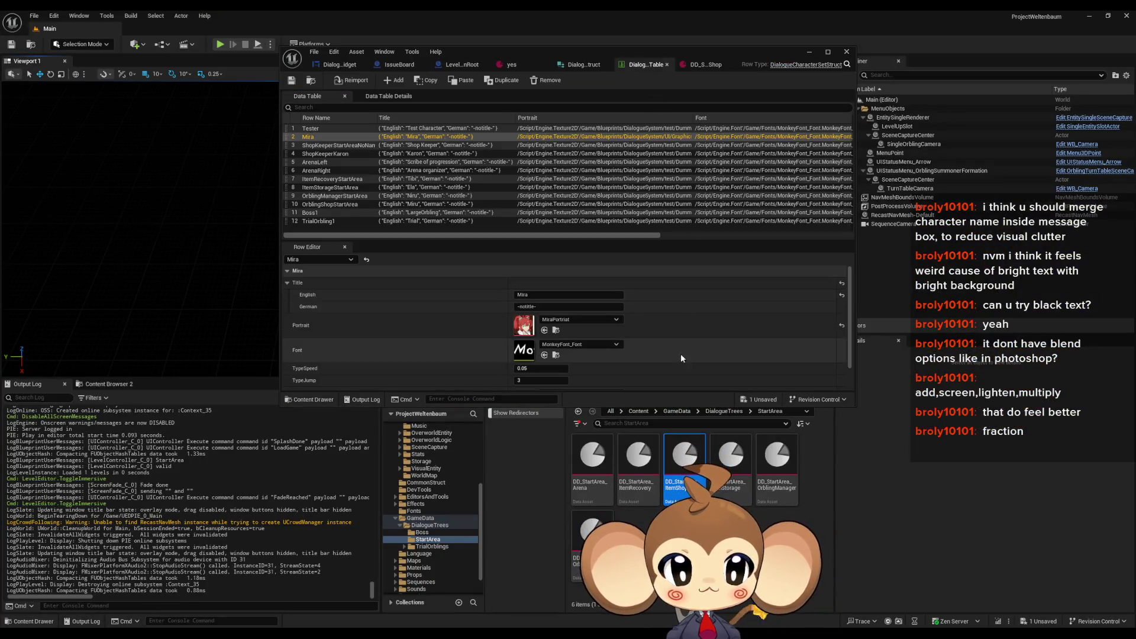
pyautogui.click(540, 368)
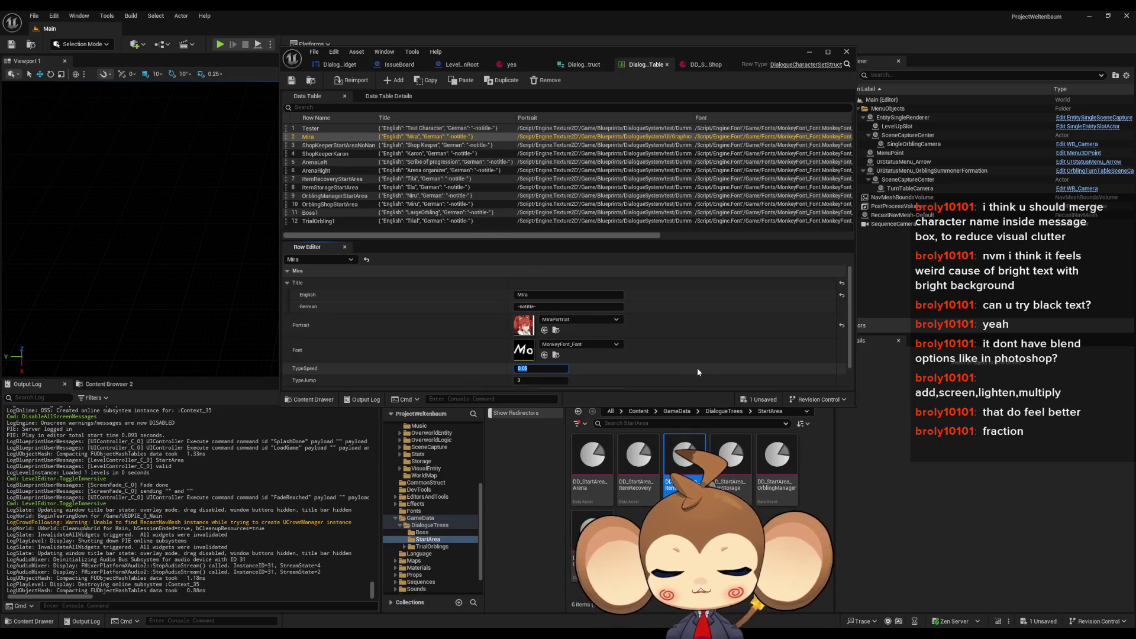
pyautogui.press('End')
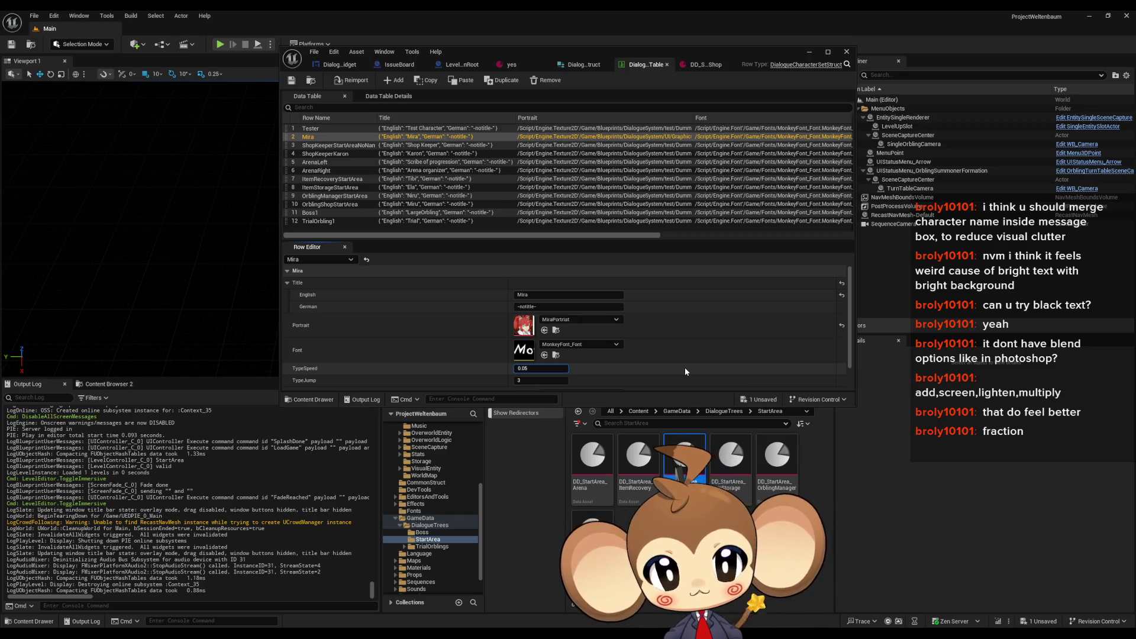
pyautogui.click(330, 145)
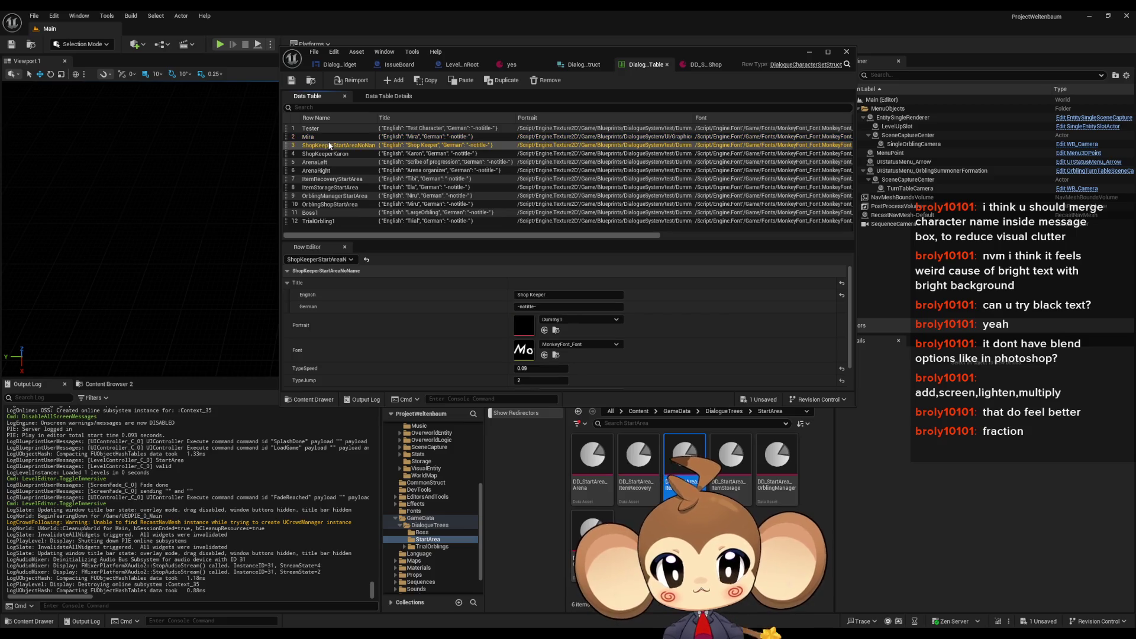
pyautogui.click(329, 137)
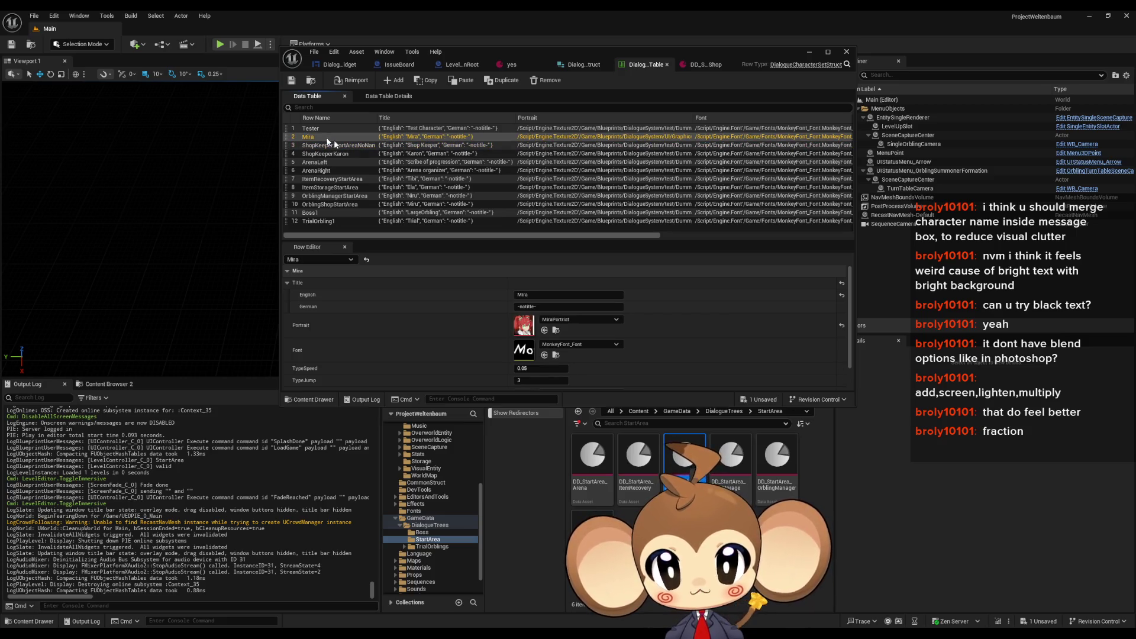
pyautogui.click(528, 368)
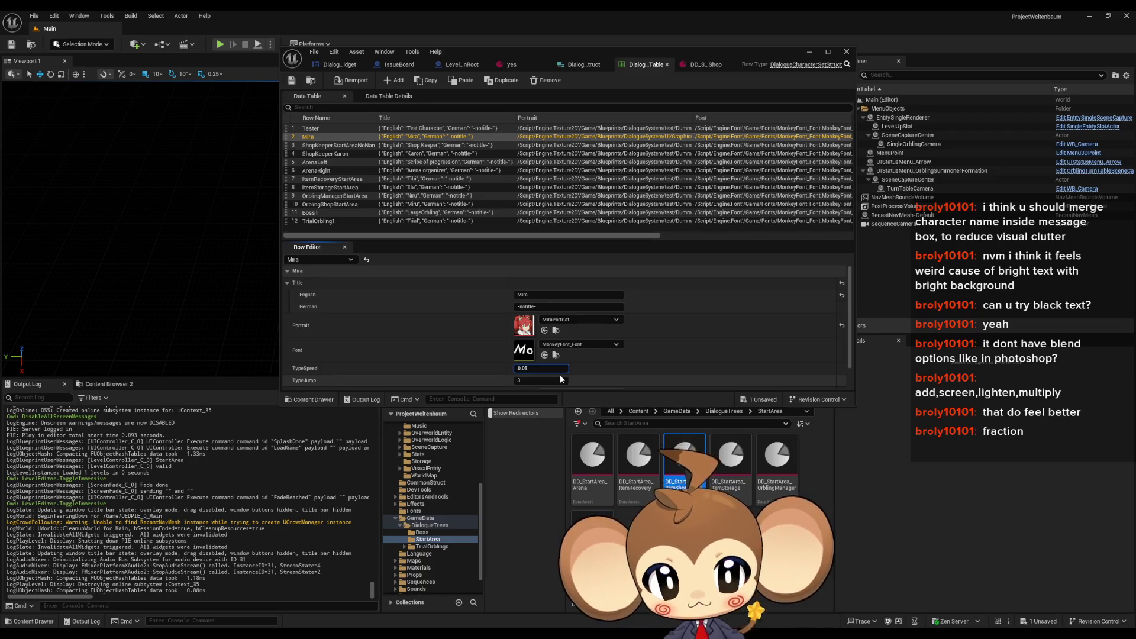
pyautogui.write('7')
pyautogui.press('Return')
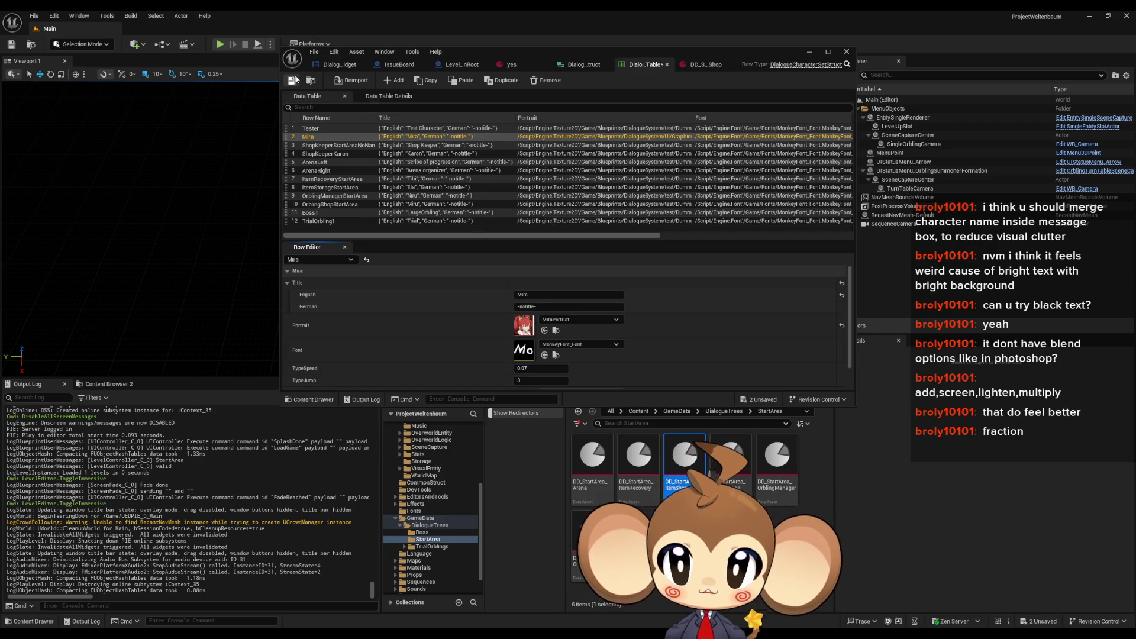
pyautogui.click(292, 80)
# Step: Replay from the loaded save, advance to Mira's line, then stop the session
pyautogui.click(220, 45)
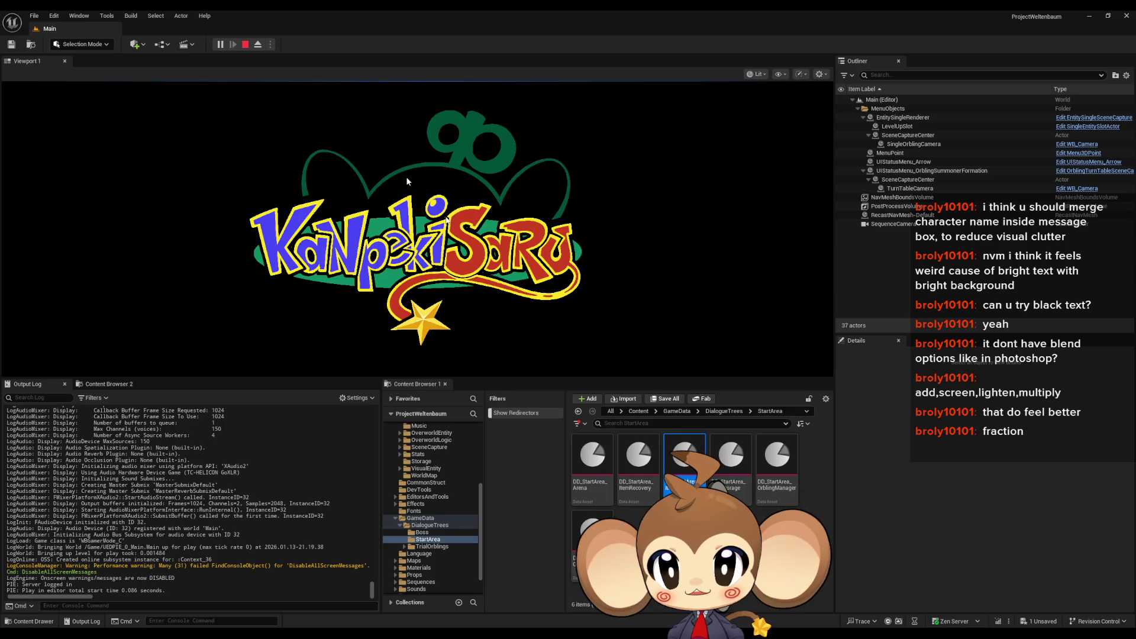
pyautogui.click(132, 326)
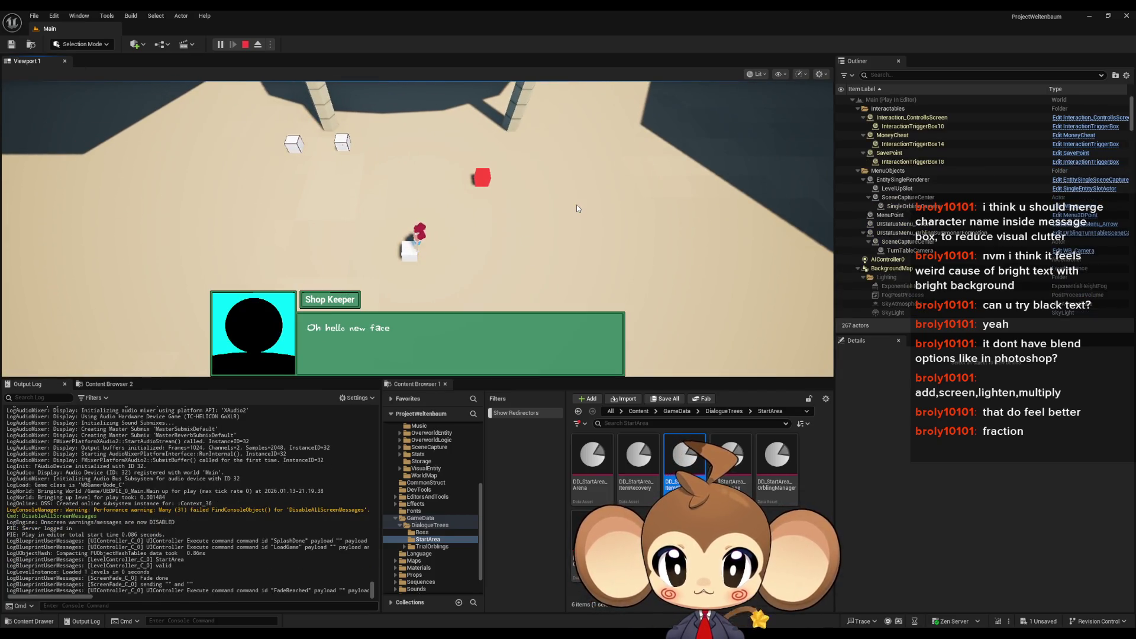
pyautogui.press('space')
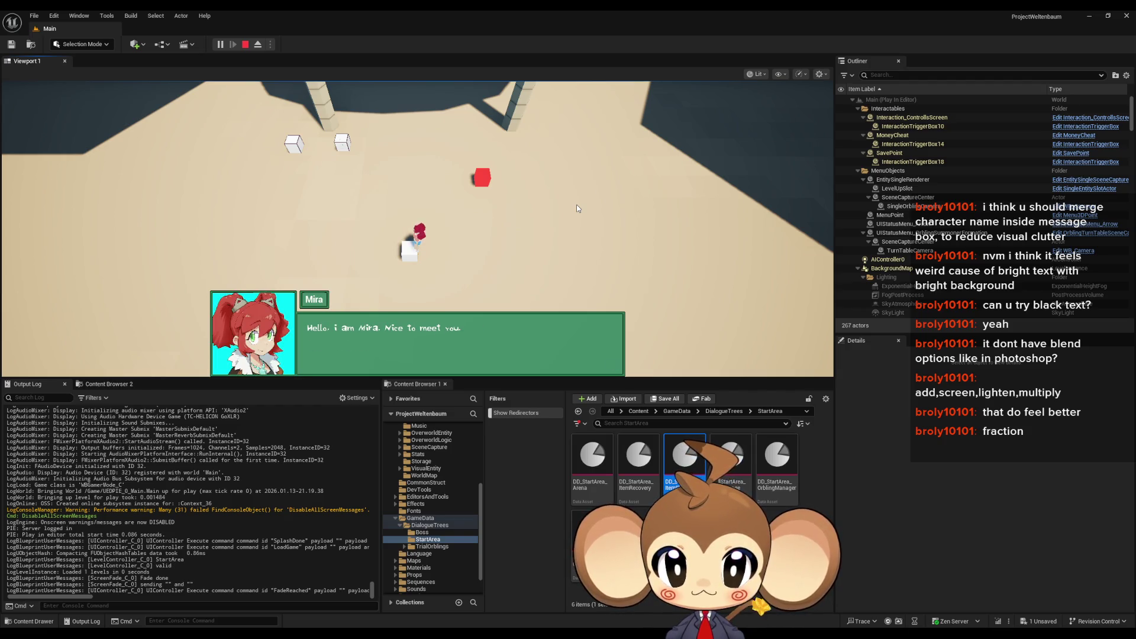
pyautogui.click(245, 43)
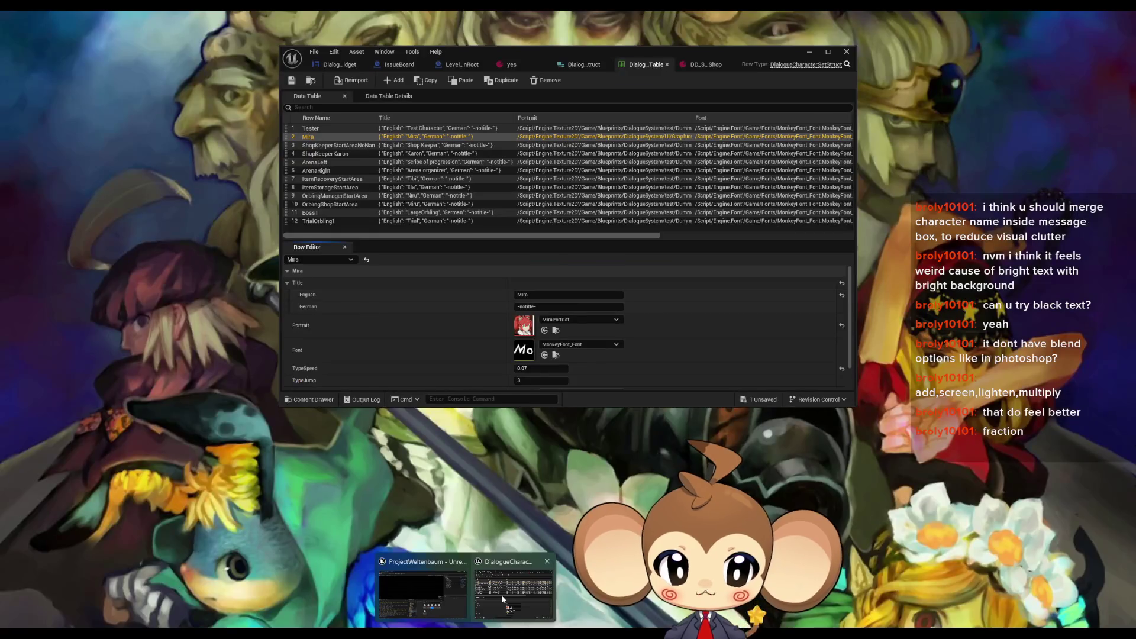
# Step: Change Mira's TypeSpeed in the character data table to 0.08 and save the table
pyautogui.click(502, 595)
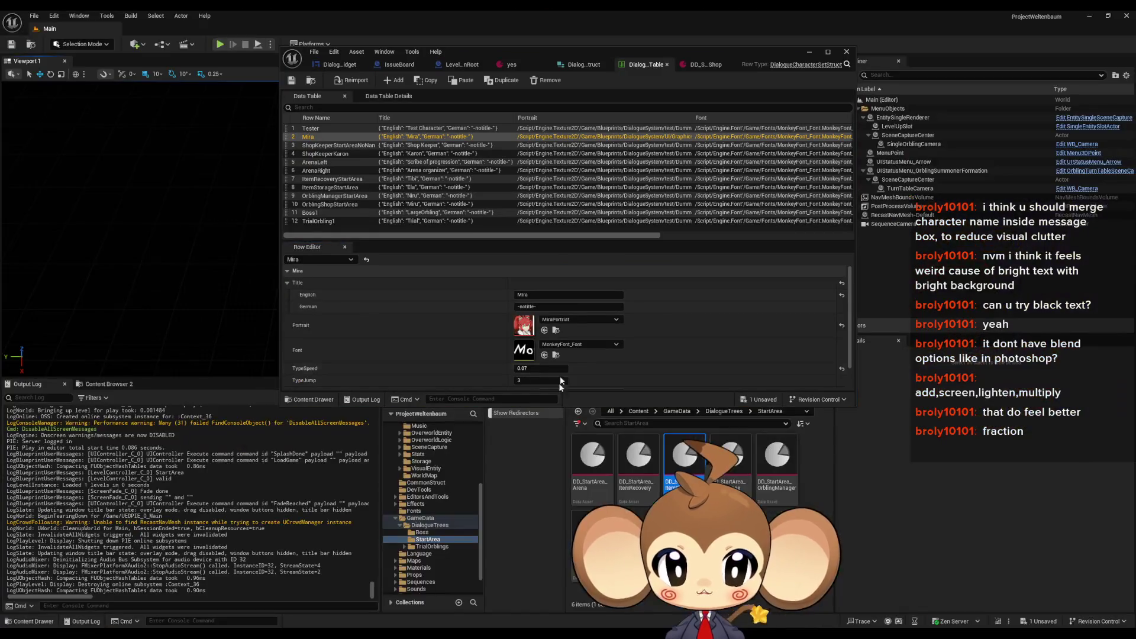
pyautogui.click(529, 368)
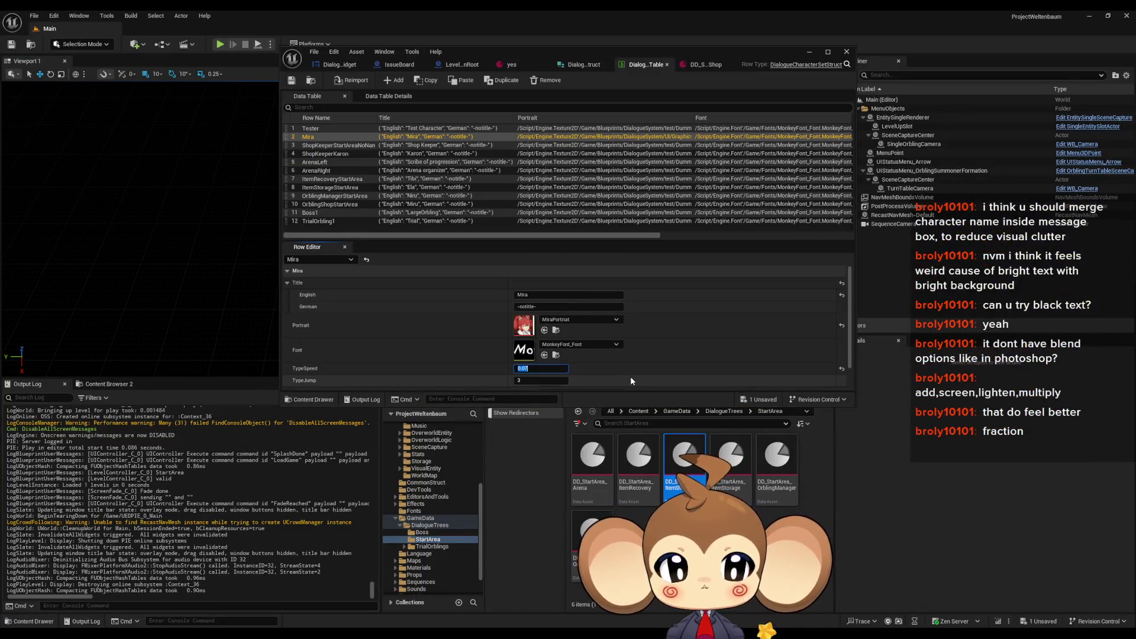
pyautogui.click(327, 145)
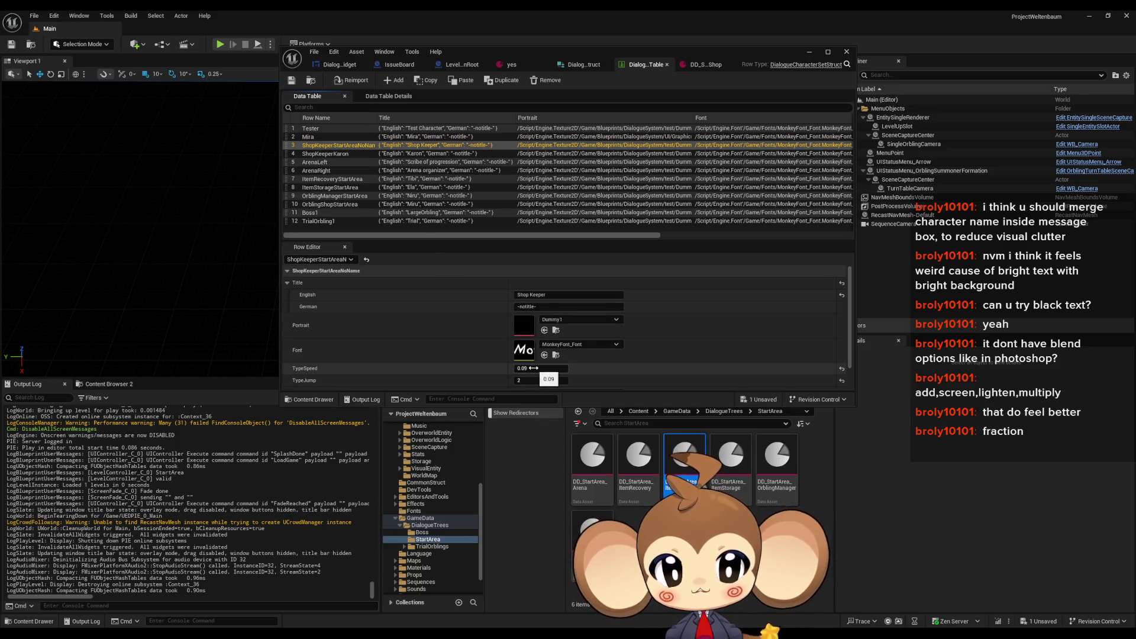
pyautogui.click(320, 136)
pyautogui.click(559, 372)
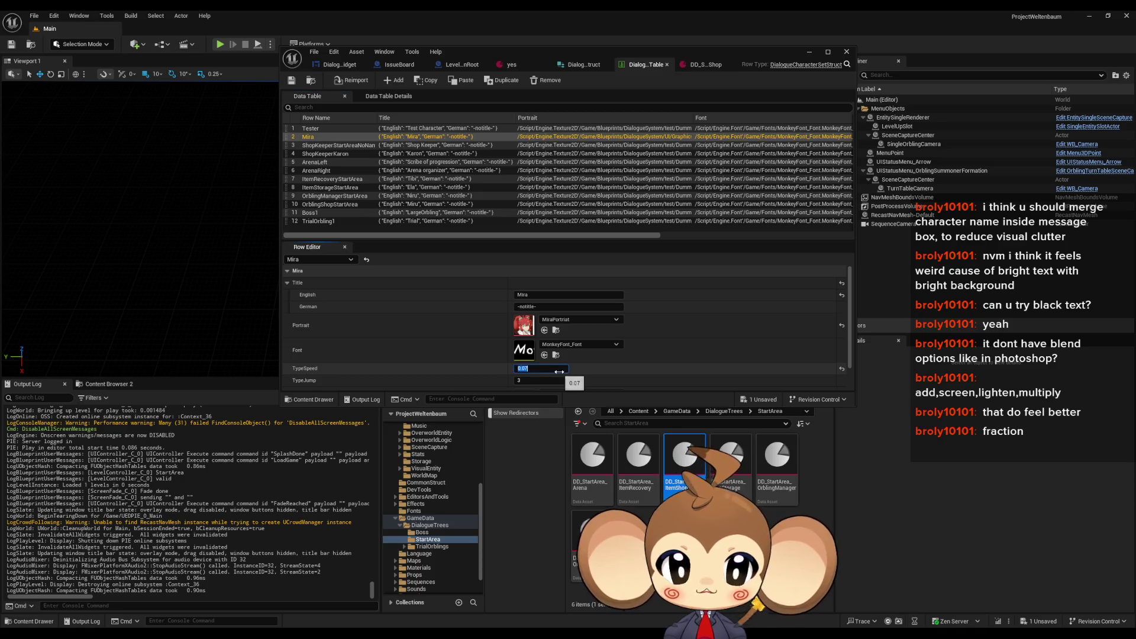
pyautogui.press('BackSpace')
pyautogui.write('8')
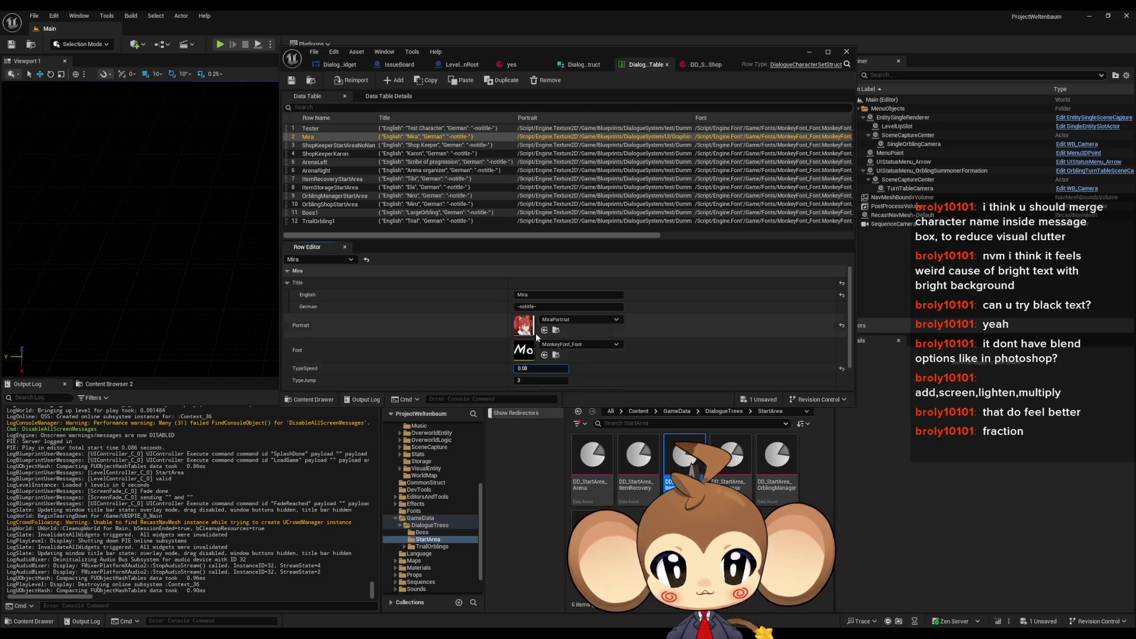
pyautogui.click(291, 80)
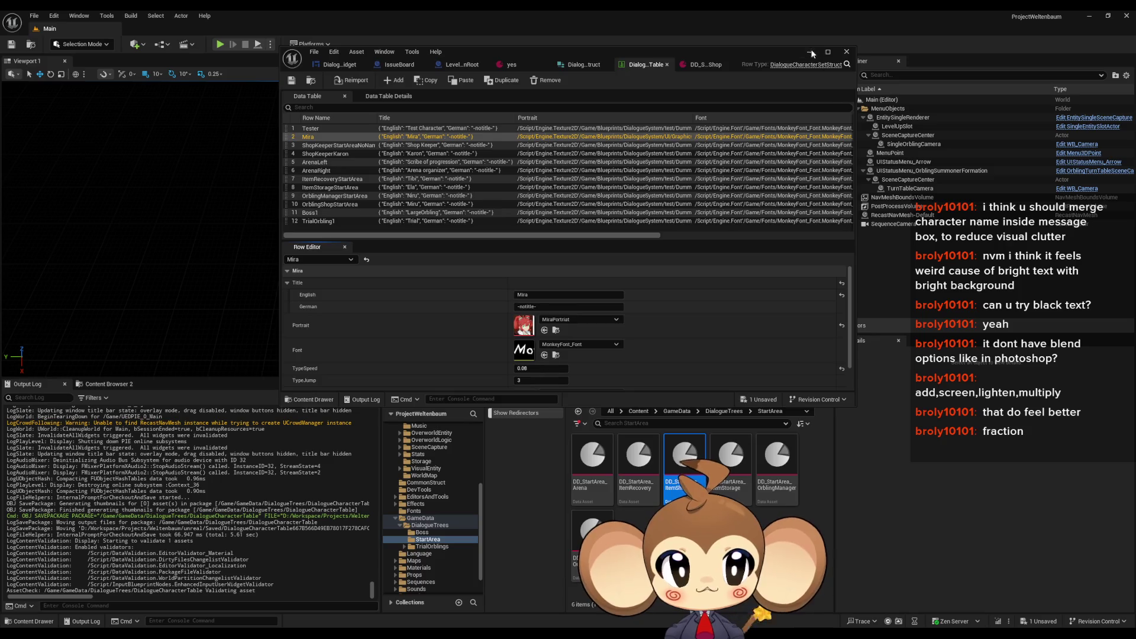
pyautogui.click(811, 53)
# Step: Play the level, walk onto the cube and advance the shop keeper dialogue to Mira's line, then stop
pyautogui.click(228, 40)
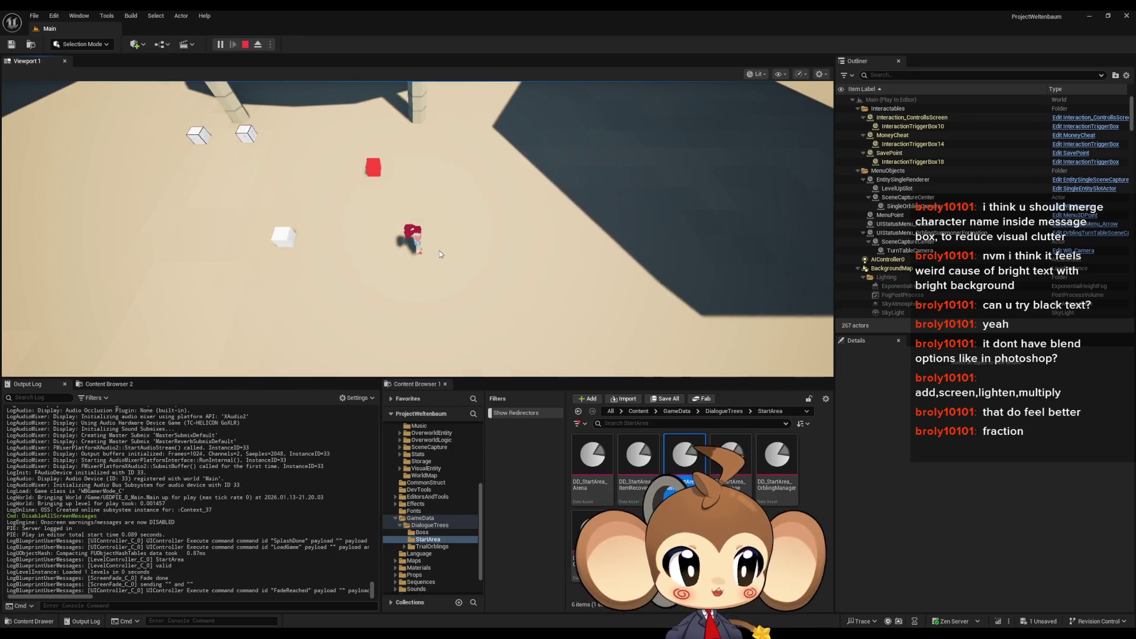
pyautogui.press('a')
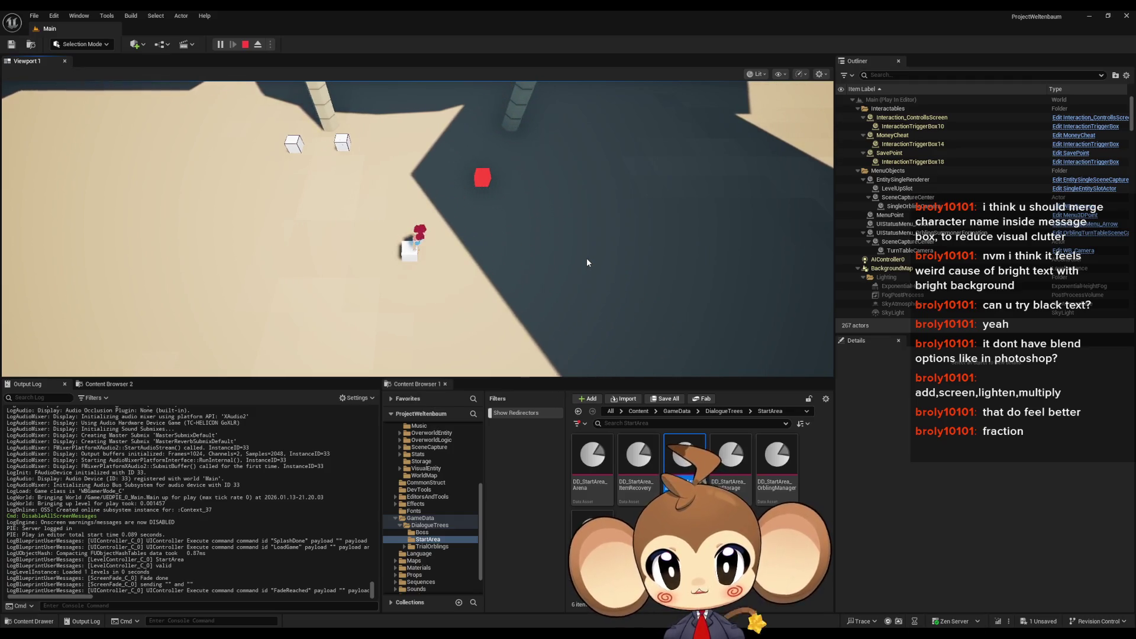
pyautogui.press('e')
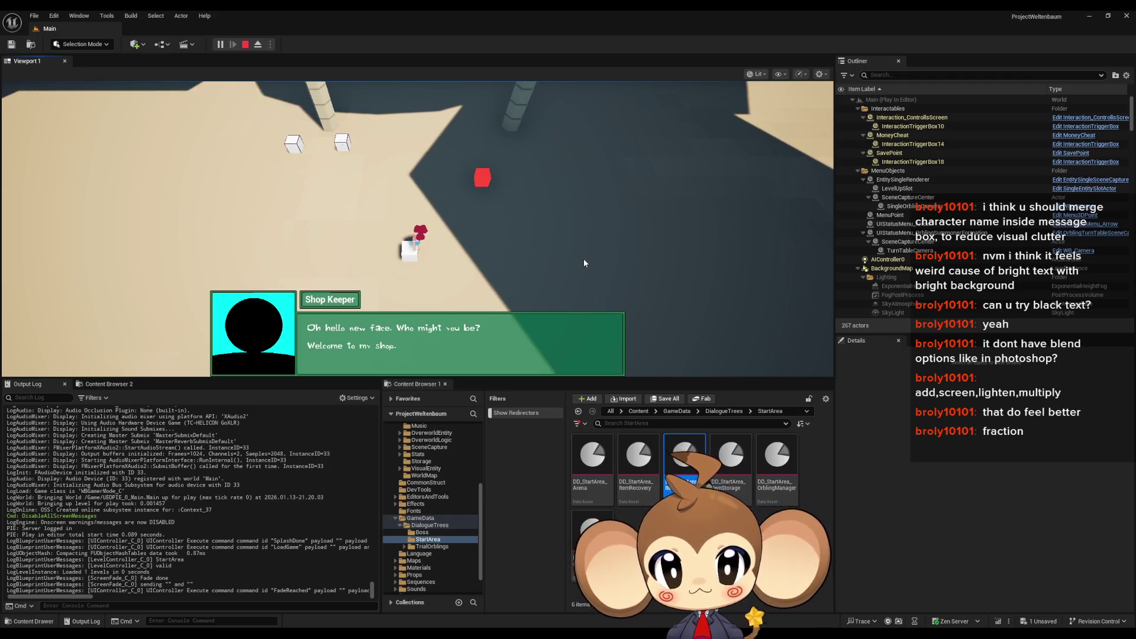
pyautogui.press('e')
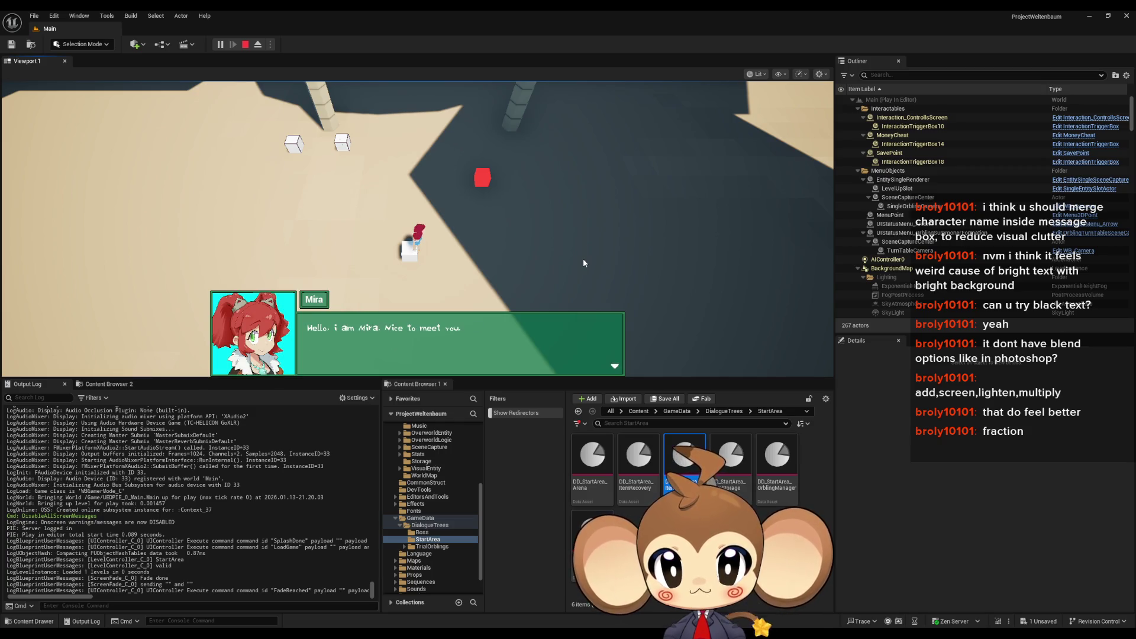
pyautogui.press('Escape')
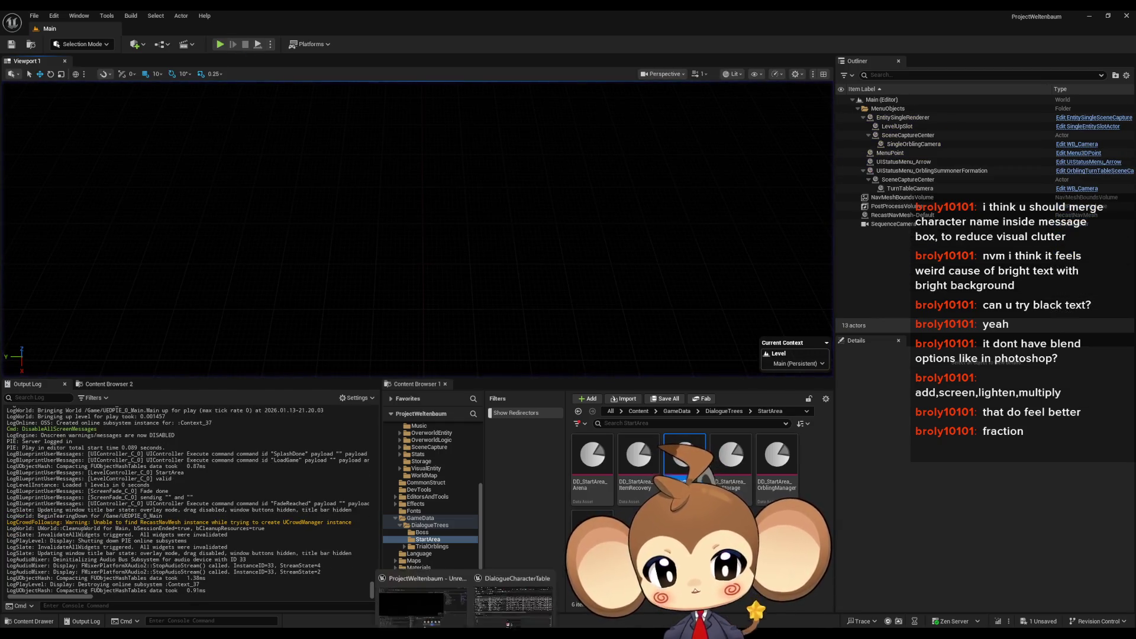
# Step: Set Mira's TypeSpeed in the DialogueCharacterTable to 0.075 and save the table
pyautogui.click(468, 586)
pyautogui.click(531, 369)
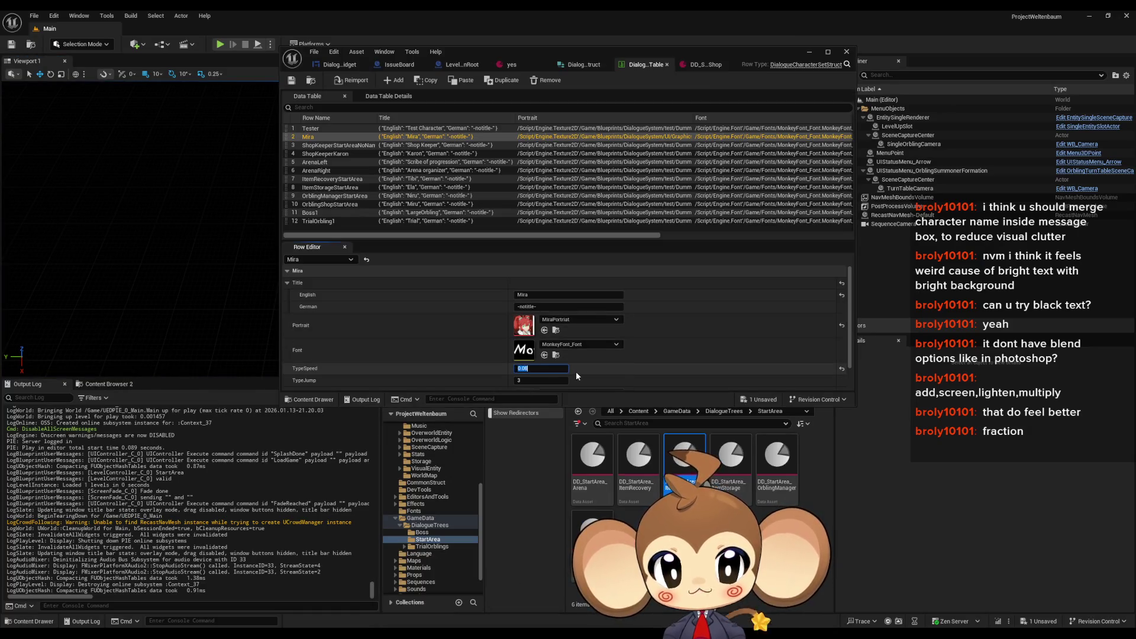
pyautogui.write('0.075')
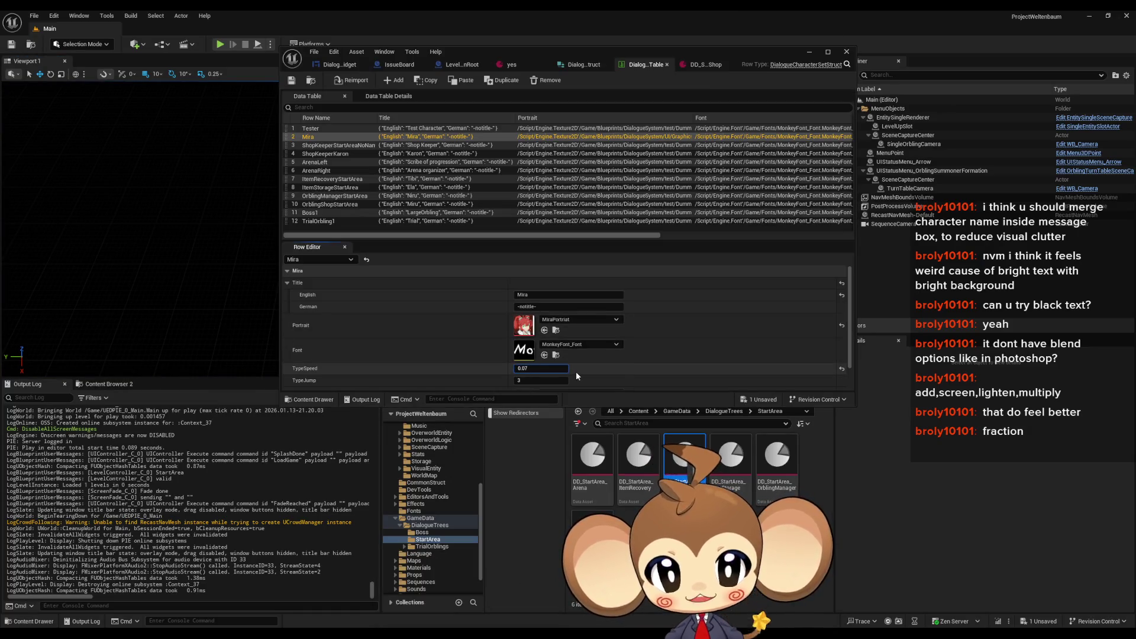
pyautogui.press('Return')
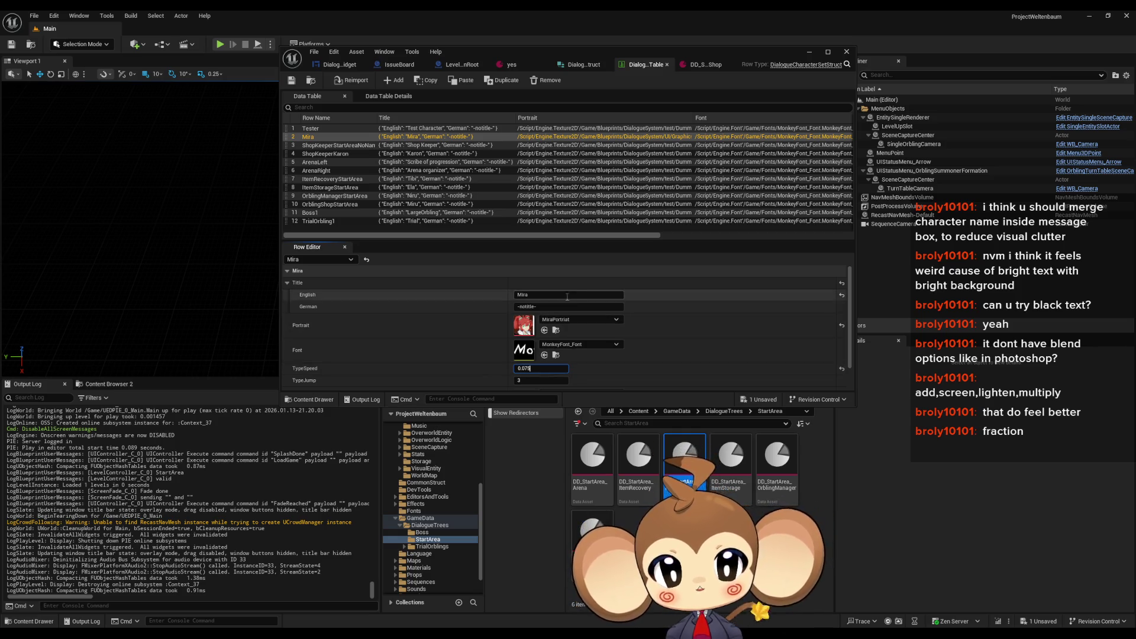
pyautogui.click(290, 82)
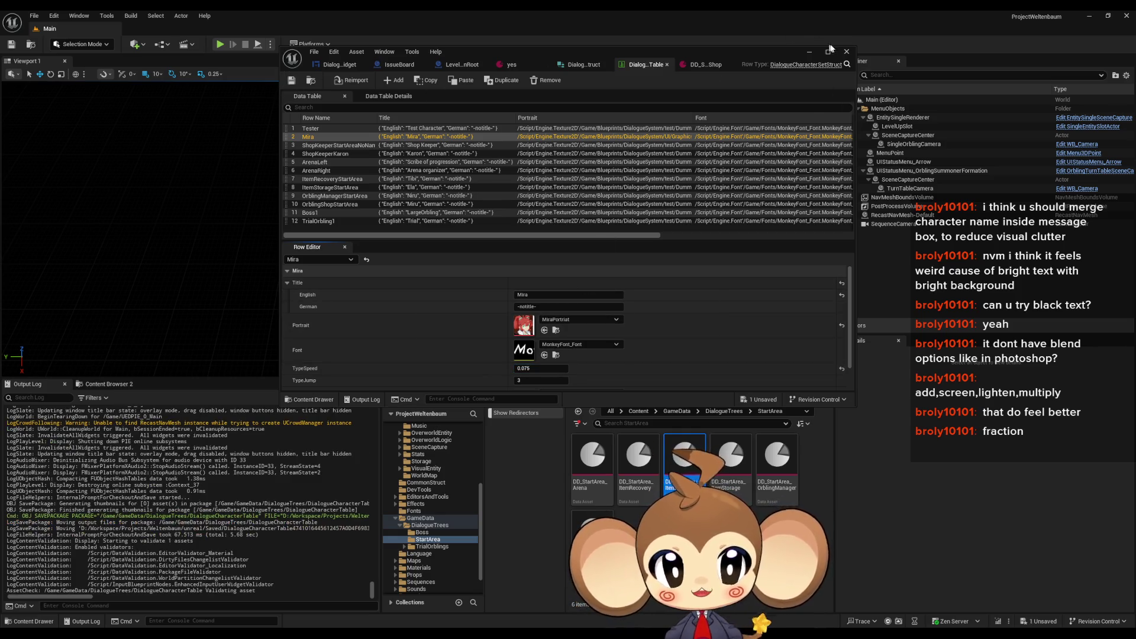
# Step: Play, load the saved game, advance the dialogue to Mira's line, then stop the session
pyautogui.click(809, 52)
pyautogui.hotkey('alt', 'p')
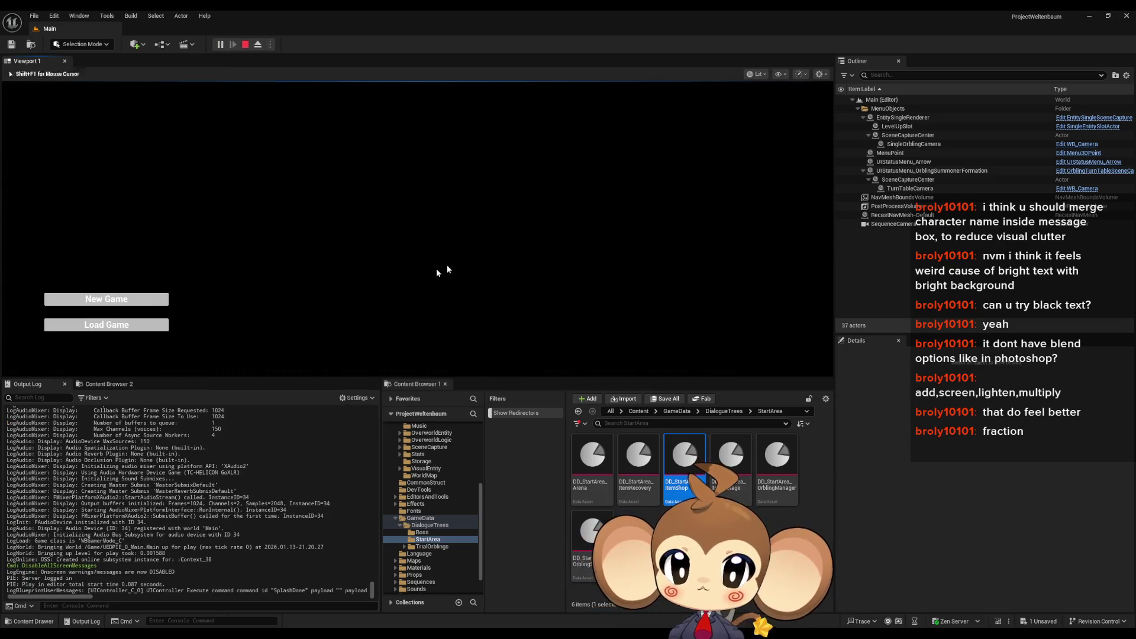
pyautogui.click(101, 326)
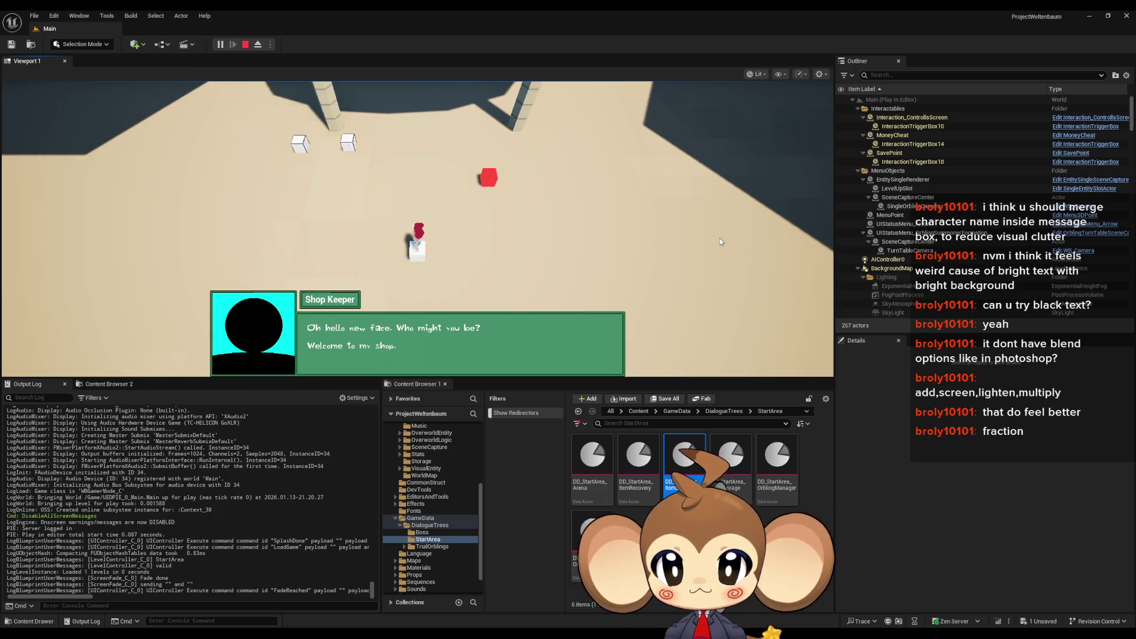
pyautogui.press('space')
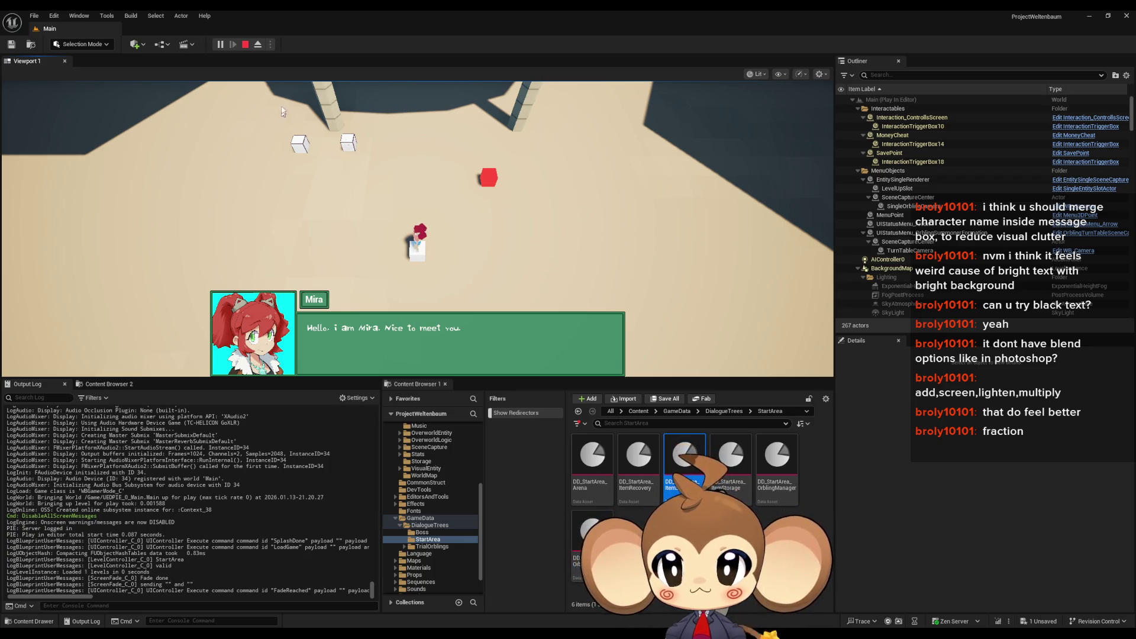
pyautogui.click(245, 45)
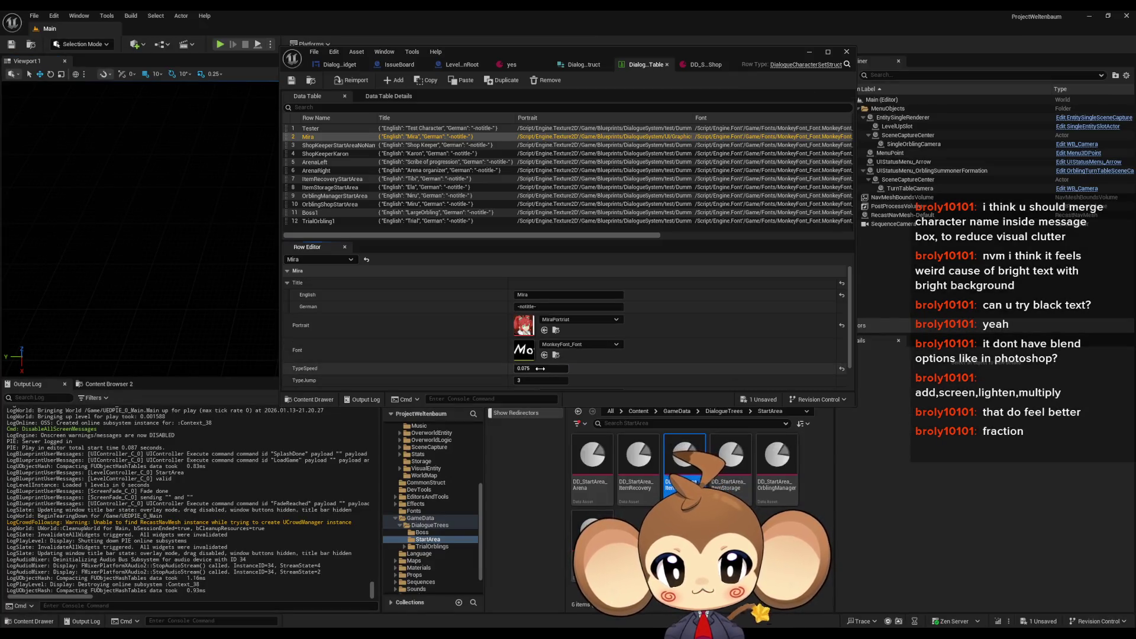
# Step: Save the character table, play from the loaded save to Mira's line, then stop
pyautogui.click(545, 369)
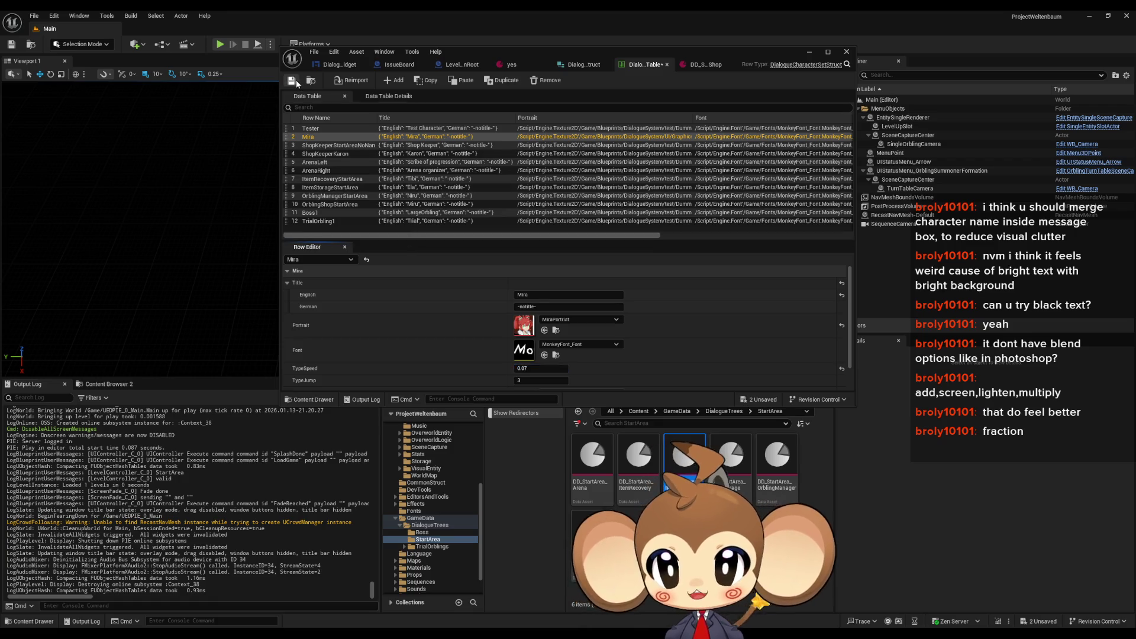
pyautogui.click(293, 80)
pyautogui.click(220, 45)
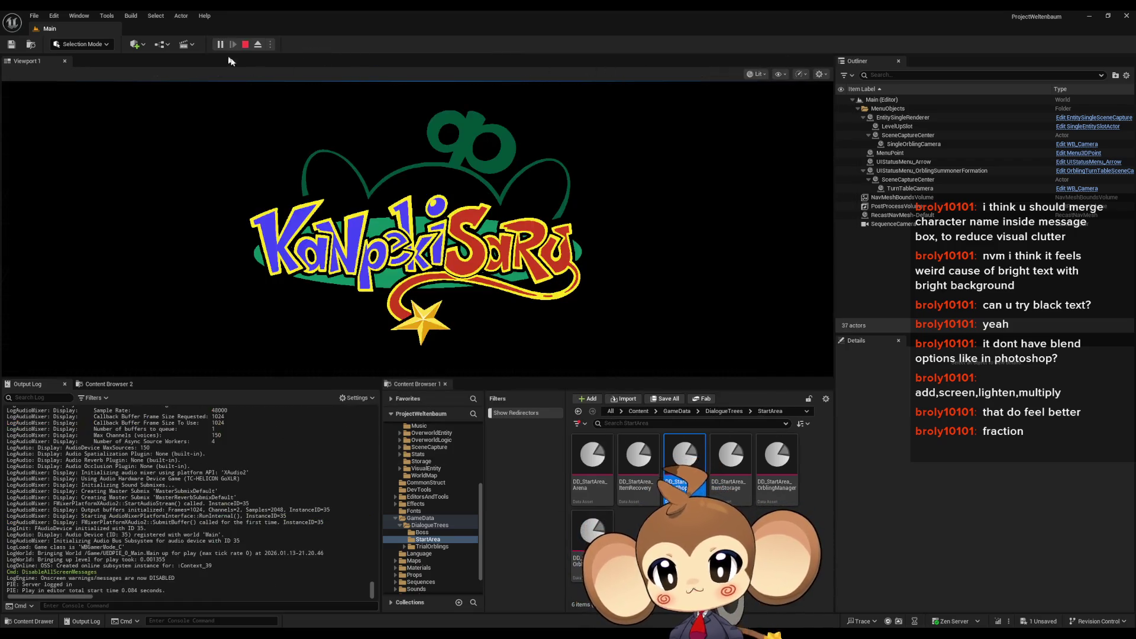
pyautogui.click(460, 210)
pyautogui.click(141, 330)
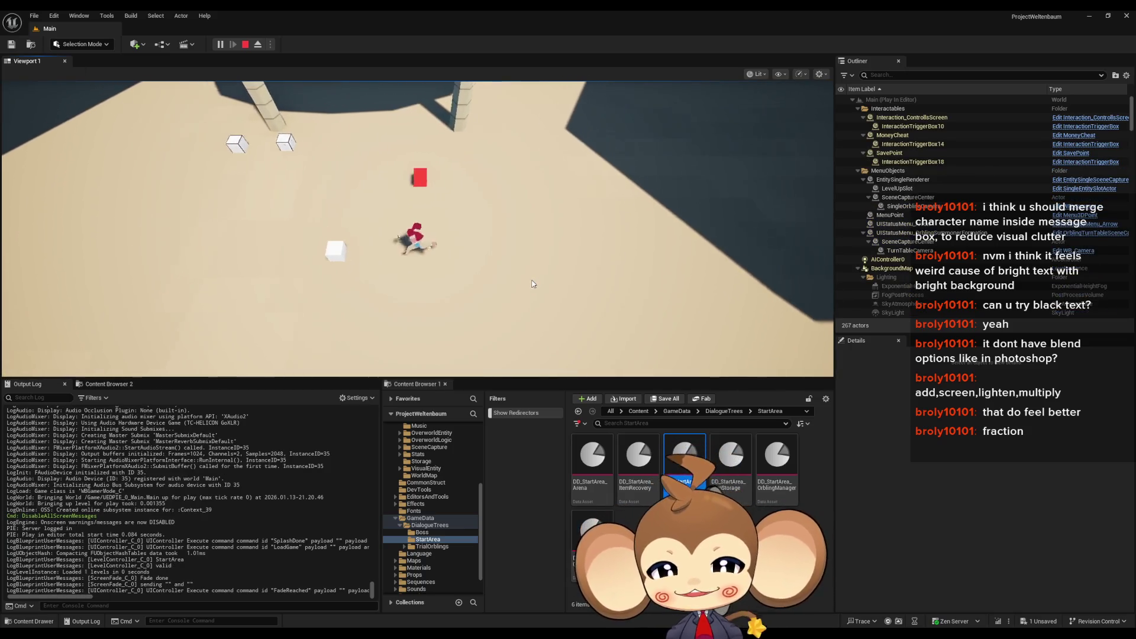
pyautogui.press('a')
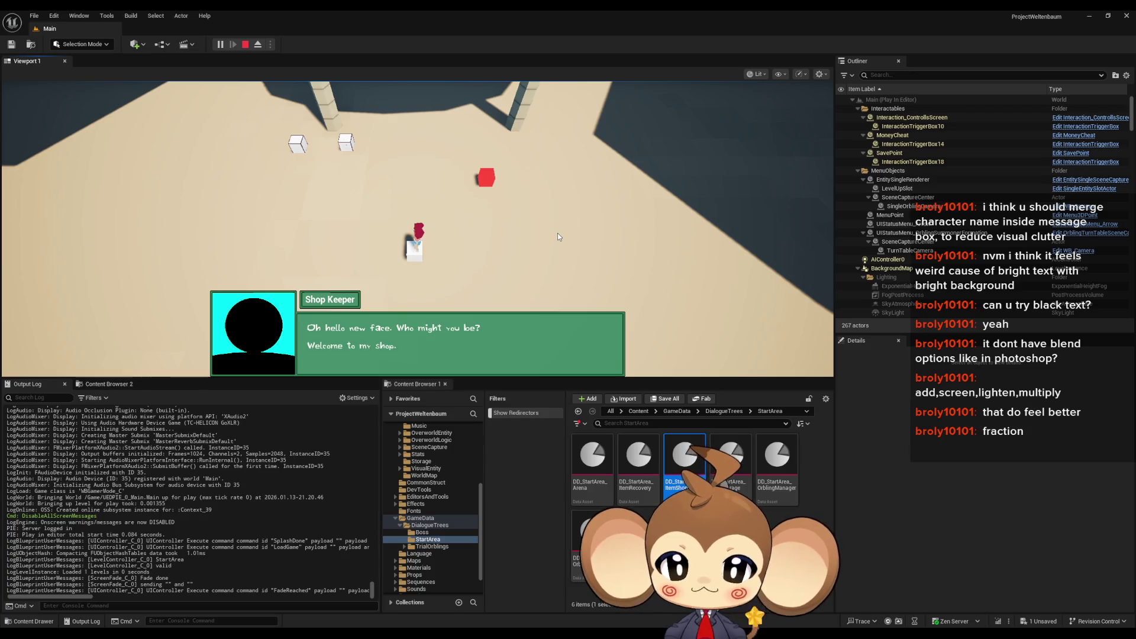
pyautogui.press('space')
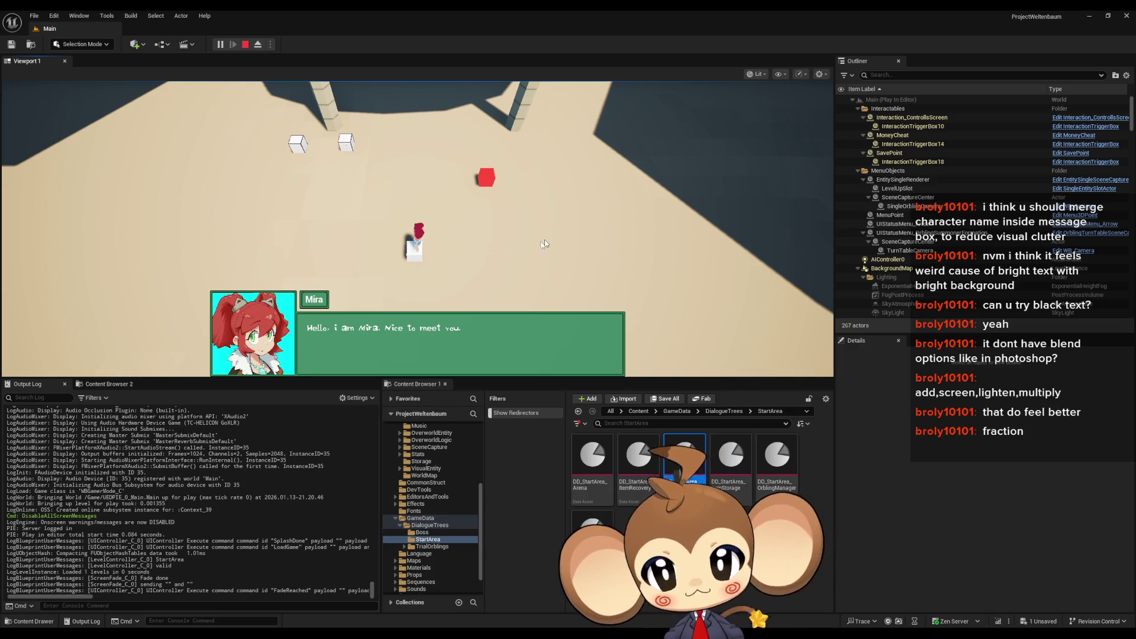
pyautogui.click(245, 44)
# Step: Replay in fullscreen through Mira's and Karon's lines, then exit fullscreen and restart play
pyautogui.moveTo(468, 633)
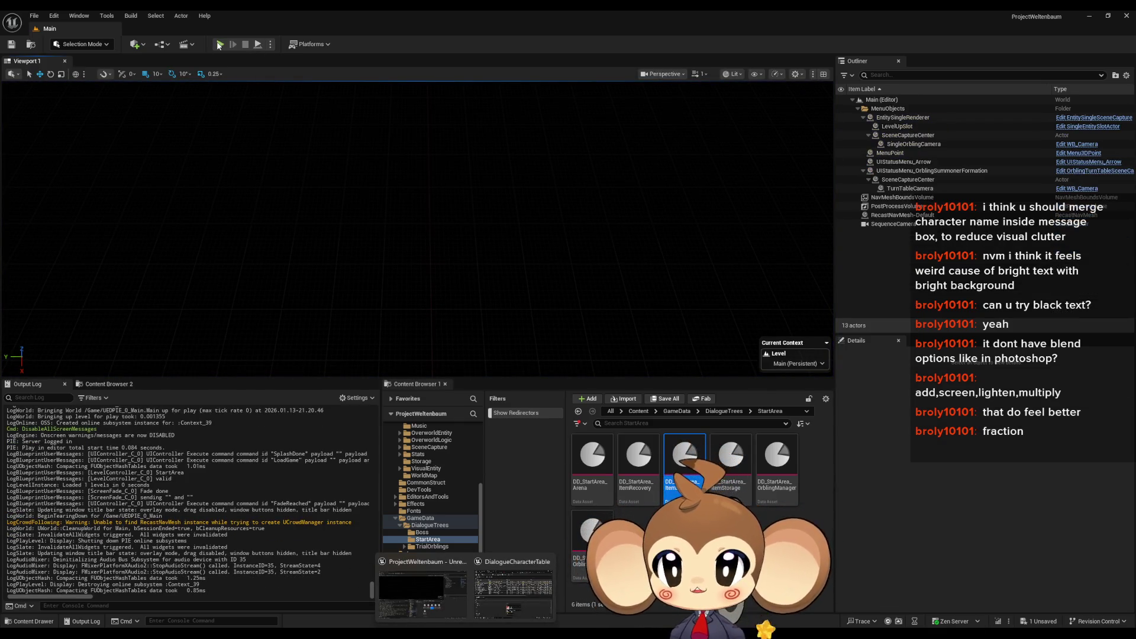
pyautogui.click(220, 44)
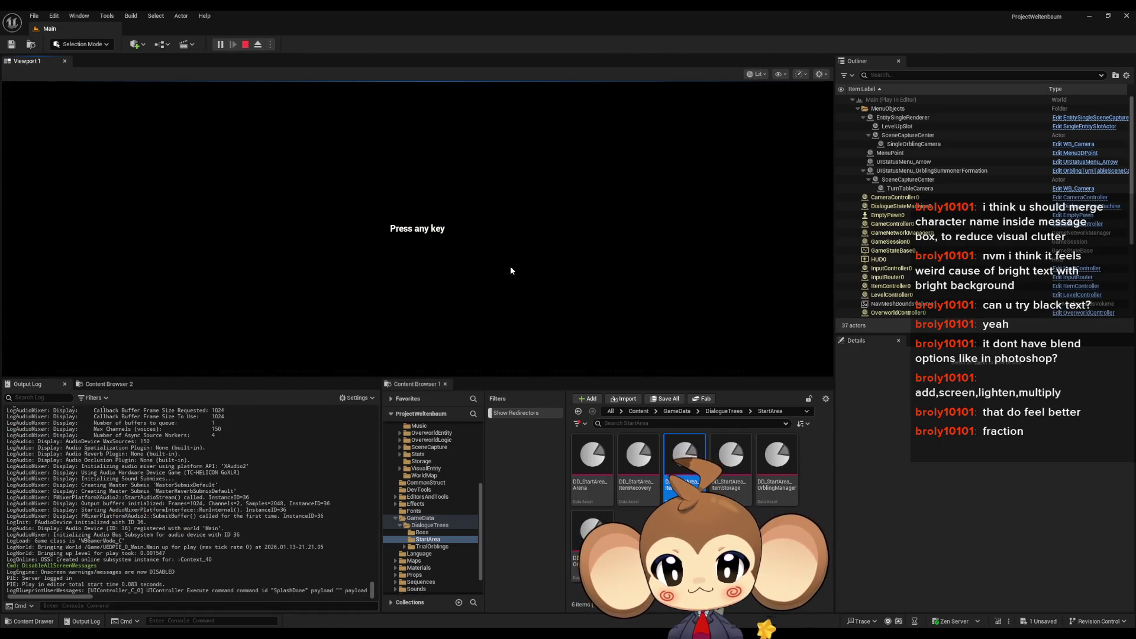
pyautogui.click(510, 265)
pyautogui.click(118, 331)
pyautogui.press('F11')
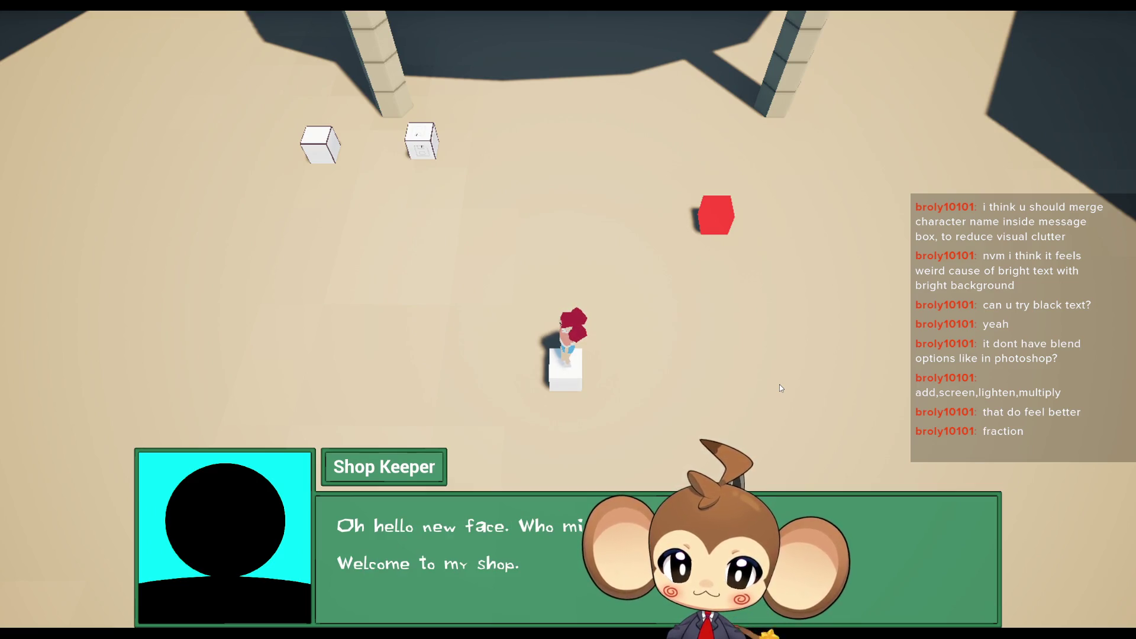
pyautogui.press('space')
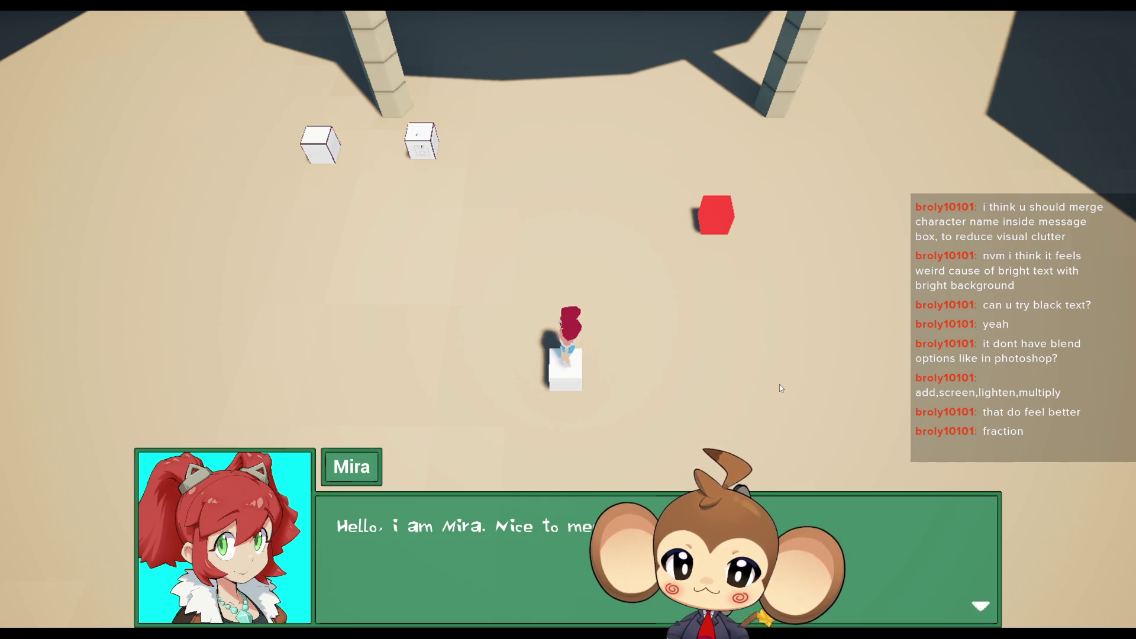
pyautogui.press('space')
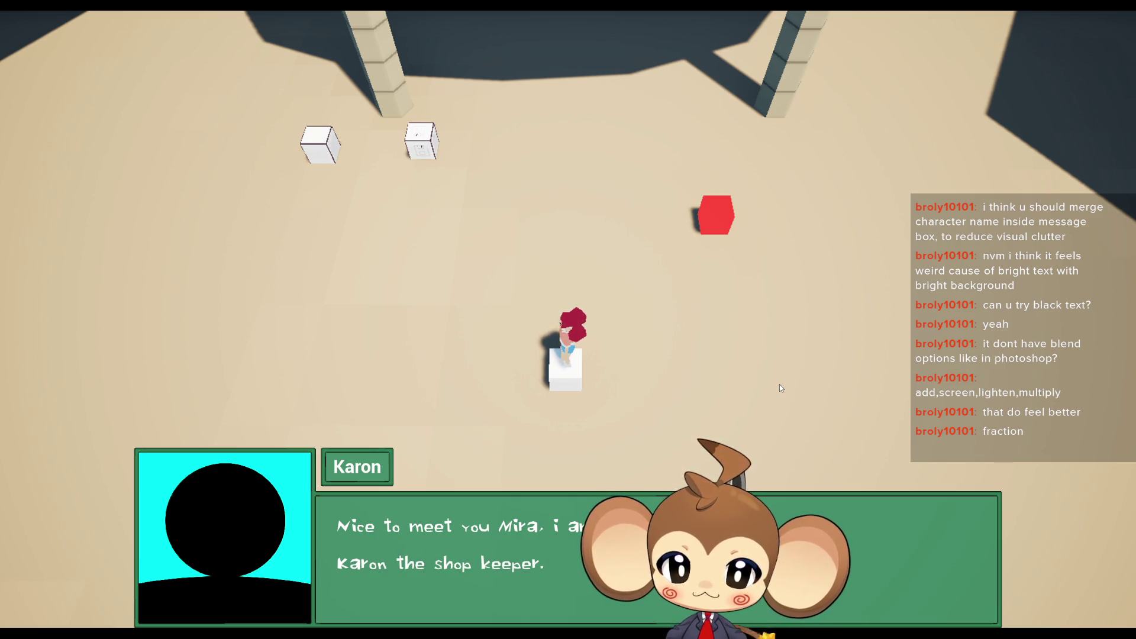
pyautogui.press('space')
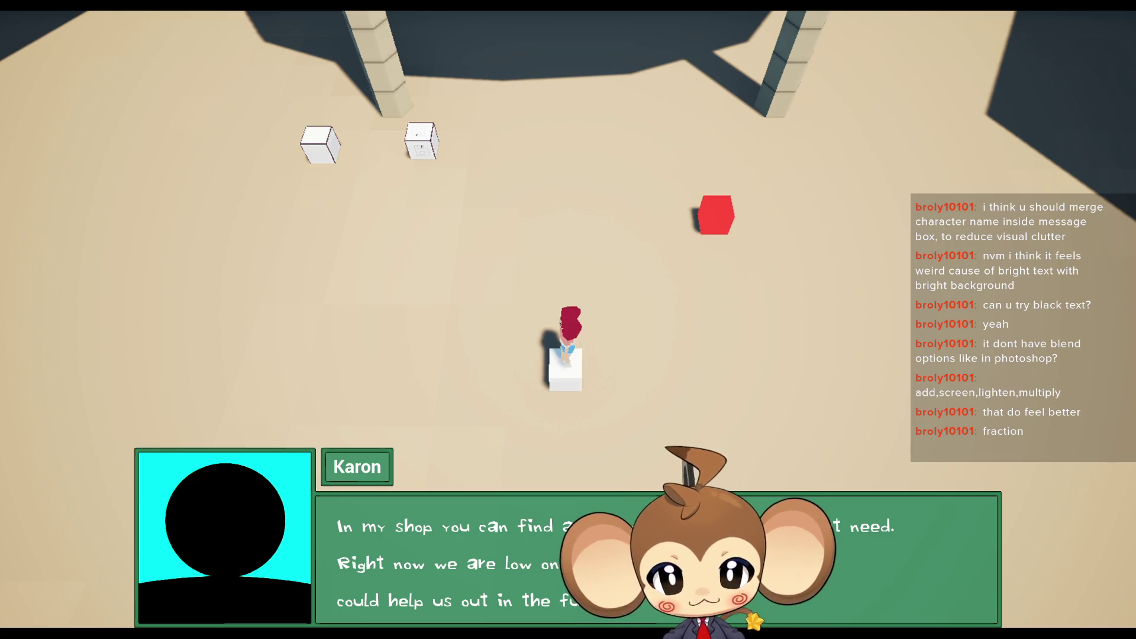
pyautogui.press('space')
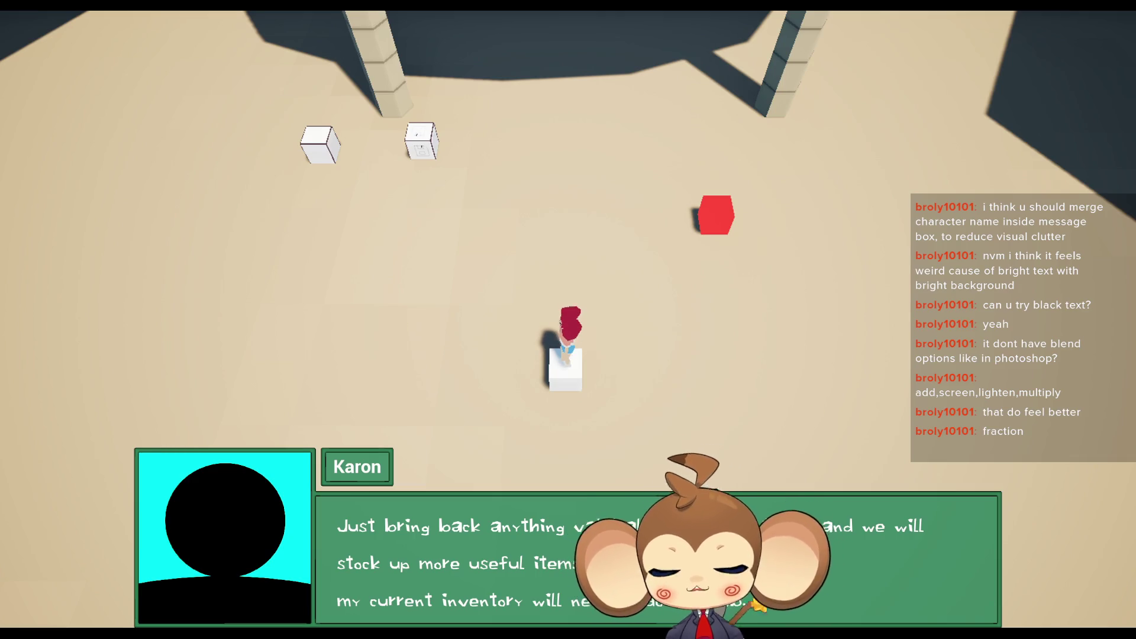
pyautogui.press('F11')
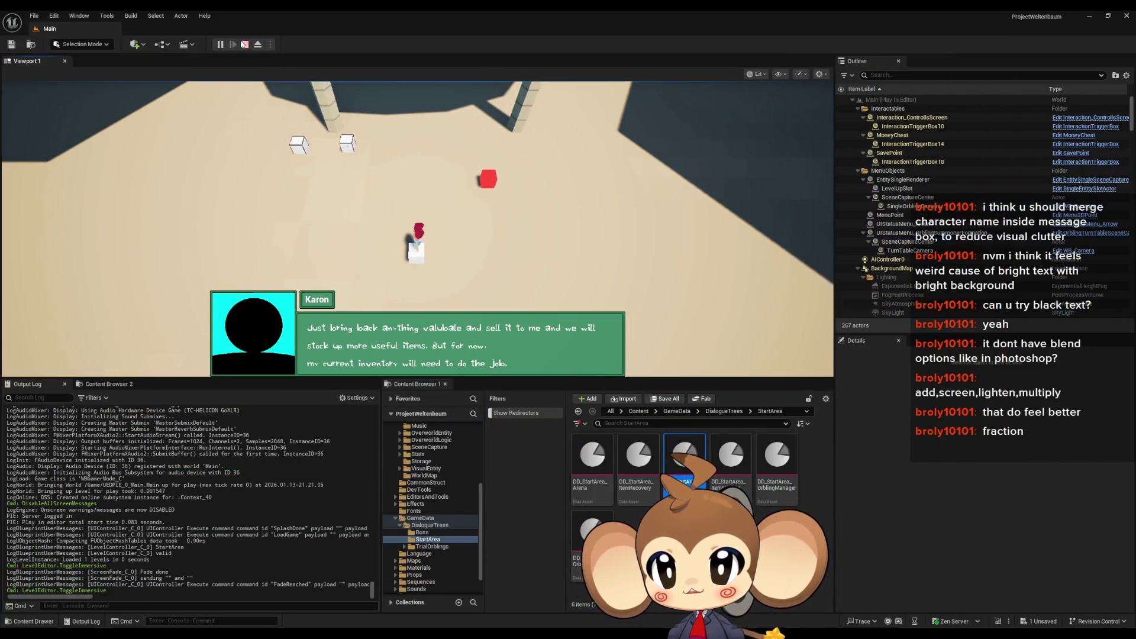
pyautogui.click(244, 43)
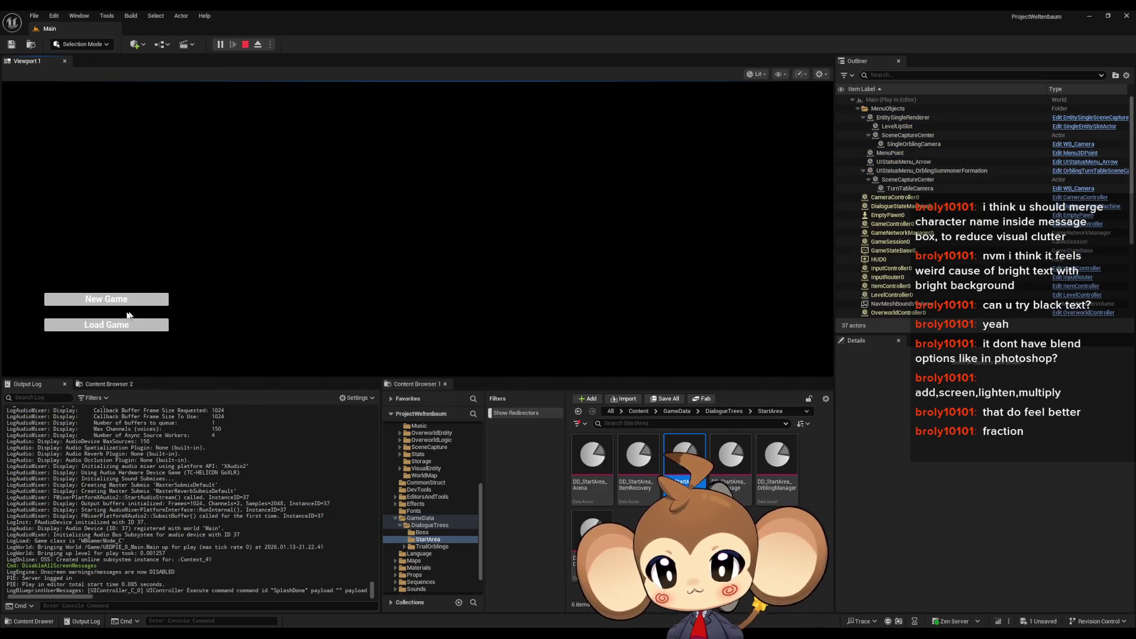
# Step: Load the save in fullscreen, advance through Mira's and Karon's lines, choose Leave, and stop play
pyautogui.click(133, 323)
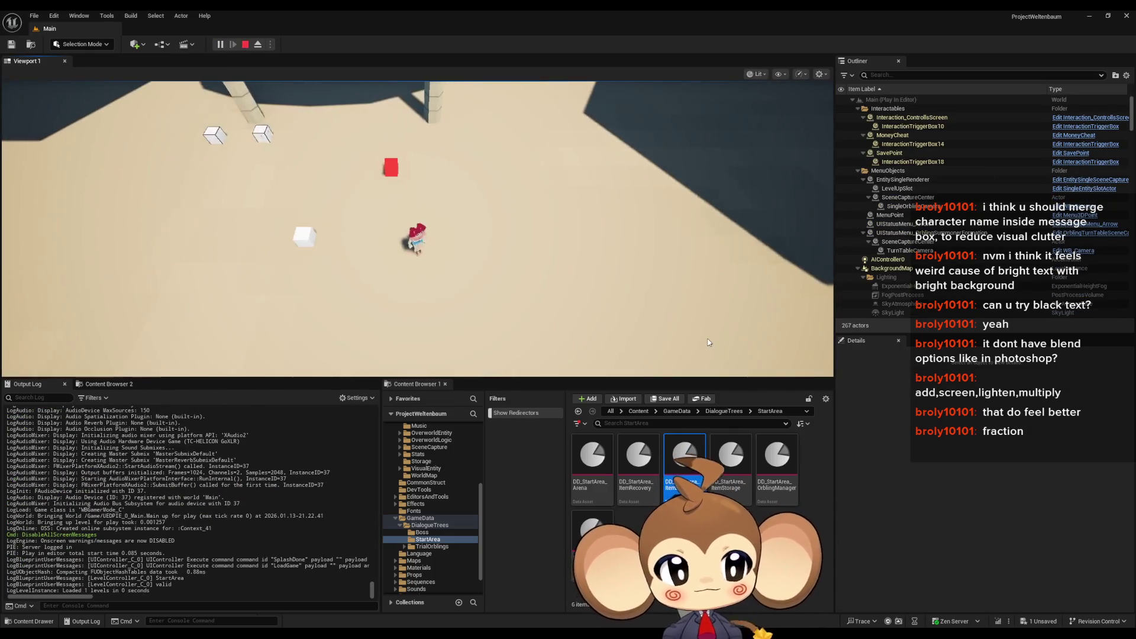
pyautogui.press('F11')
pyautogui.press('space')
pyautogui.press('space')
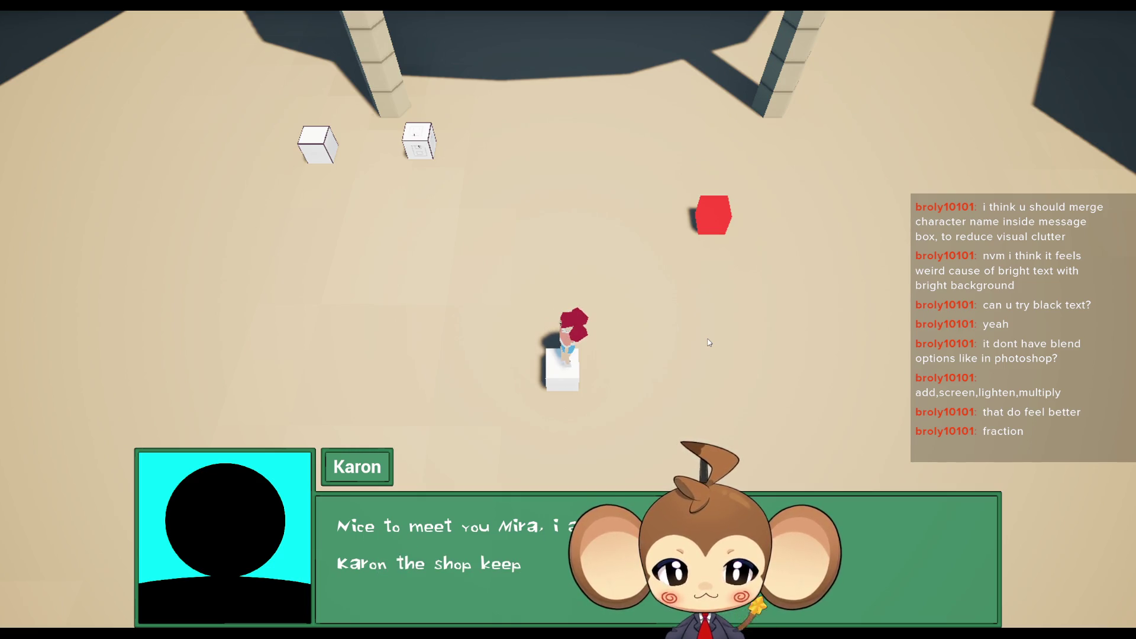
pyautogui.press('space')
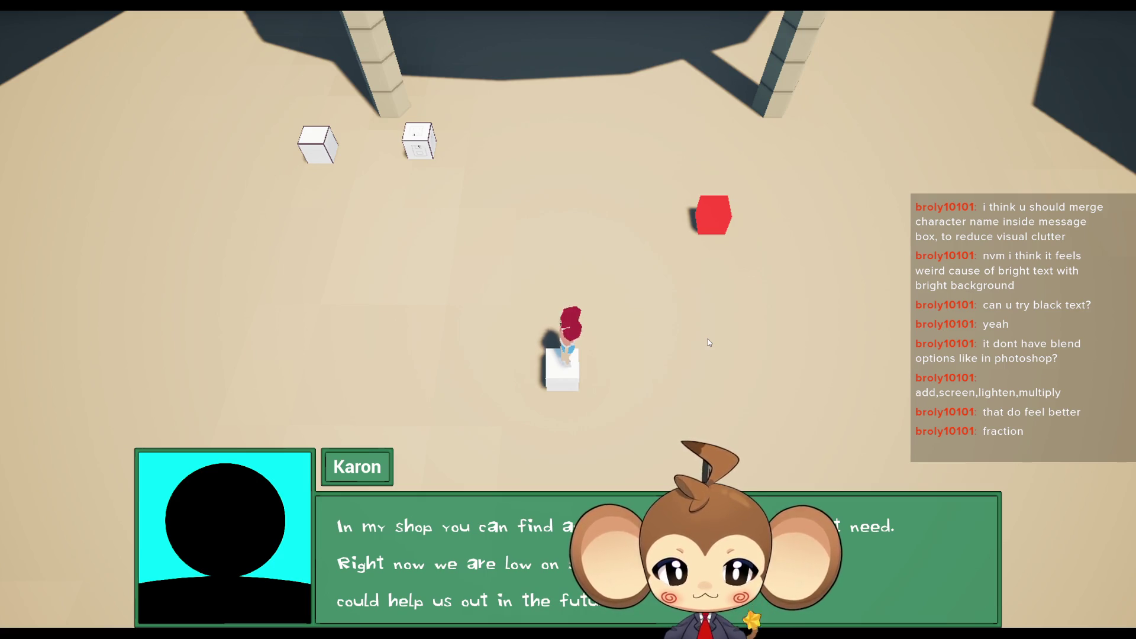
pyautogui.press('space')
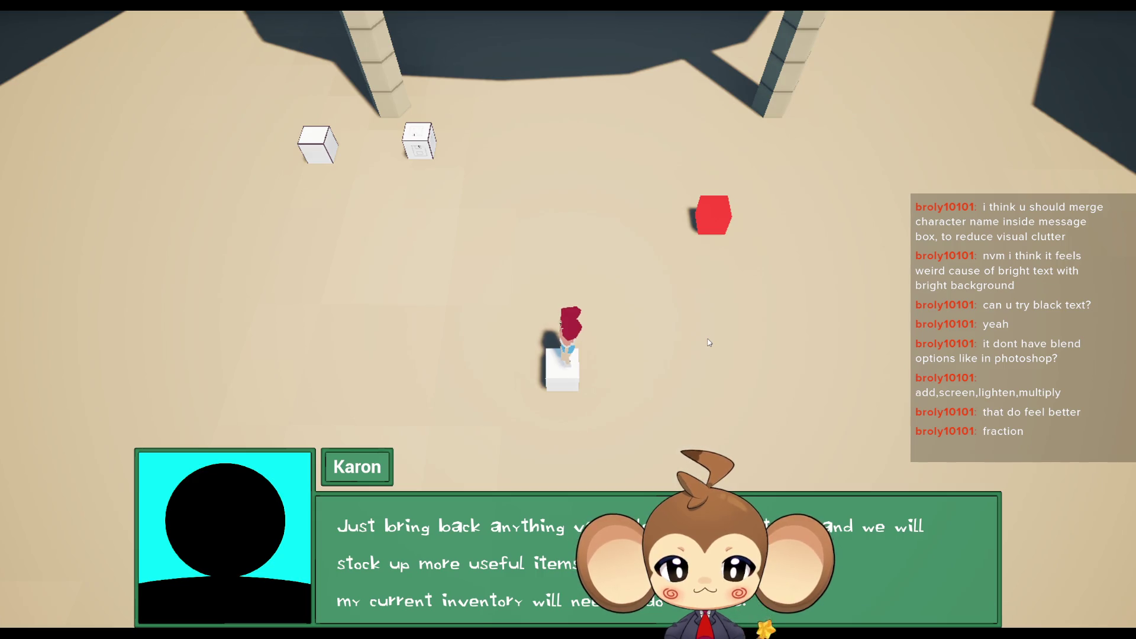
pyautogui.click(710, 343)
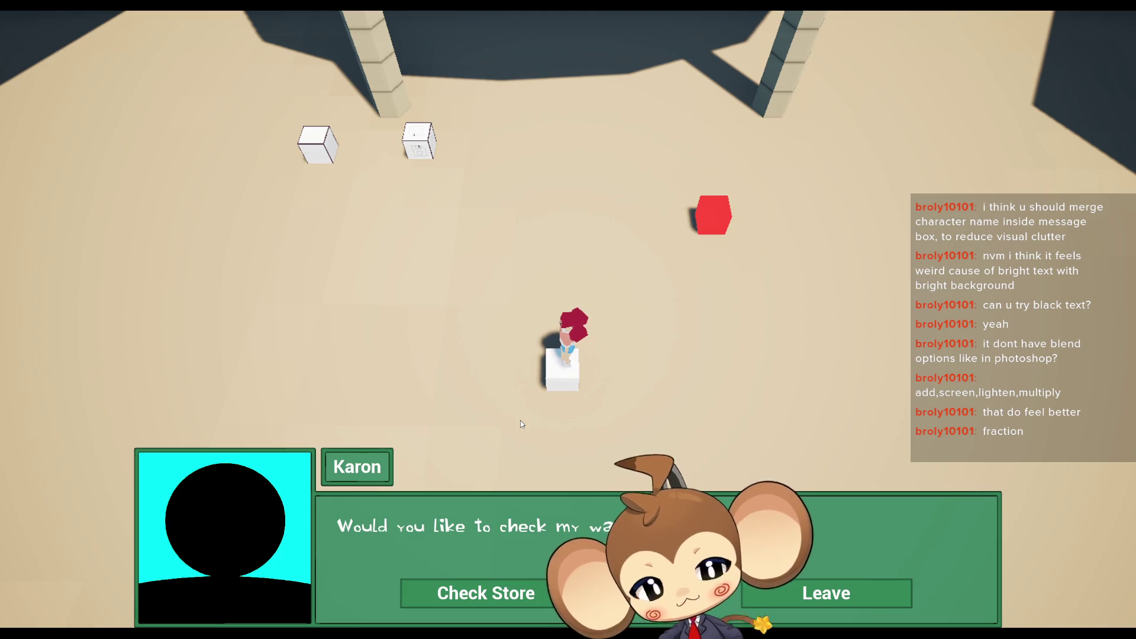
pyautogui.click(797, 591)
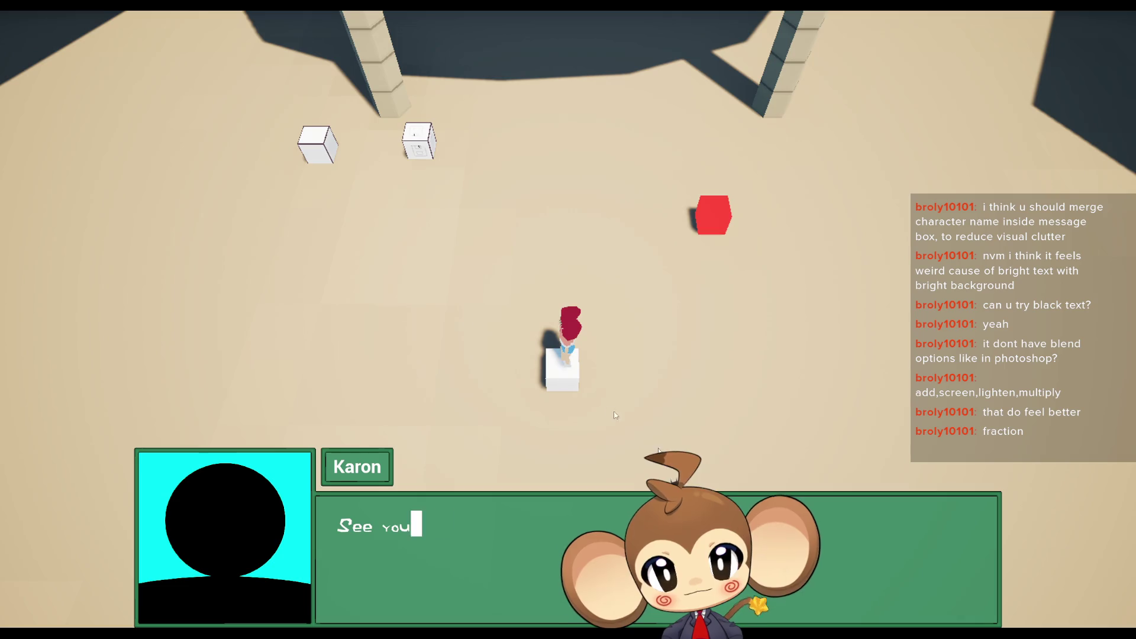
pyautogui.click(503, 270)
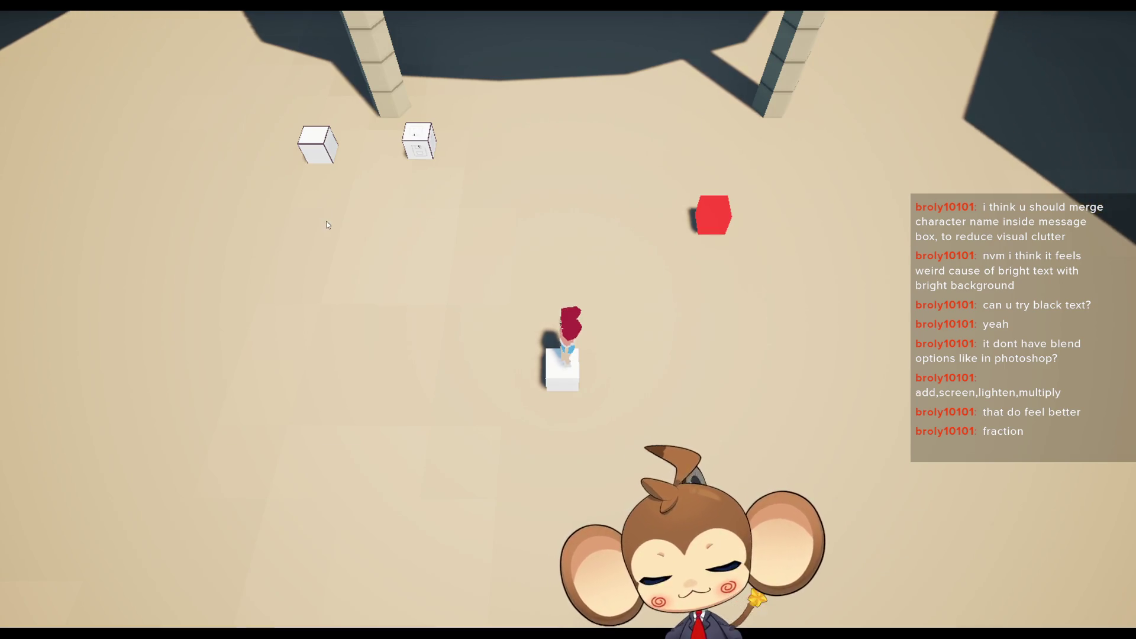
pyautogui.press('Escape')
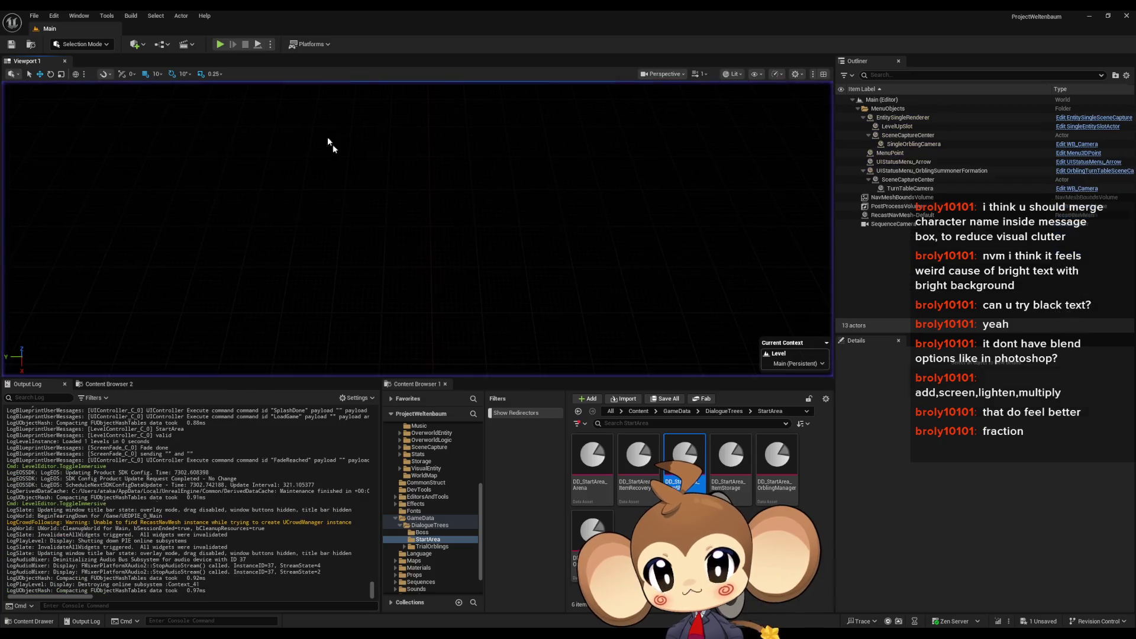
# Step: In the IssueBoard event graph, create a comment box reading 'item shop gets upgraded by selling stuff?'
pyautogui.moveTo(465, 636)
pyautogui.click(502, 611)
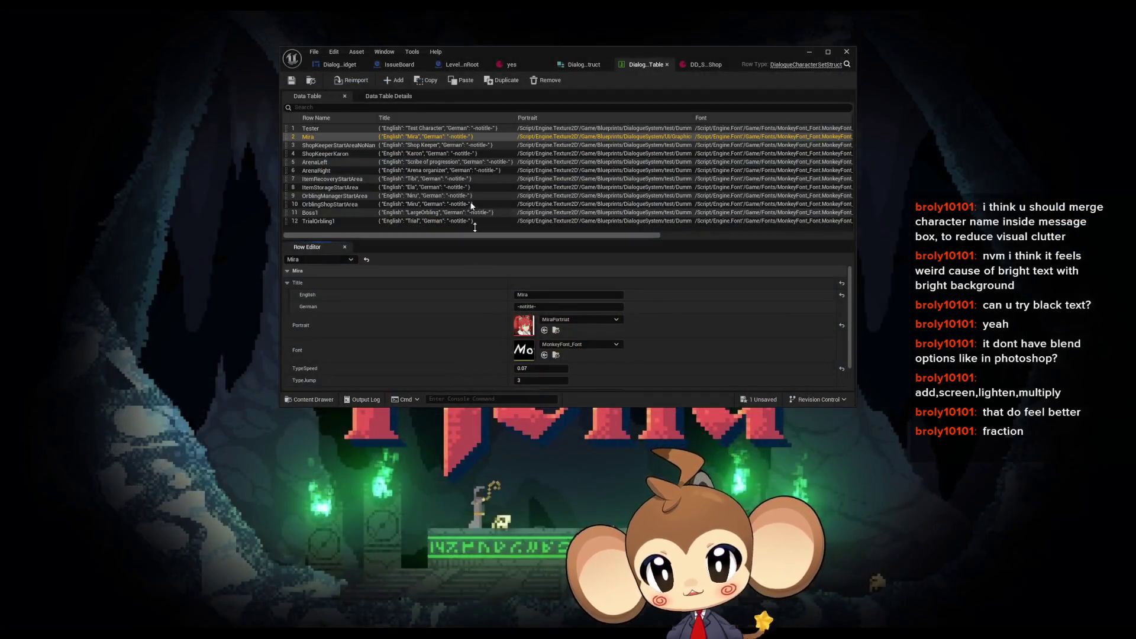
pyautogui.click(414, 586)
pyautogui.scroll(-2, 492, 231)
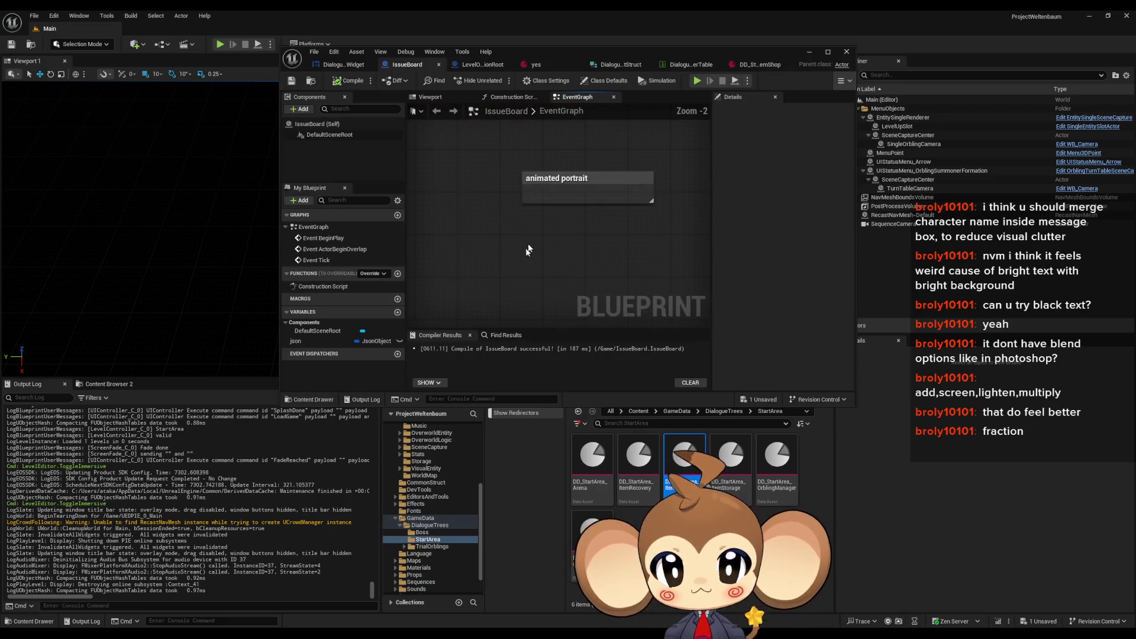
pyautogui.press('c')
pyautogui.write('item shop gets upgraded by selll')
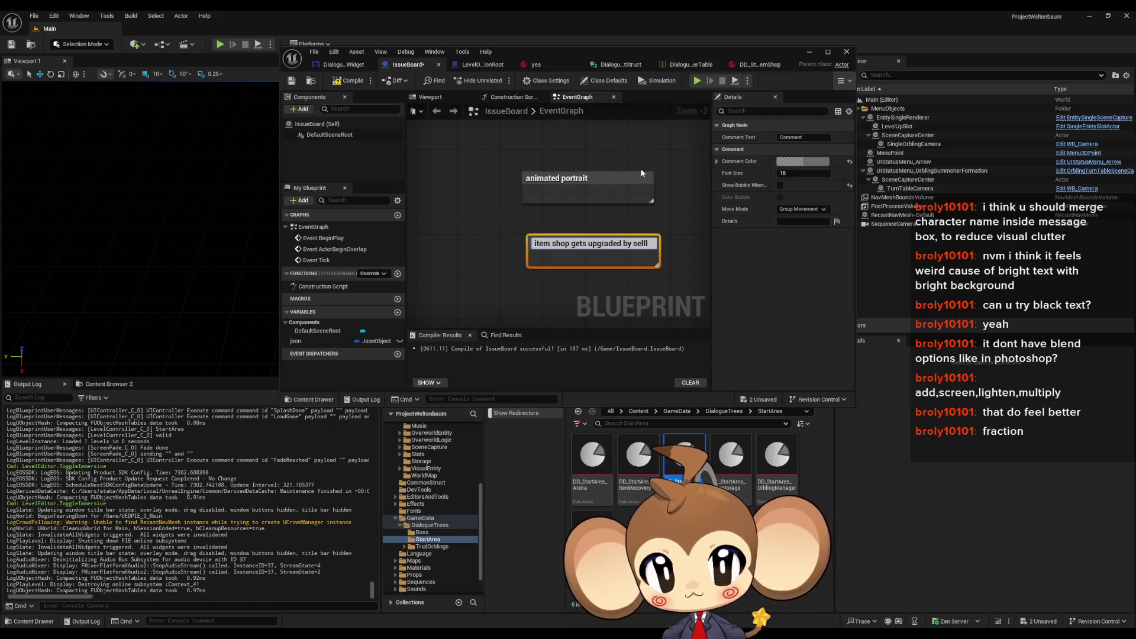
pyautogui.press('BackSpace')
pyautogui.write('ing s')
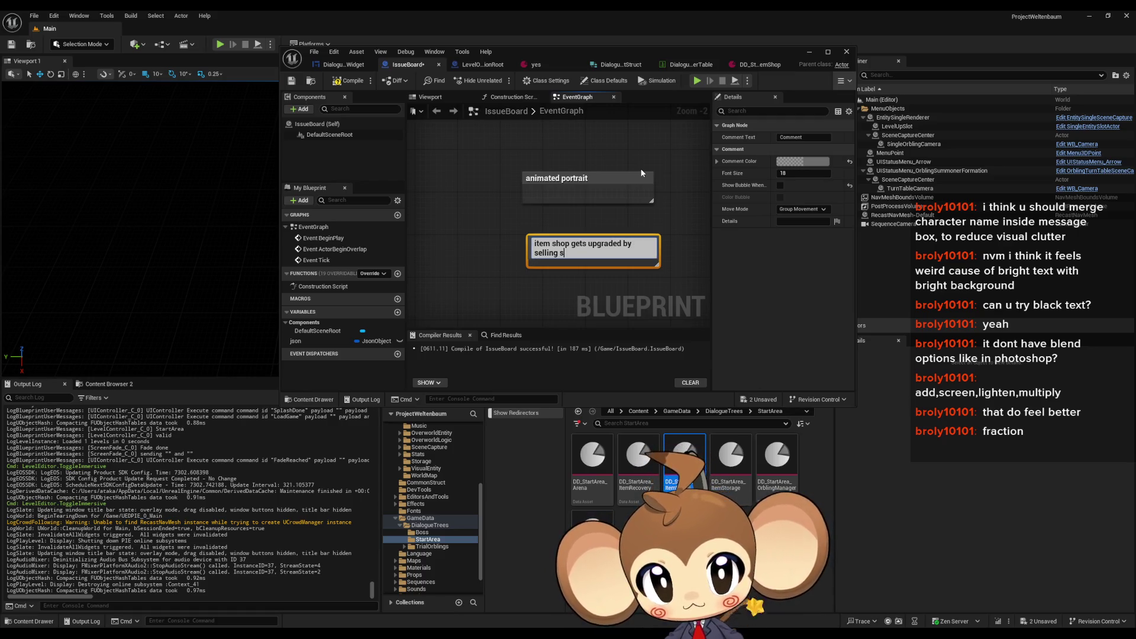
pyautogui.write('tuff?')
pyautogui.press('Return')
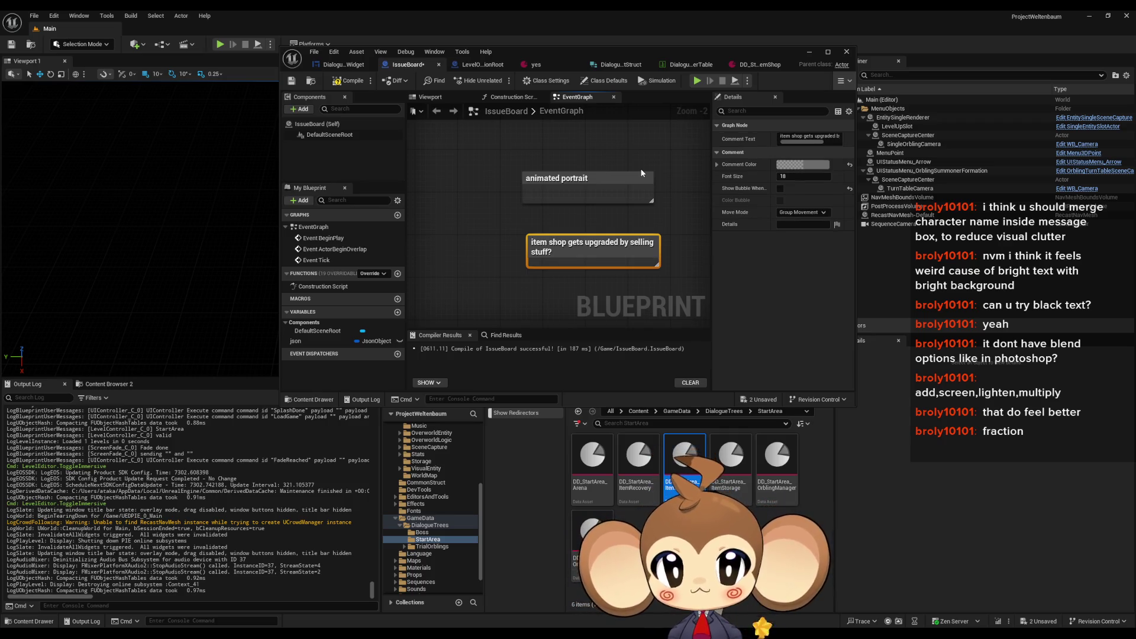
pyautogui.moveTo(641, 172); pyautogui.dragTo(547, 178)
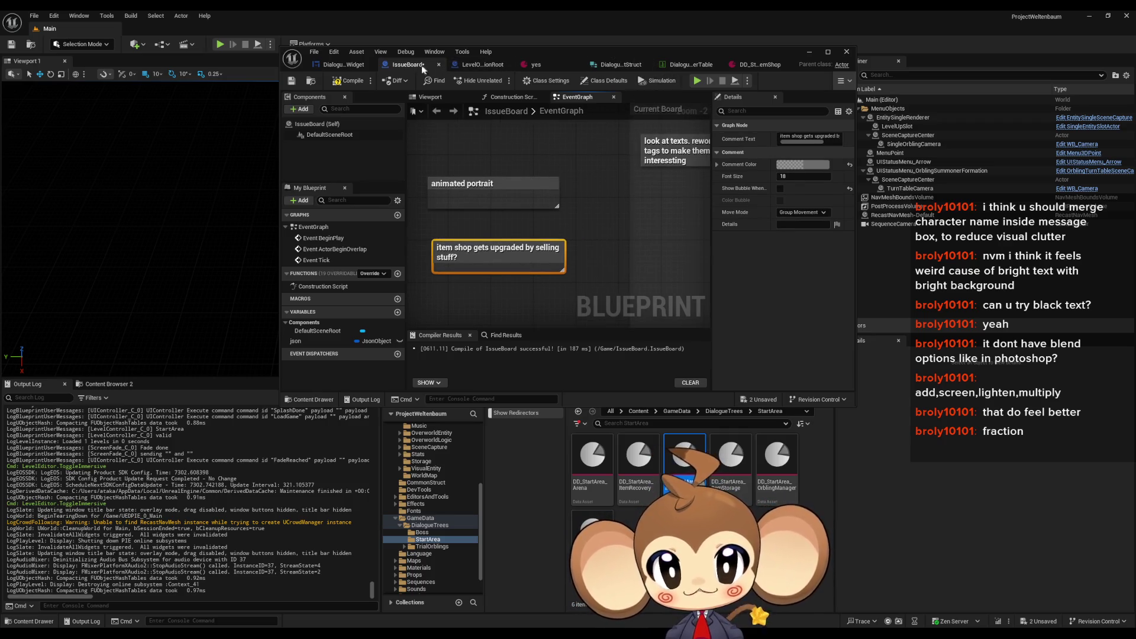
pyautogui.click(344, 64)
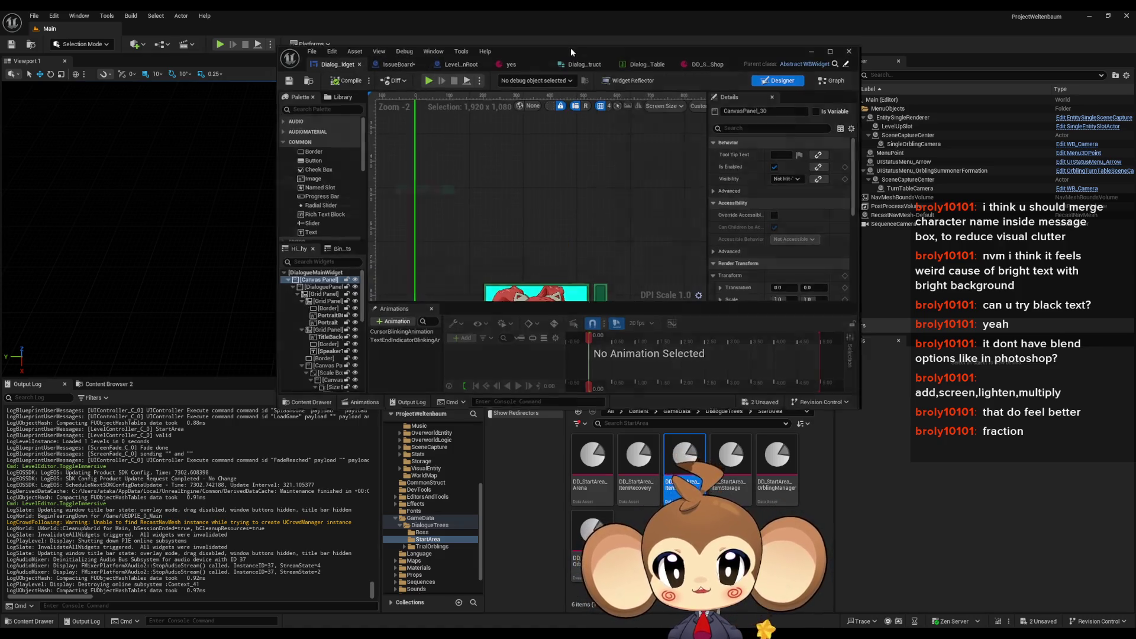
# Step: Set the DeveloperThings SET node's Dialogue Tree Asset to DD_StartArea_Arena in LevelObjectCollectionRoot
pyautogui.doubleClick(571, 48)
pyautogui.click(264, 28)
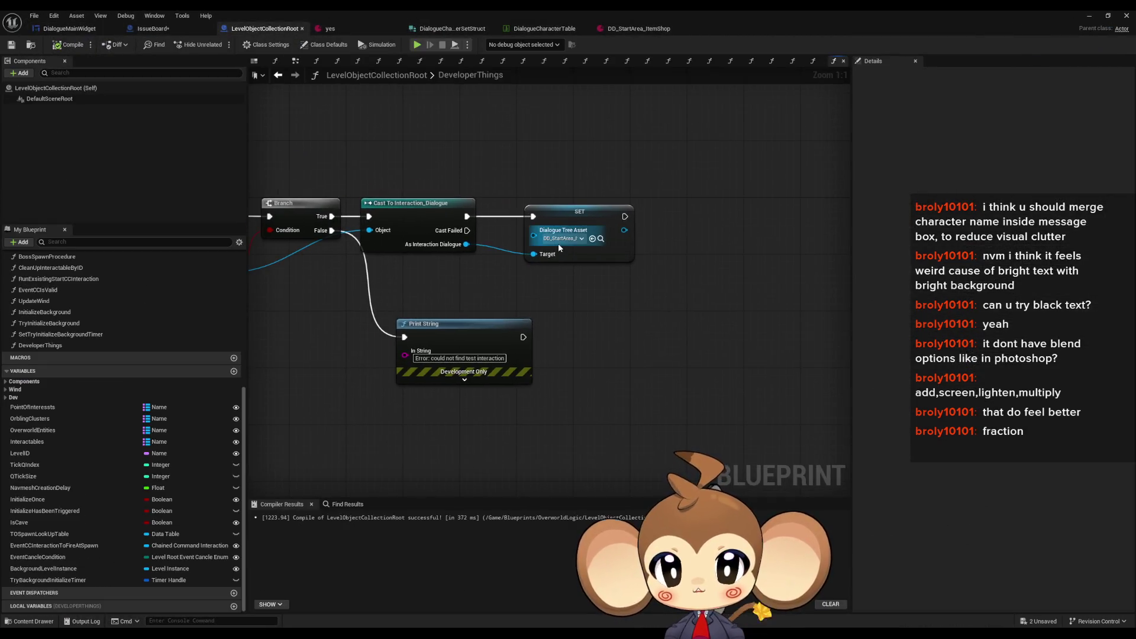
pyautogui.click(558, 240)
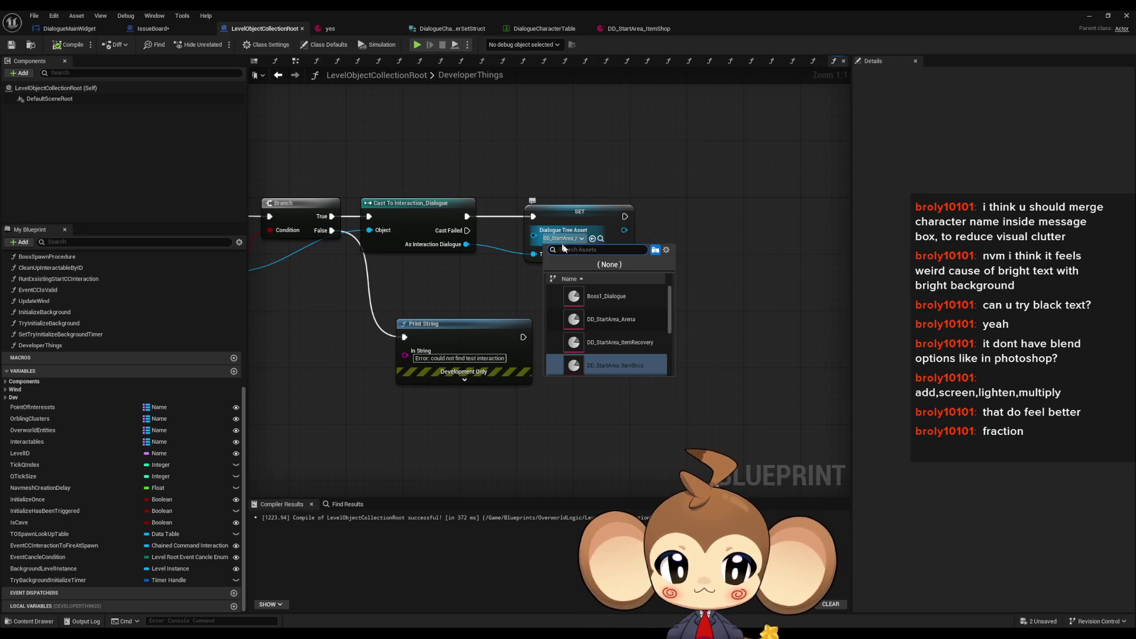
pyautogui.click(619, 321)
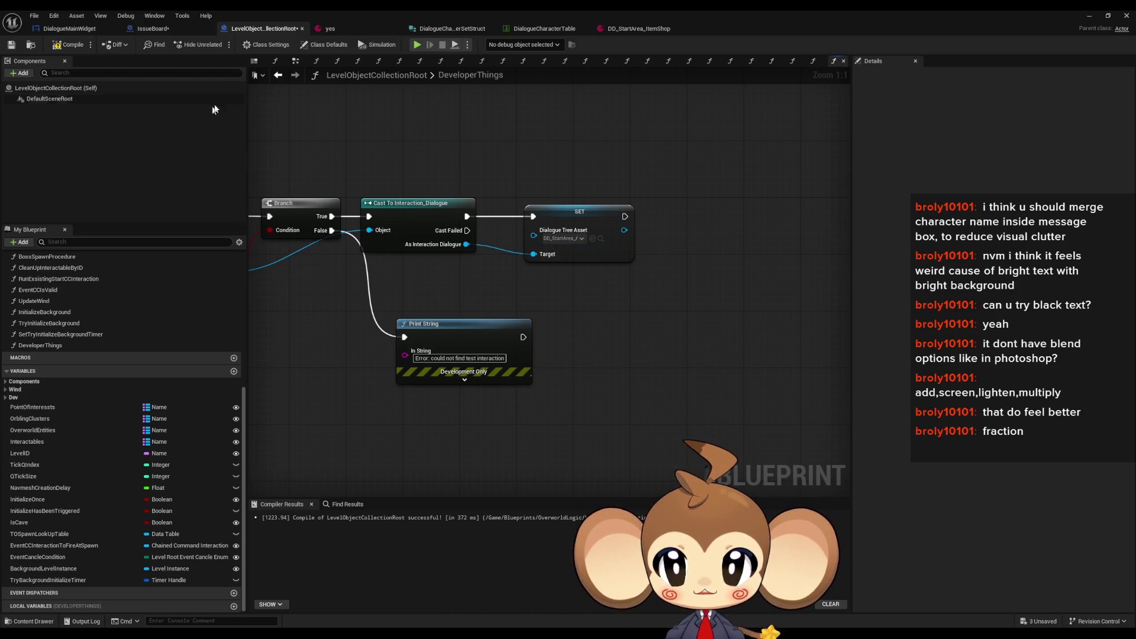
pyautogui.click(1090, 16)
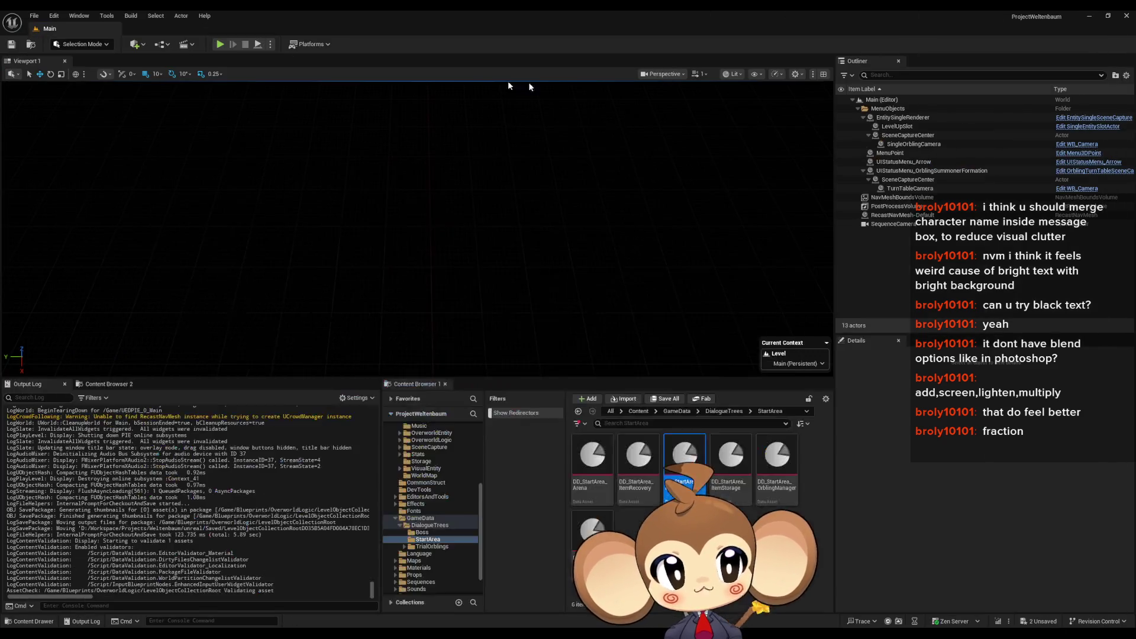
# Step: Play from the loaded save, advance the Scribe of progression dialogue, choose Leave and close it
pyautogui.click(220, 44)
pyautogui.click(482, 271)
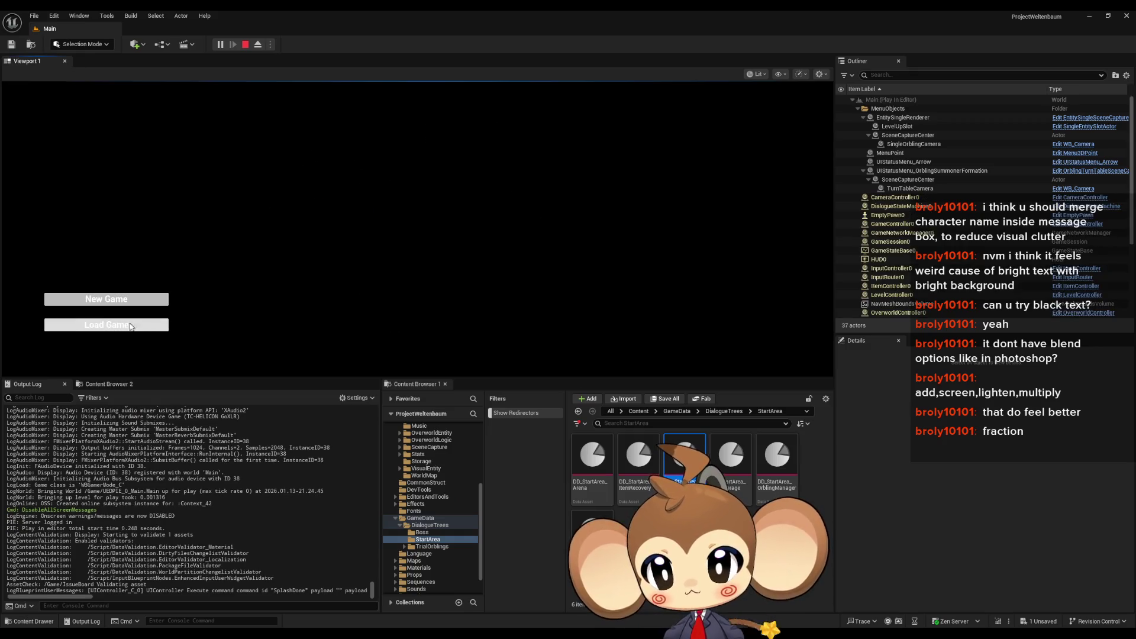
pyautogui.click(132, 326)
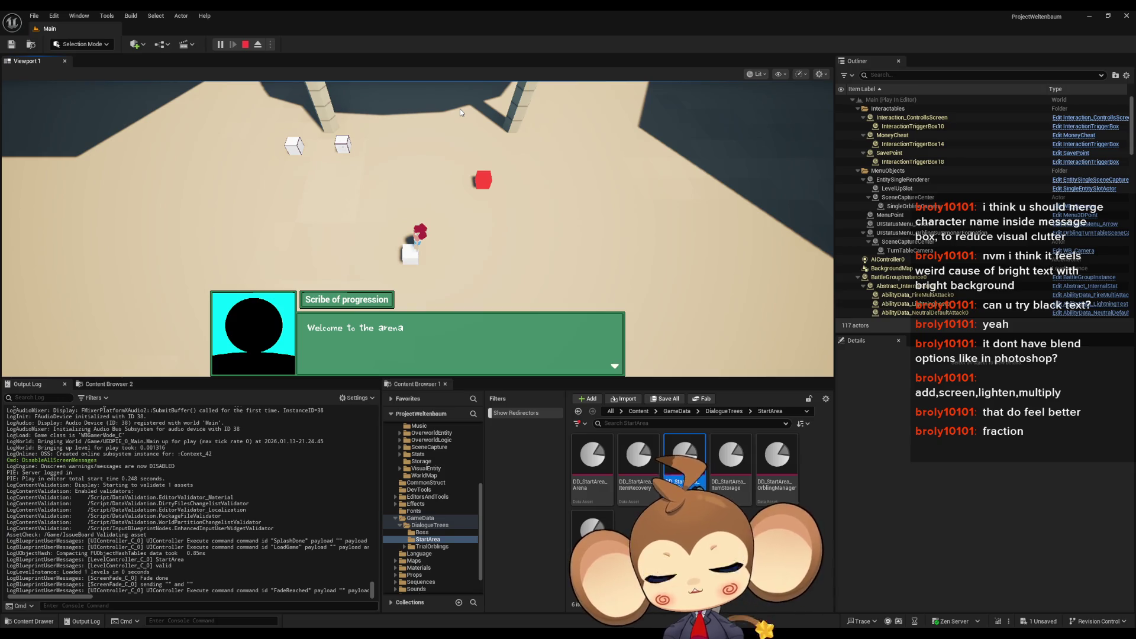
pyautogui.press('space')
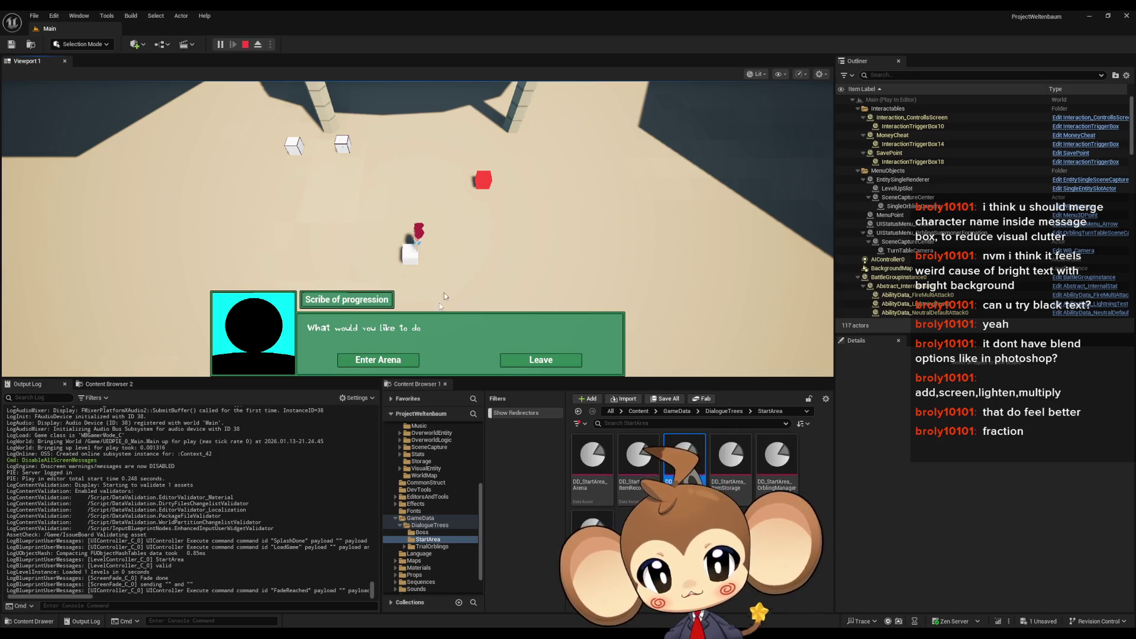
pyautogui.click(524, 360)
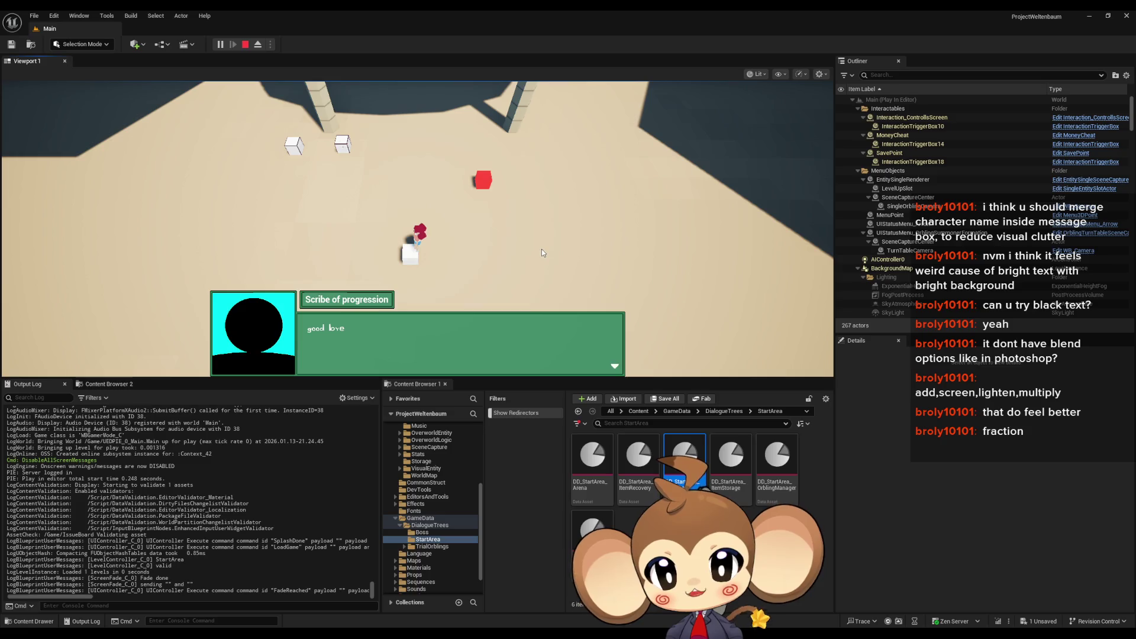
pyautogui.click(657, 319)
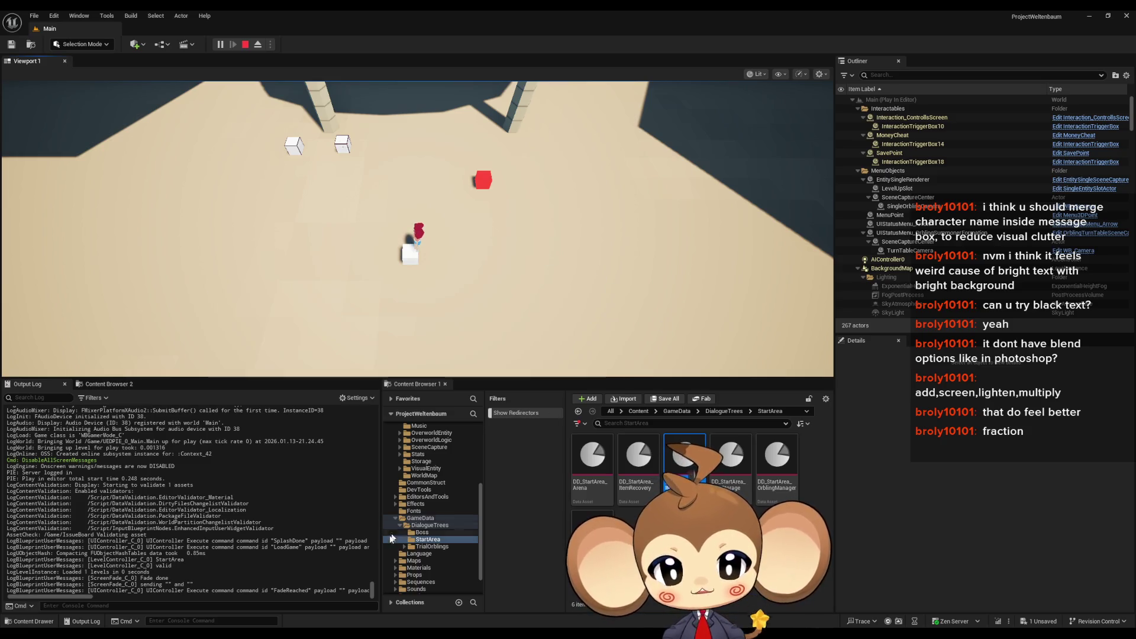
pyautogui.hotkey('alt', 'Tab')
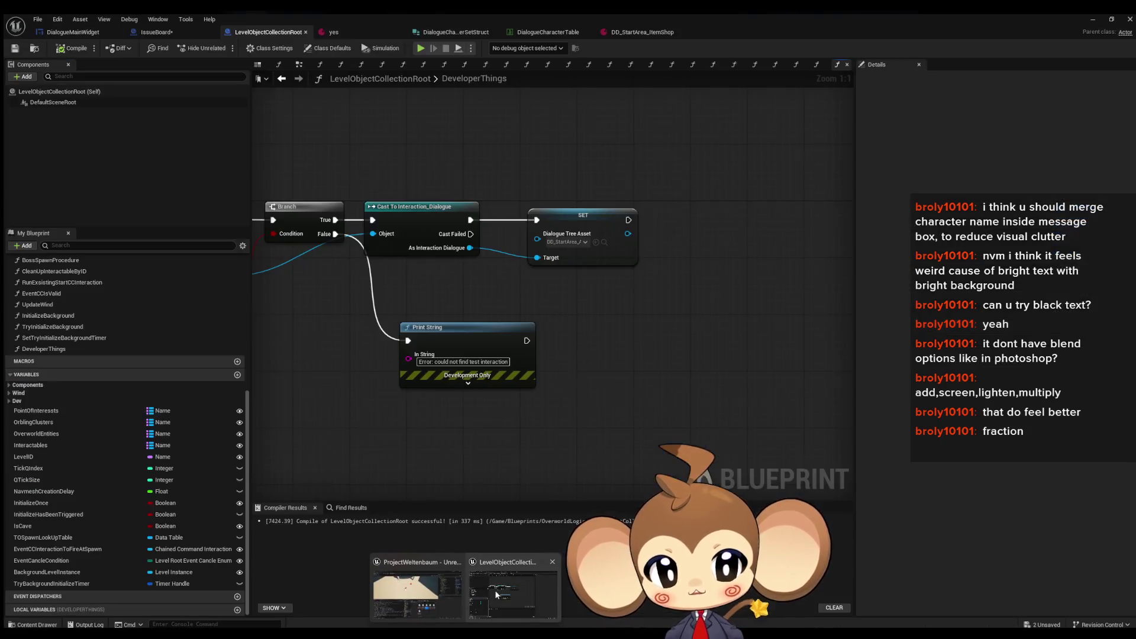
# Step: Locate the assigned DD_StartArea_Arena dialogue asset in the Content Browser and open it
pyautogui.click(615, 29)
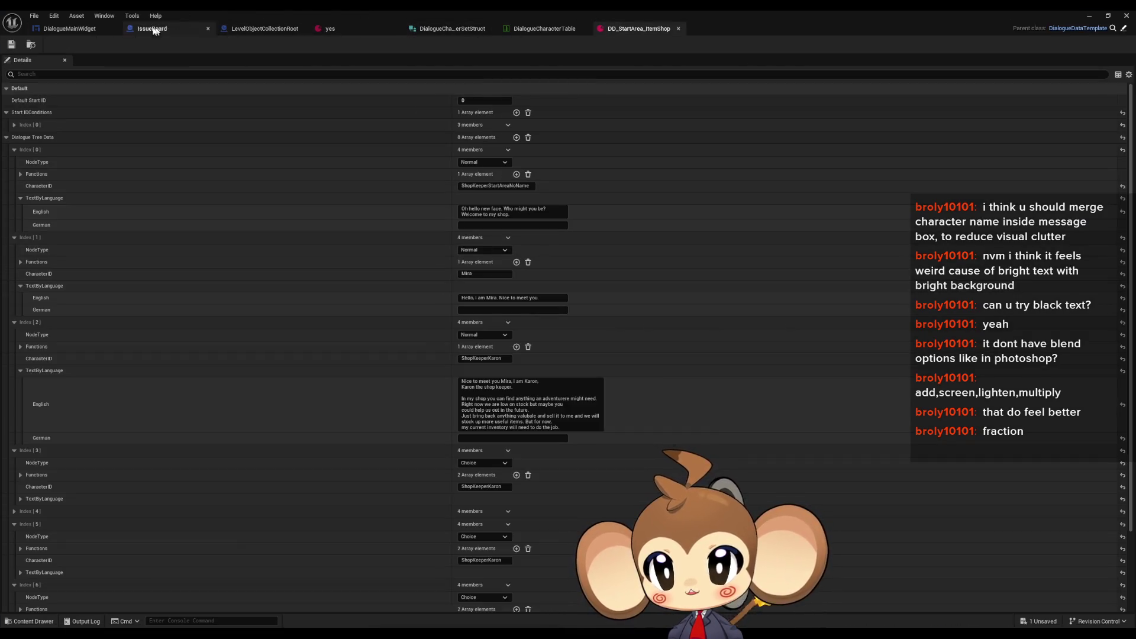
pyautogui.click(71, 28)
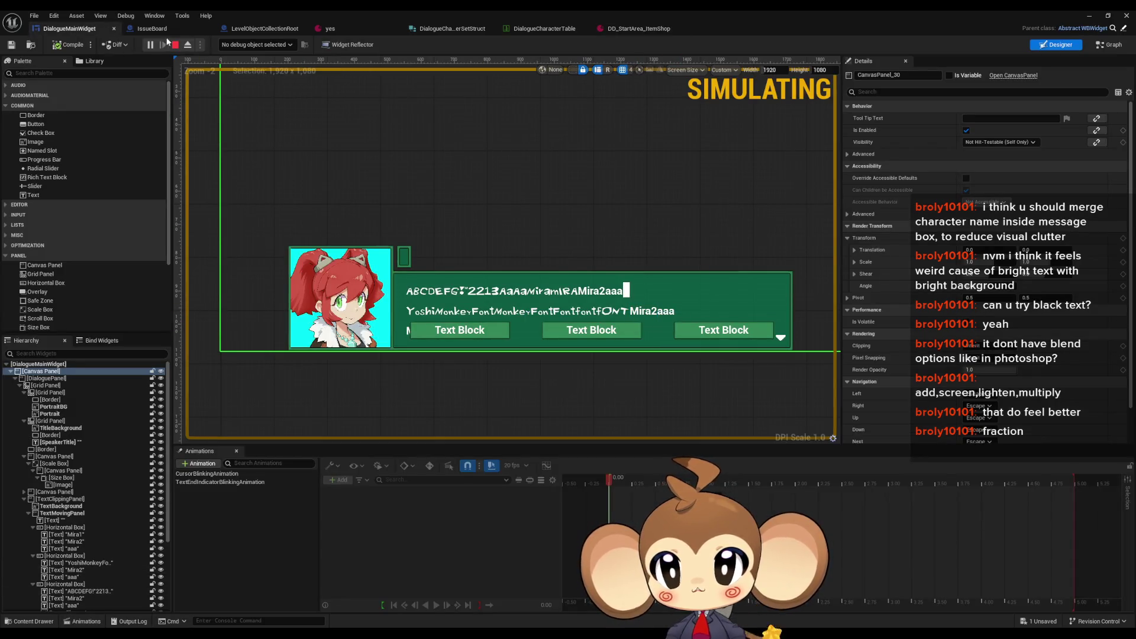
pyautogui.click(264, 29)
pyautogui.click(601, 238)
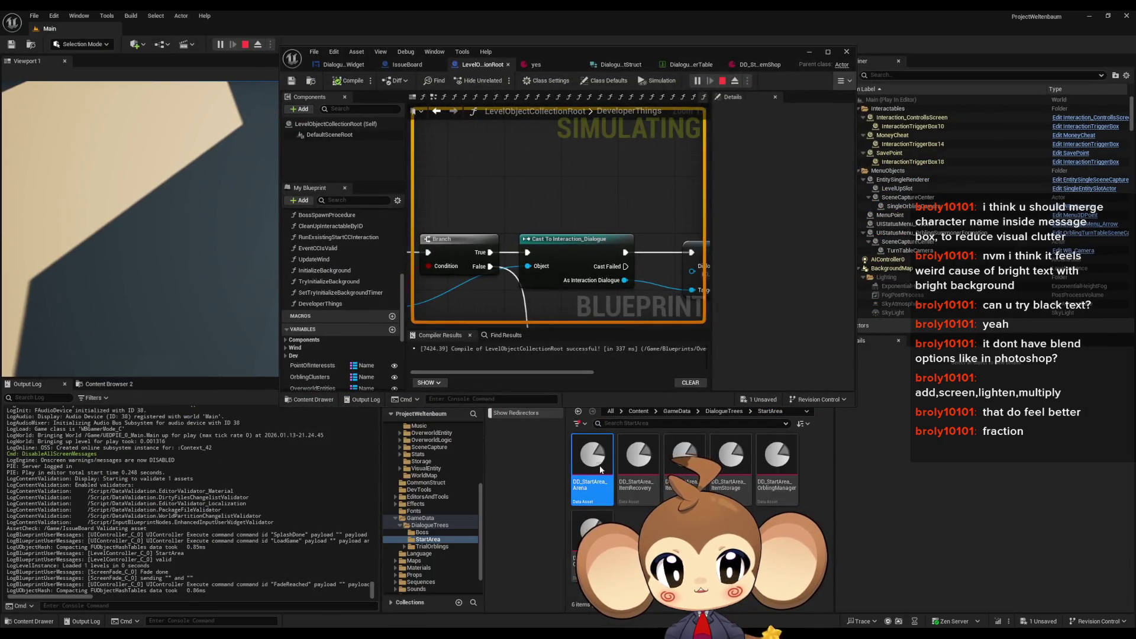
pyautogui.doubleClick(599, 465)
# Step: Capitalize the Index 2 line so it reads 'Good bye'
pyautogui.scroll(-2, 565, 284)
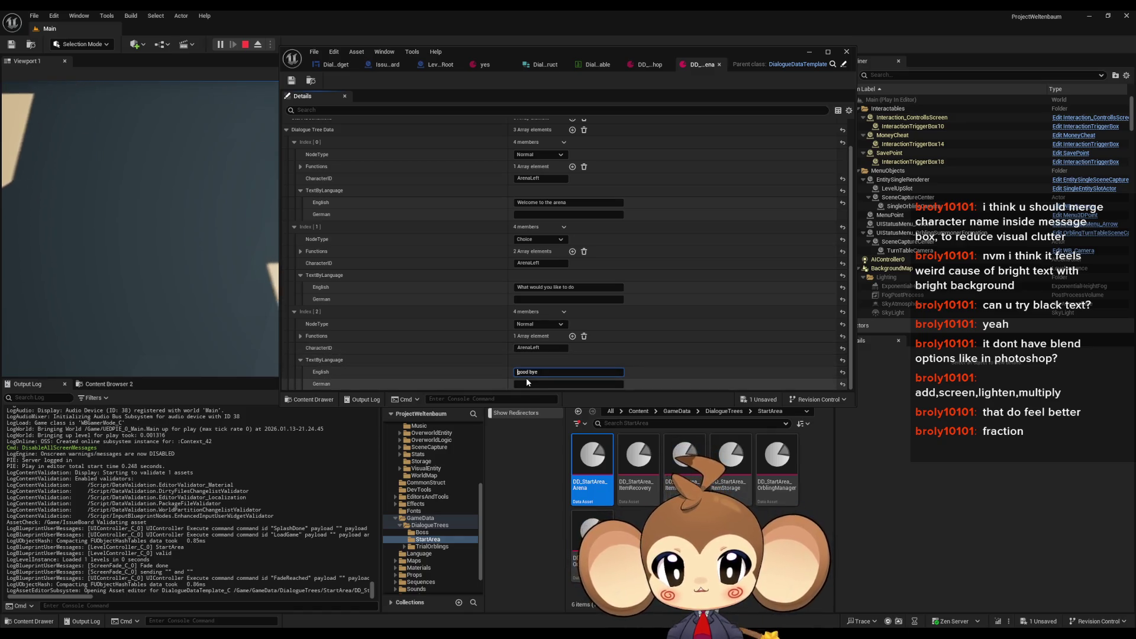
pyautogui.press('Home')
pyautogui.press('Delete')
pyautogui.write('G')
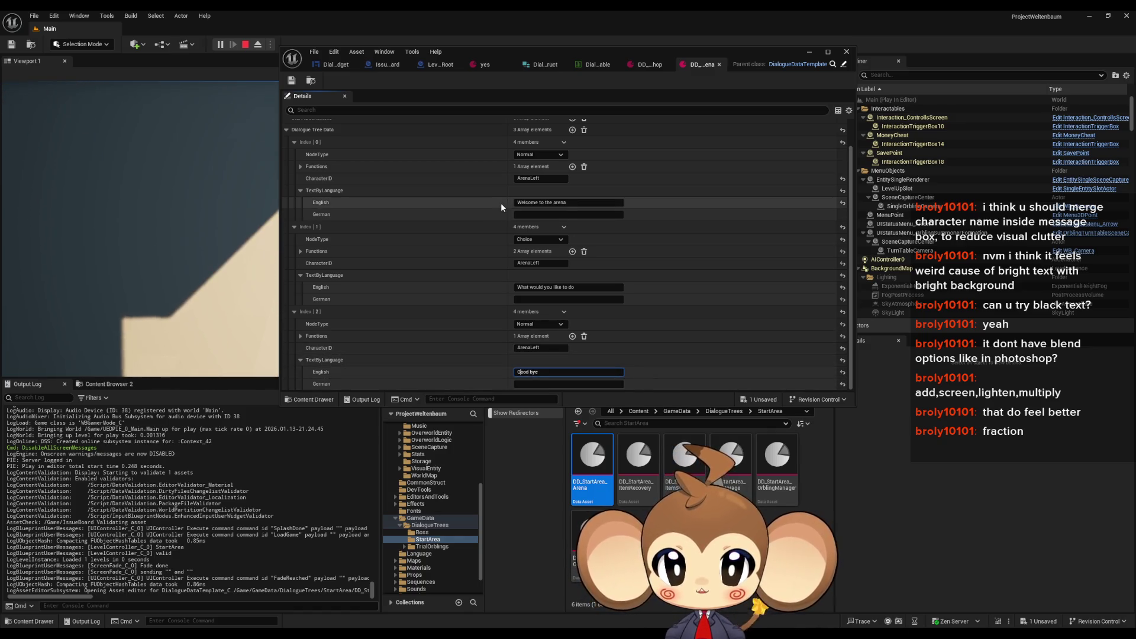
# Step: Change the welcome line to 'Welcome to the progression test registration' and save the asset
pyautogui.scroll(2, 560, 205)
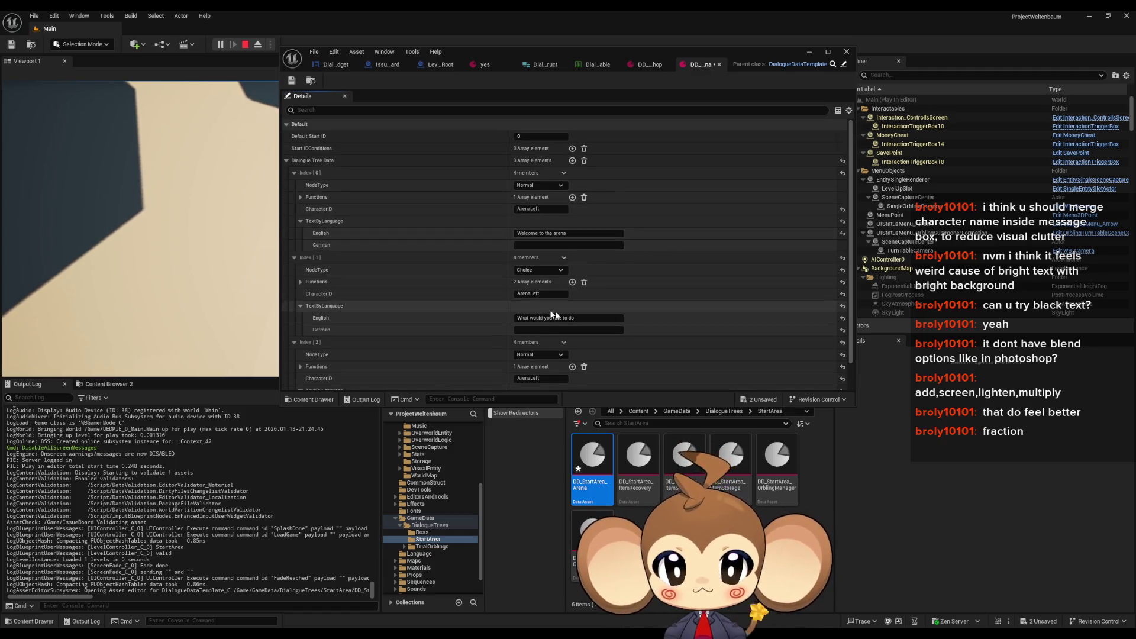
pyautogui.click(572, 233)
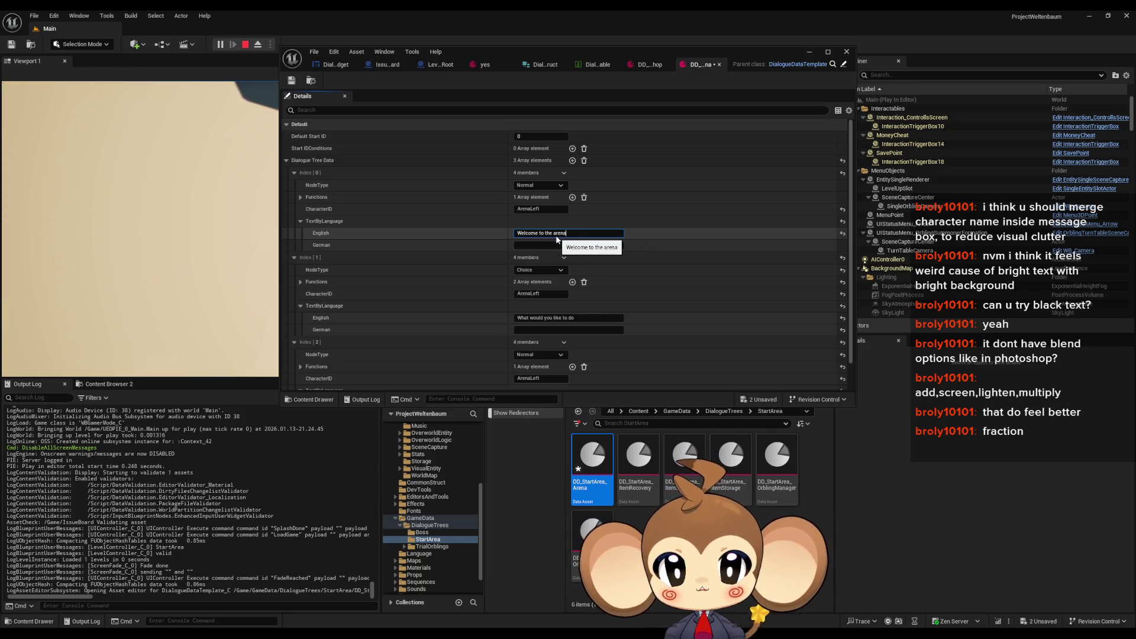
pyautogui.doubleClick(560, 233)
pyautogui.press('BackSpace')
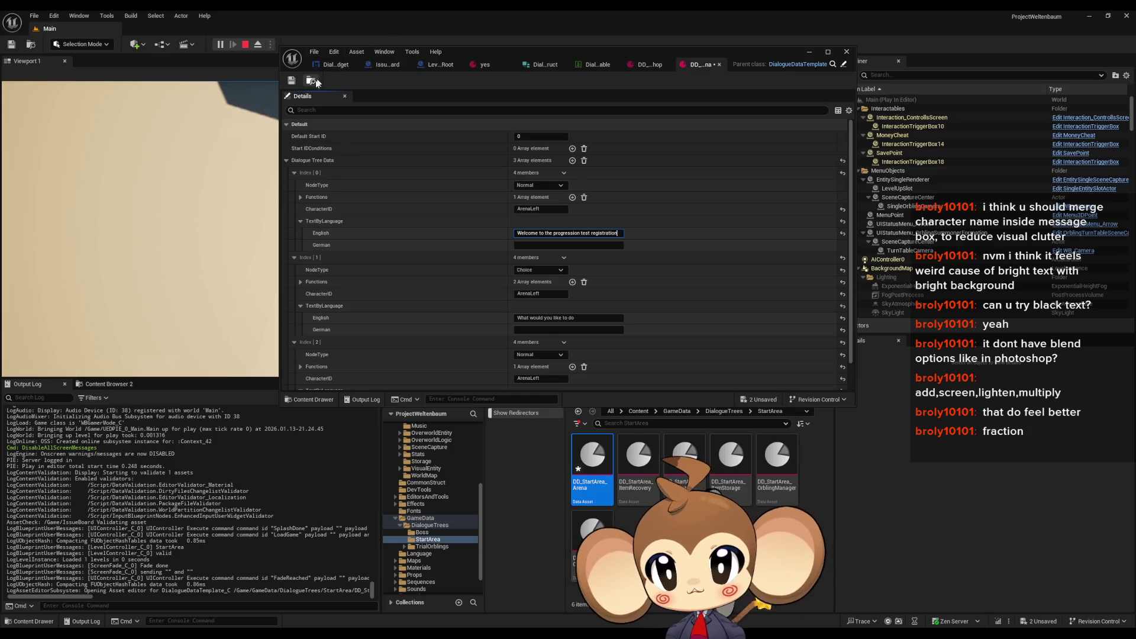
pyautogui.click(292, 80)
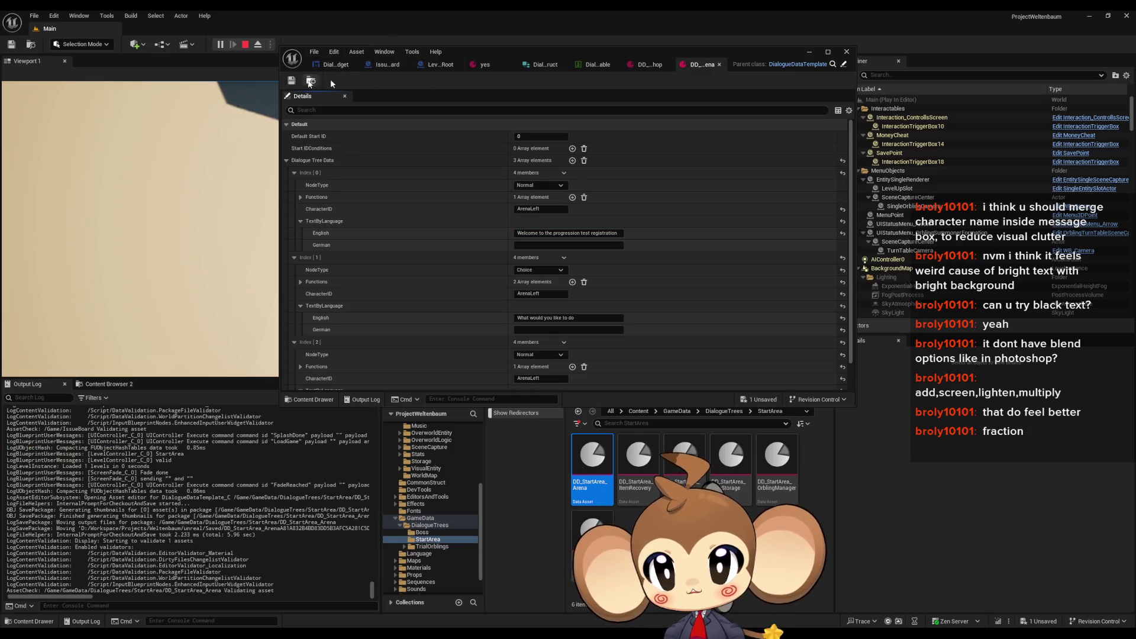
pyautogui.hotkey('ctrl', 's')
pyautogui.click(813, 54)
# Step: Talk to the scribe, advance to the Enter Arena/Leave choice, and choose Leave
pyautogui.press('e')
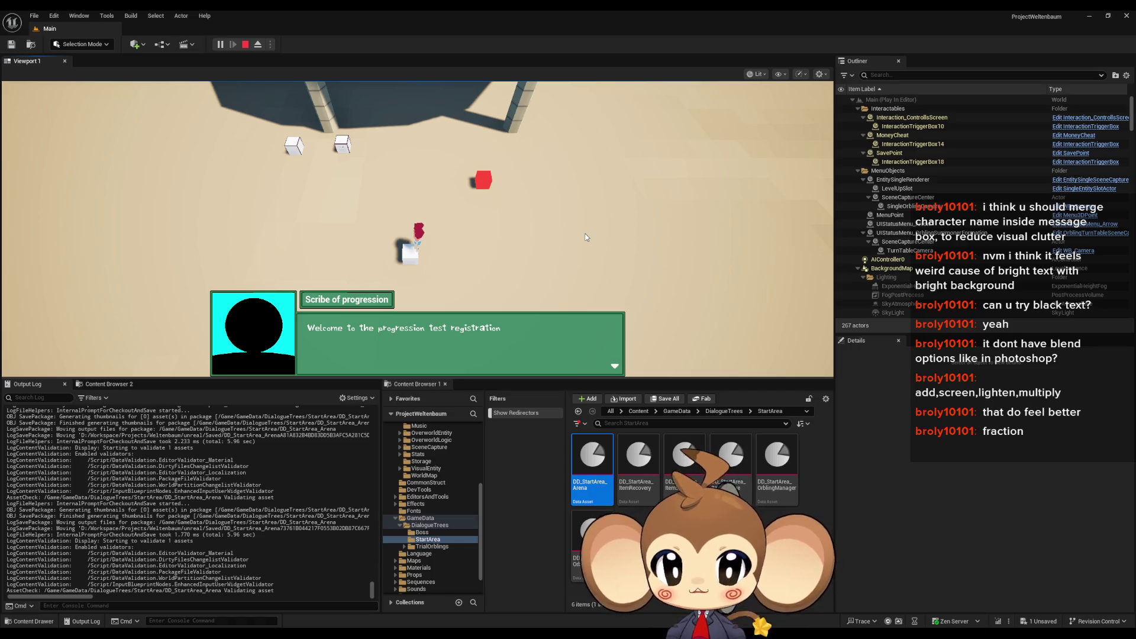
pyautogui.press('space')
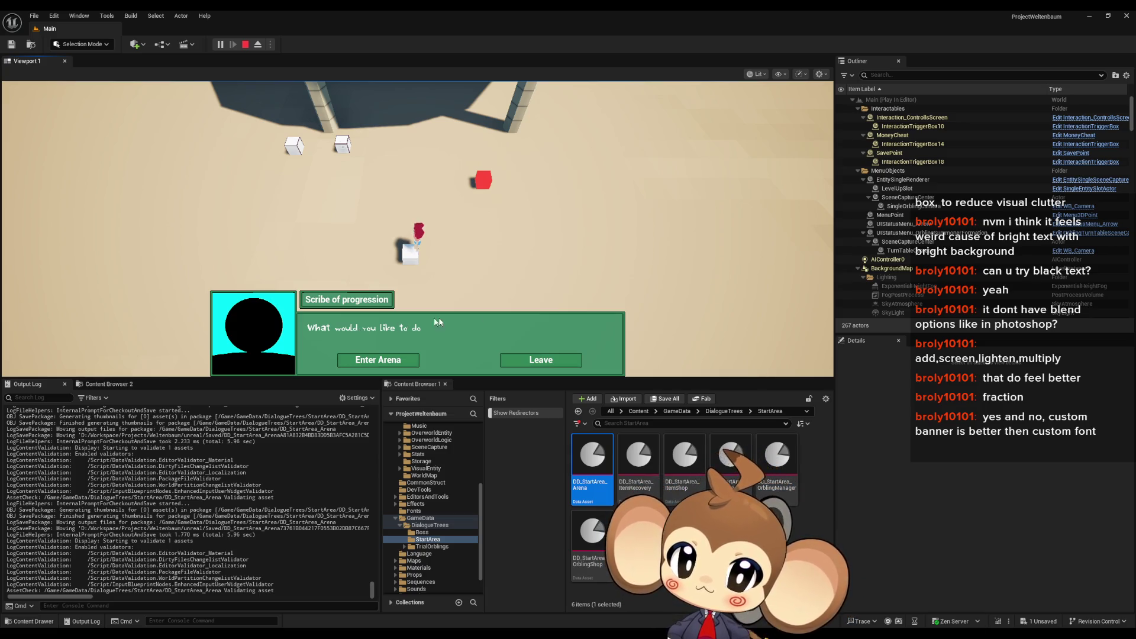
pyautogui.click(542, 359)
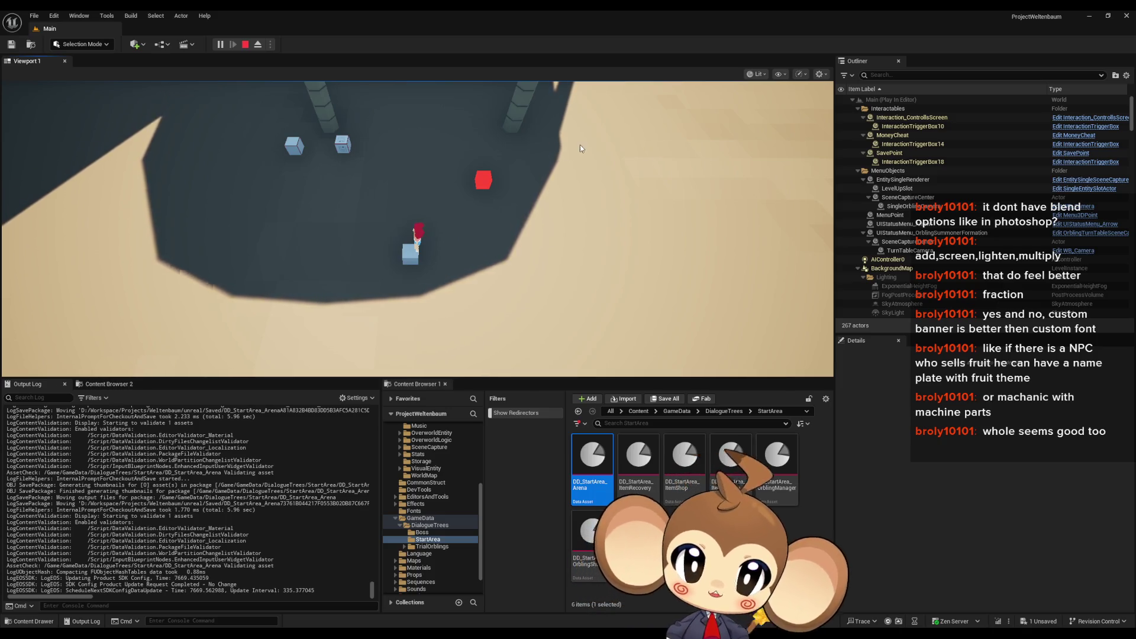
# Step: Stop the play session and open the IssueBoard blueprint maximized from the Content folder
pyautogui.click(639, 411)
pyautogui.press('Escape')
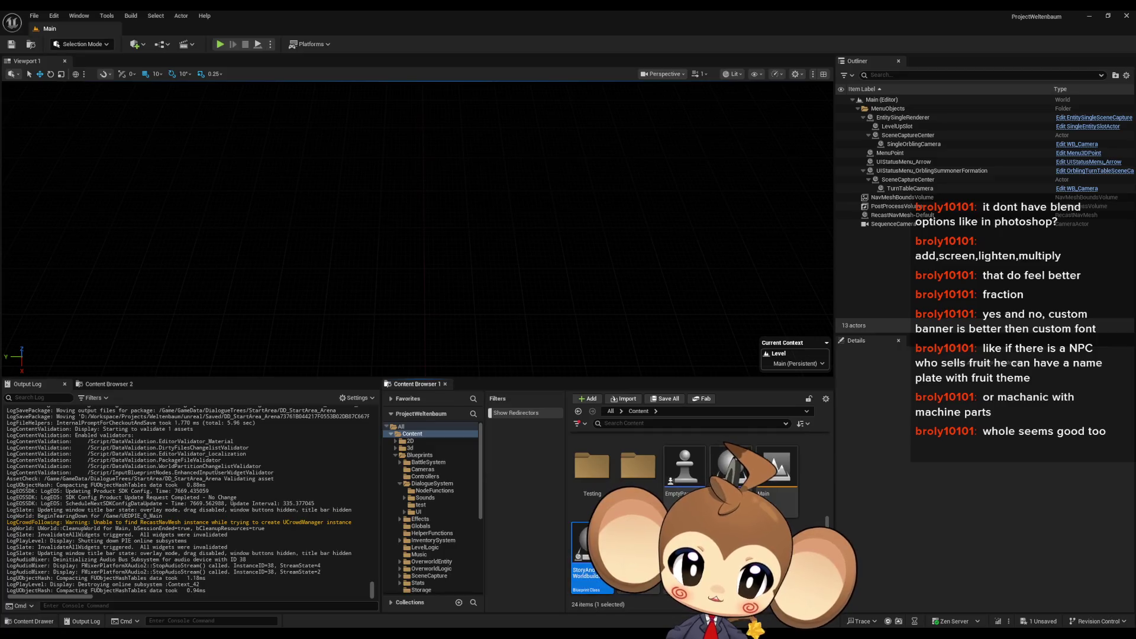
pyautogui.doubleClick(731, 467)
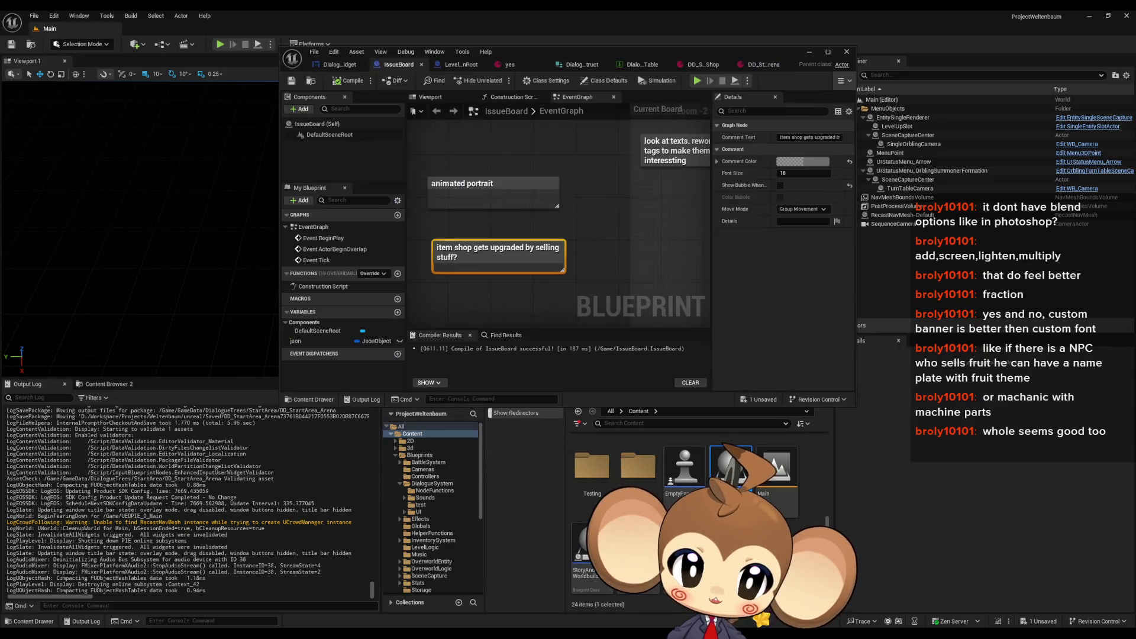
pyautogui.doubleClick(591, 56)
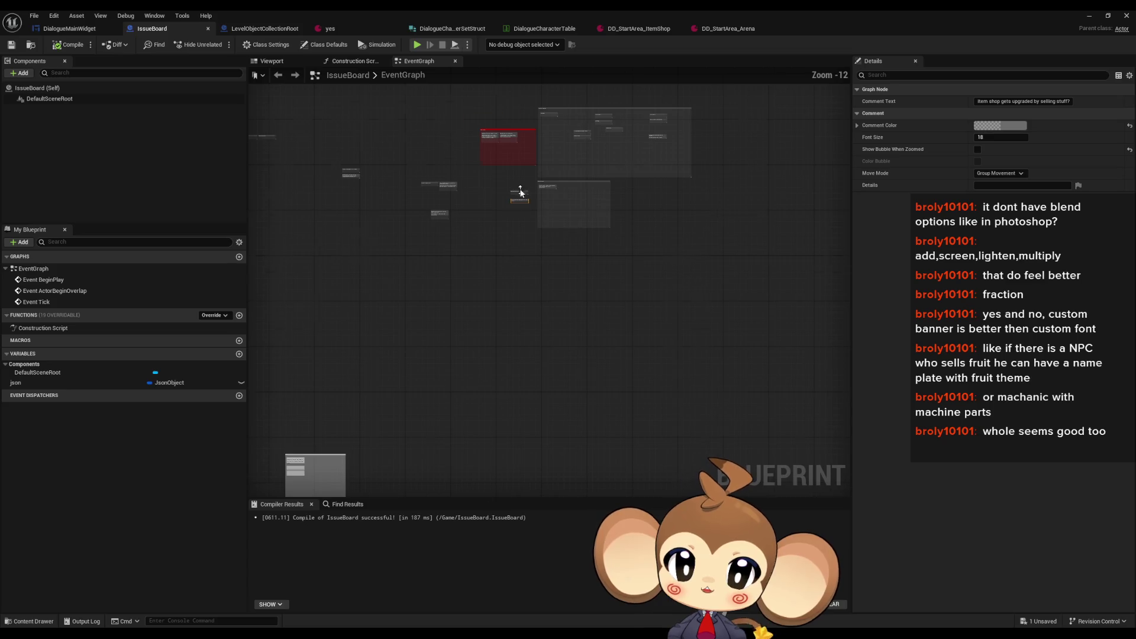
# Step: Add a comment 'do we want custom dialogue designs for characters?' and compile the blueprint
pyautogui.scroll(12, 510, 236)
pyautogui.click(461, 341)
pyautogui.write('c')
pyautogui.write('do we want')
pyautogui.write(' custom d')
pyautogui.write('ialo')
pyautogui.write('gue designs f')
pyautogui.write('or characters?')
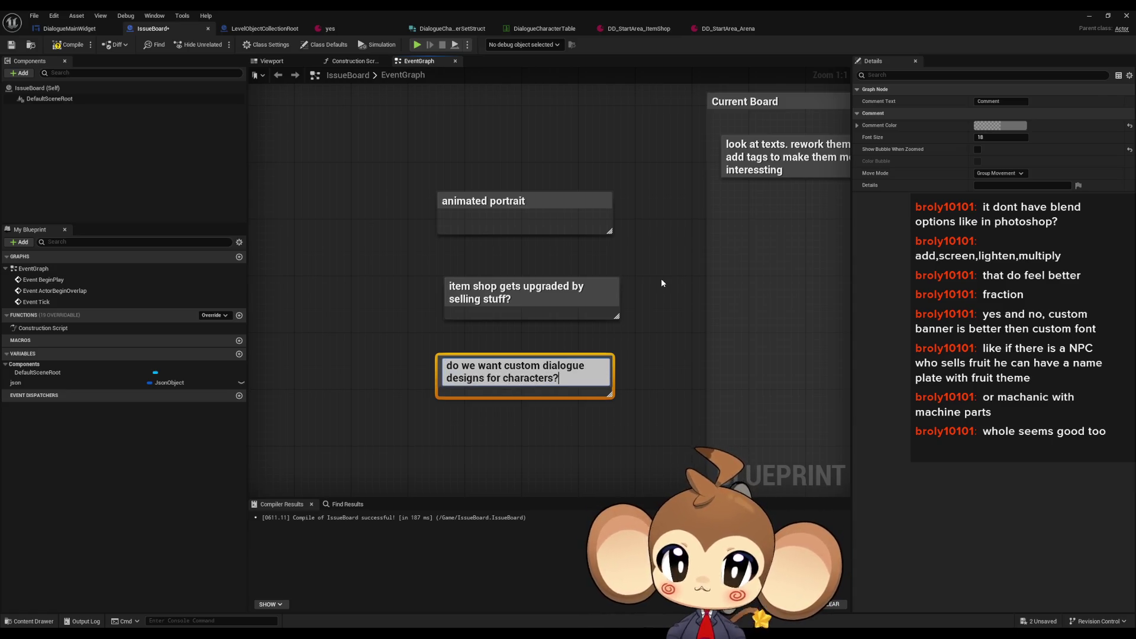
pyautogui.click(662, 283)
pyautogui.click(69, 45)
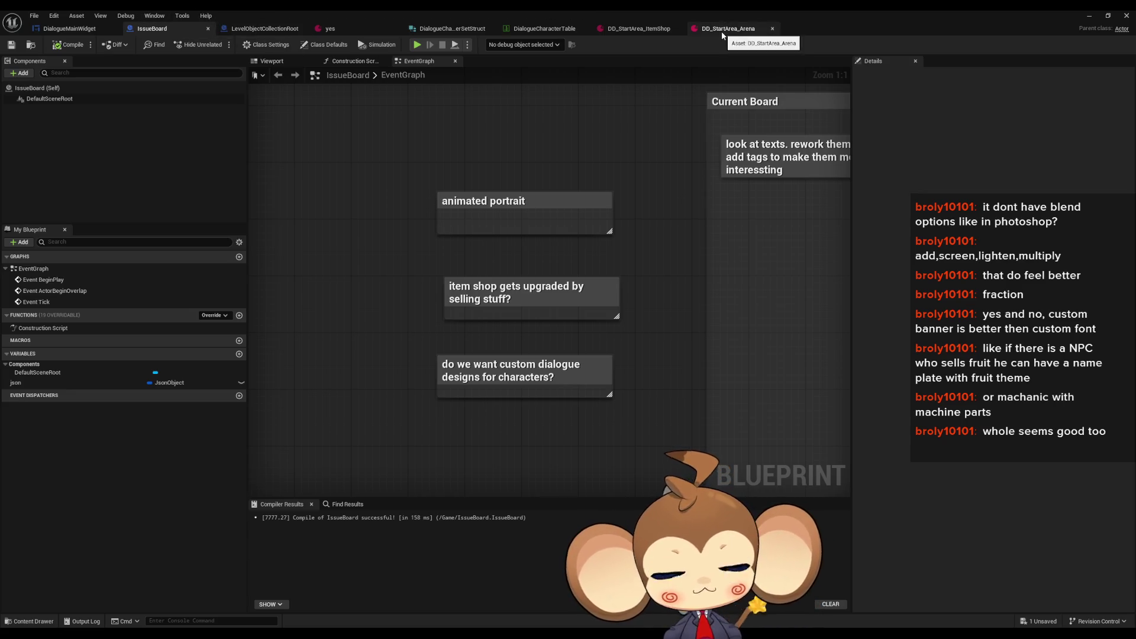
pyautogui.doubleClick(728, 9)
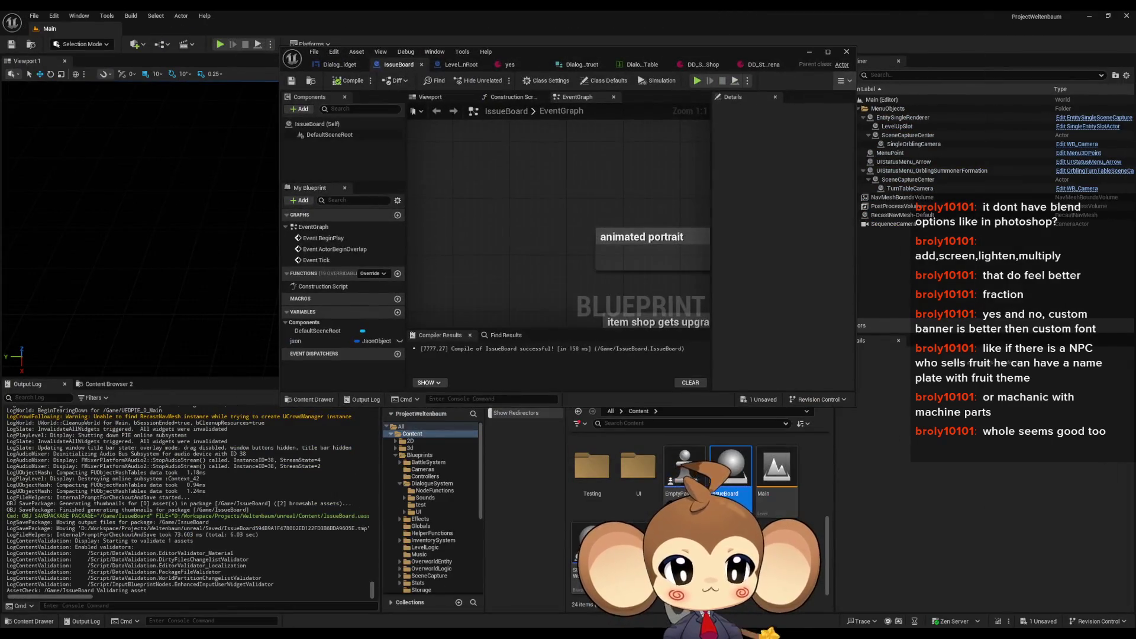
# Step: Maximize the LevelObjectCollectionRoot blueprint editor, then bring up the DialogueCharacterTable data table
pyautogui.scroll(3, 773, 515)
pyautogui.scroll(2, 731, 467)
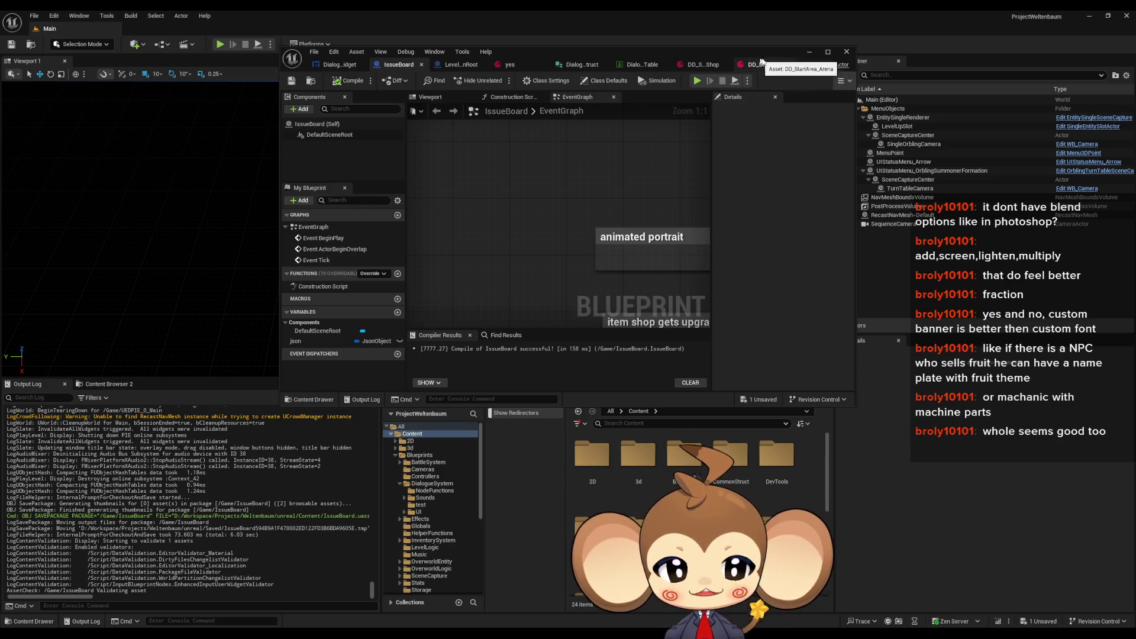
pyautogui.click(338, 64)
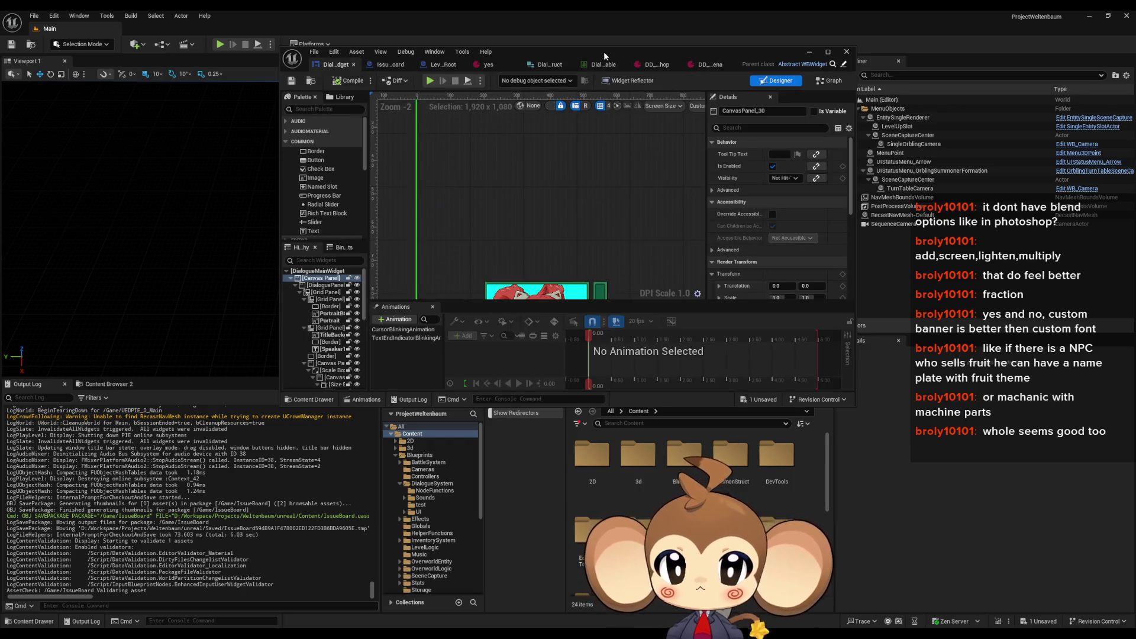
pyautogui.click(443, 64)
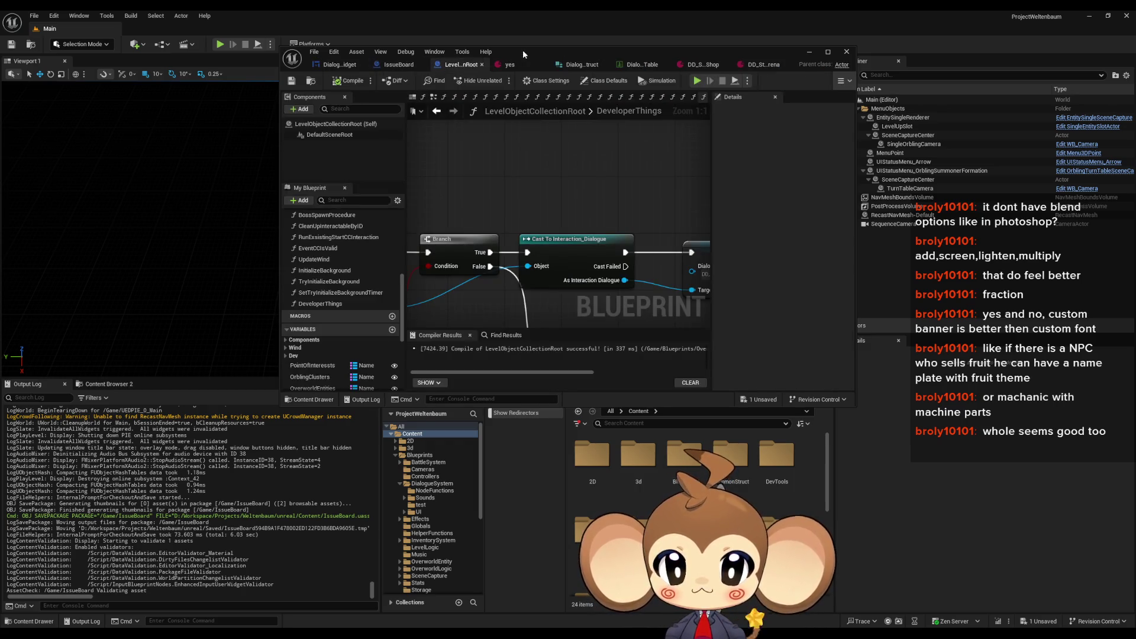
pyautogui.doubleClick(523, 50)
pyautogui.scroll(-9, 486, 356)
pyautogui.scroll(3, 487, 357)
pyautogui.scroll(-1, 411, 265)
pyautogui.click(560, 29)
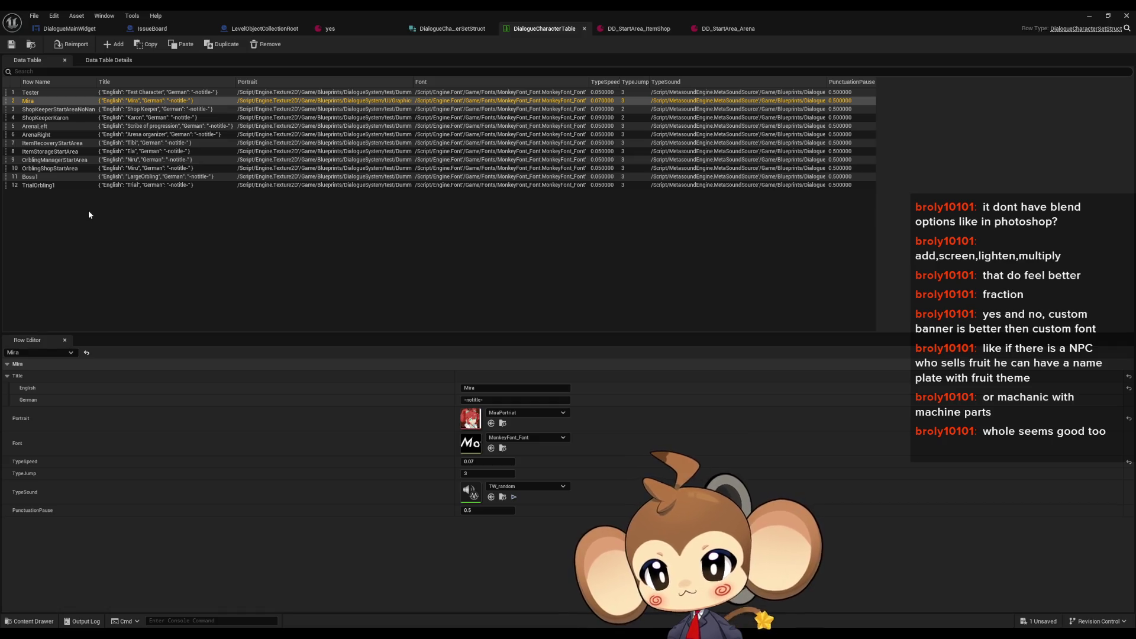
pyautogui.click(62, 167)
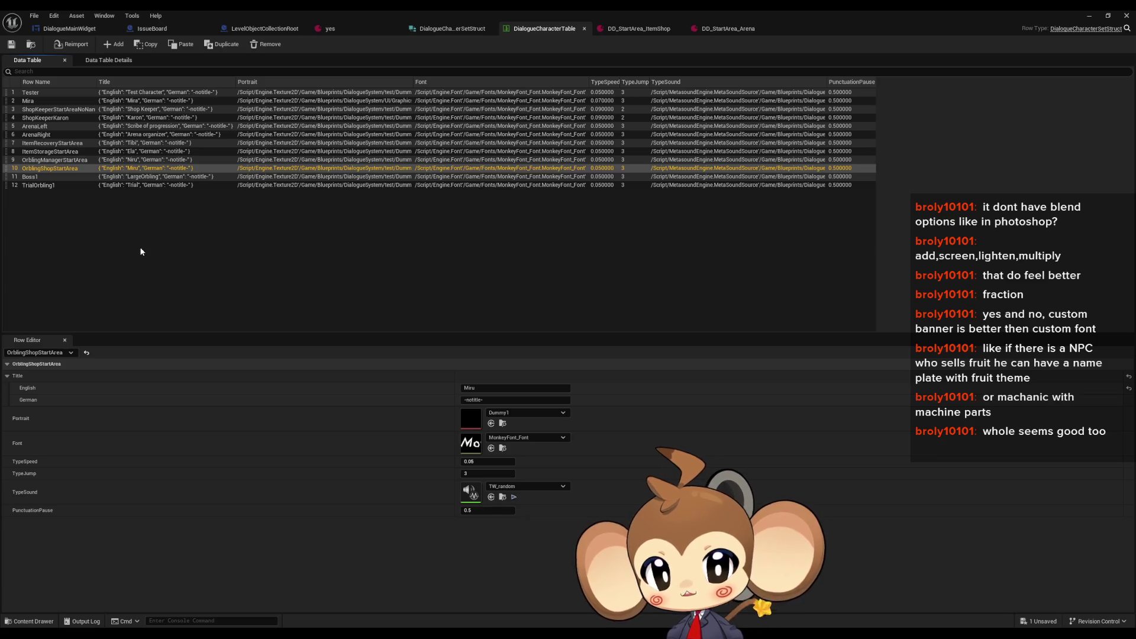
pyautogui.press('Up')
pyautogui.press('Up')
pyautogui.press('Down')
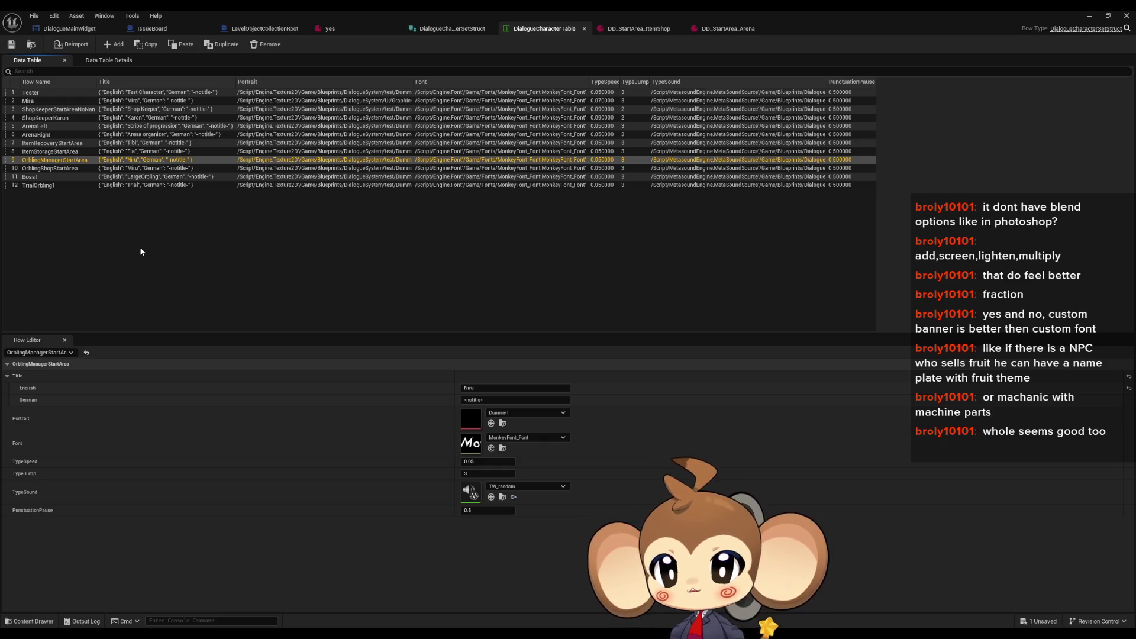
pyautogui.press('Down')
pyautogui.press('Up')
pyautogui.press('Down')
pyautogui.press('Up')
pyautogui.press('Down')
pyautogui.press('Up')
pyautogui.press('Down')
pyautogui.press('Up')
pyautogui.press('Down')
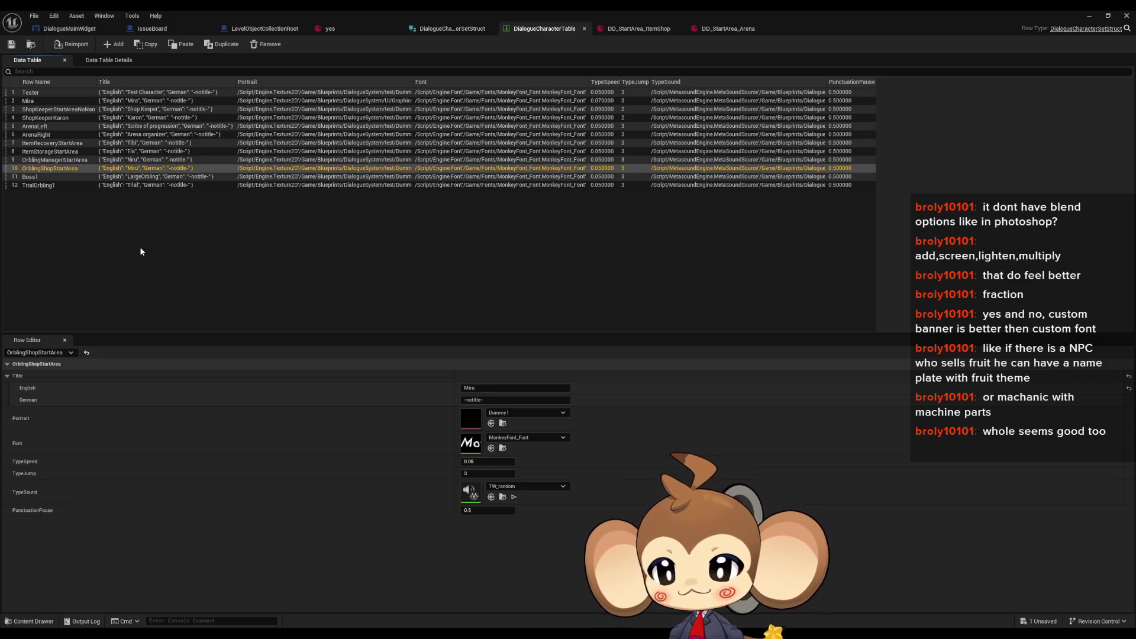
pyautogui.press('Up')
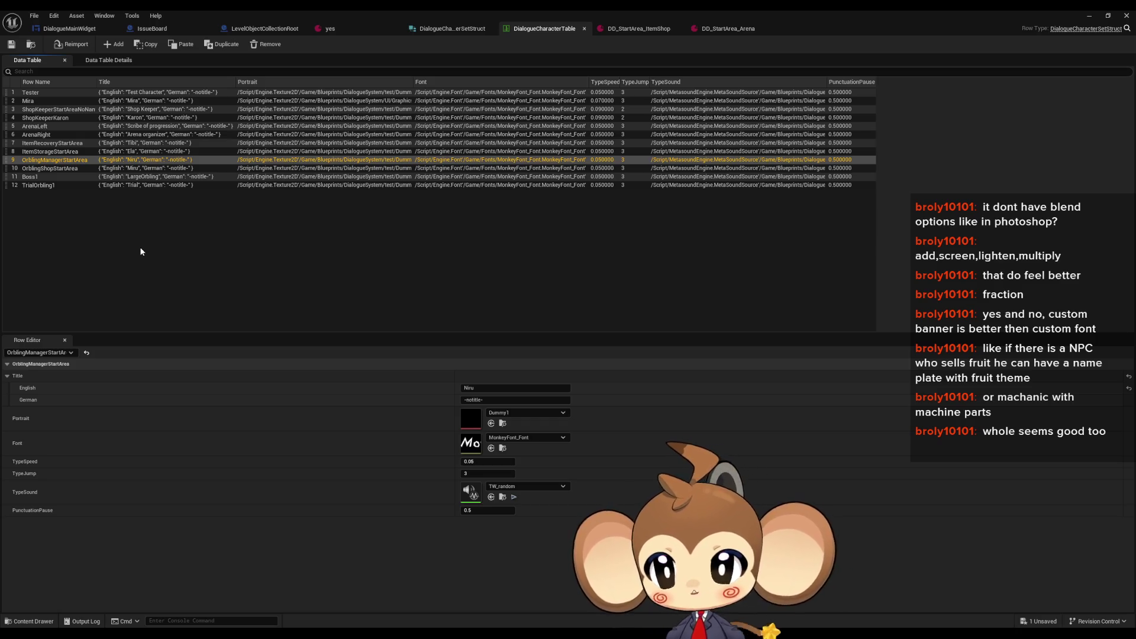
pyautogui.press('Down')
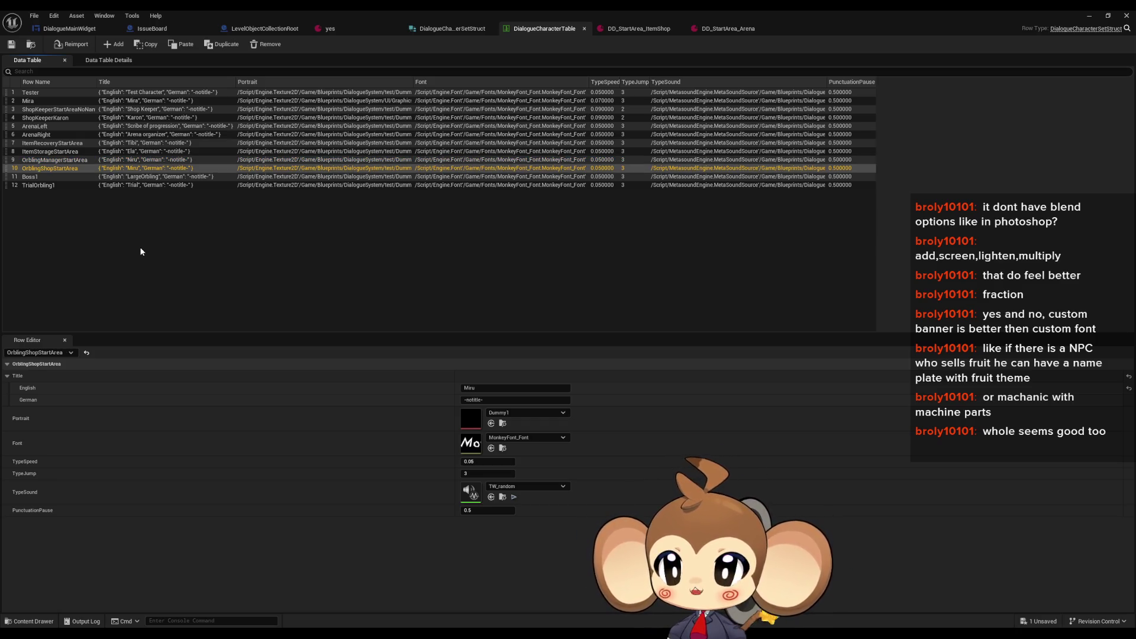
pyautogui.press('Up')
pyautogui.press('Down')
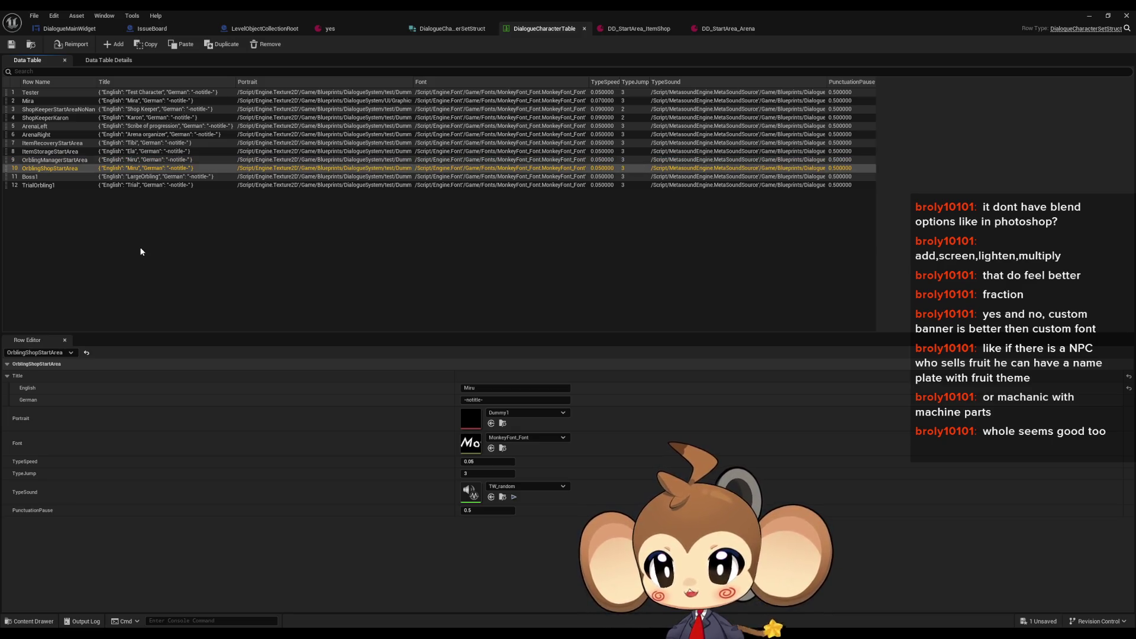
pyautogui.press('Up')
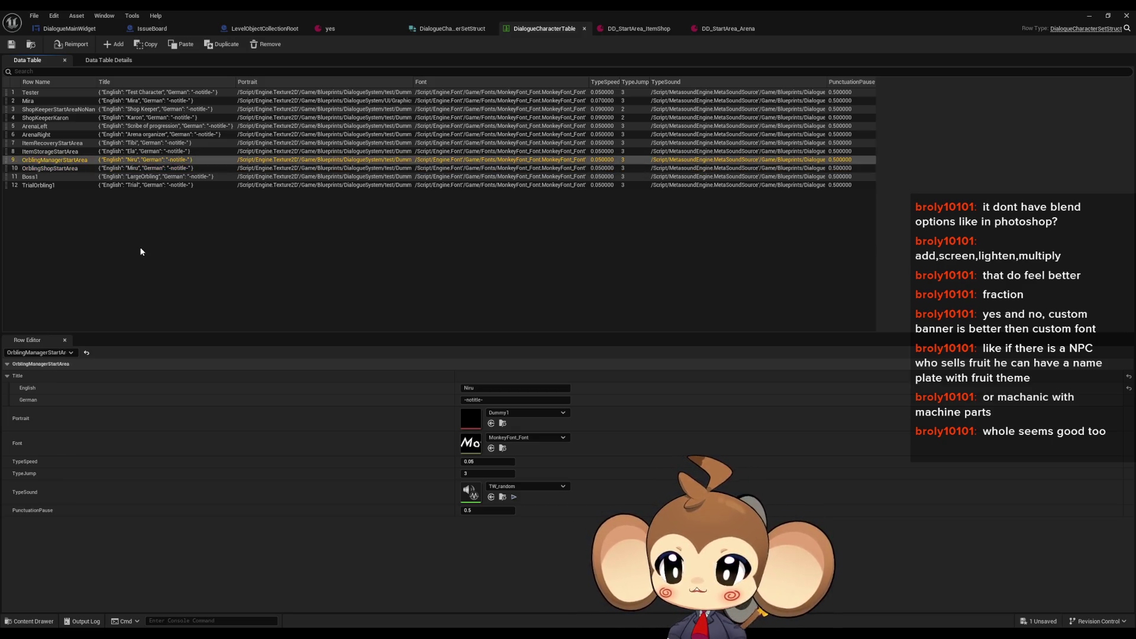
pyautogui.press('Down')
pyautogui.press('Up')
pyautogui.press('Down')
pyautogui.press('Up')
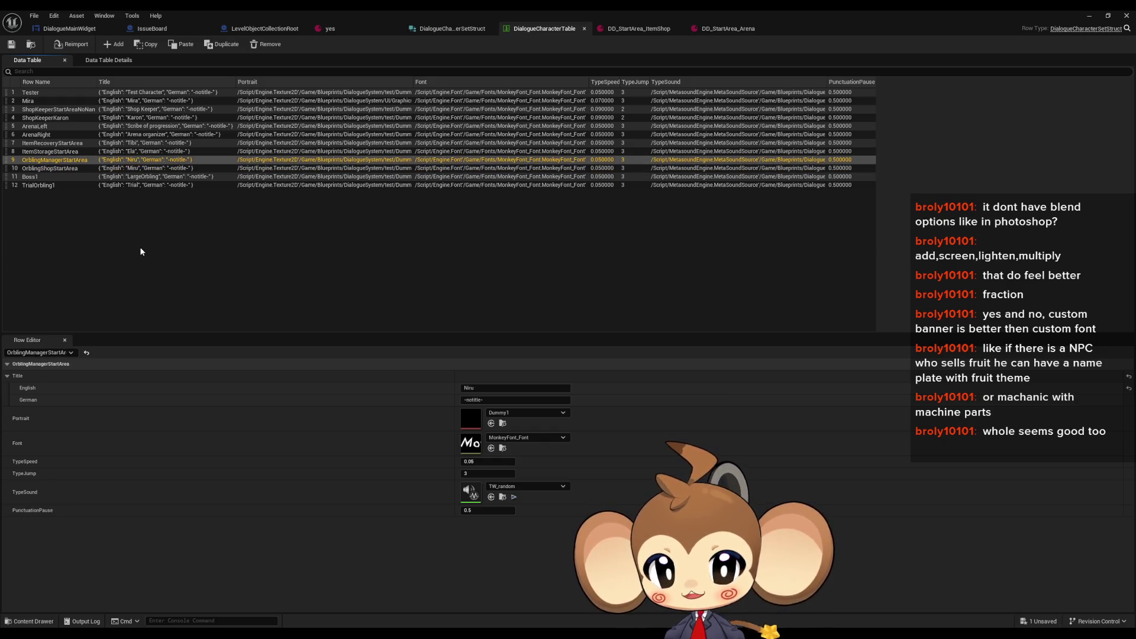
pyautogui.press('Down')
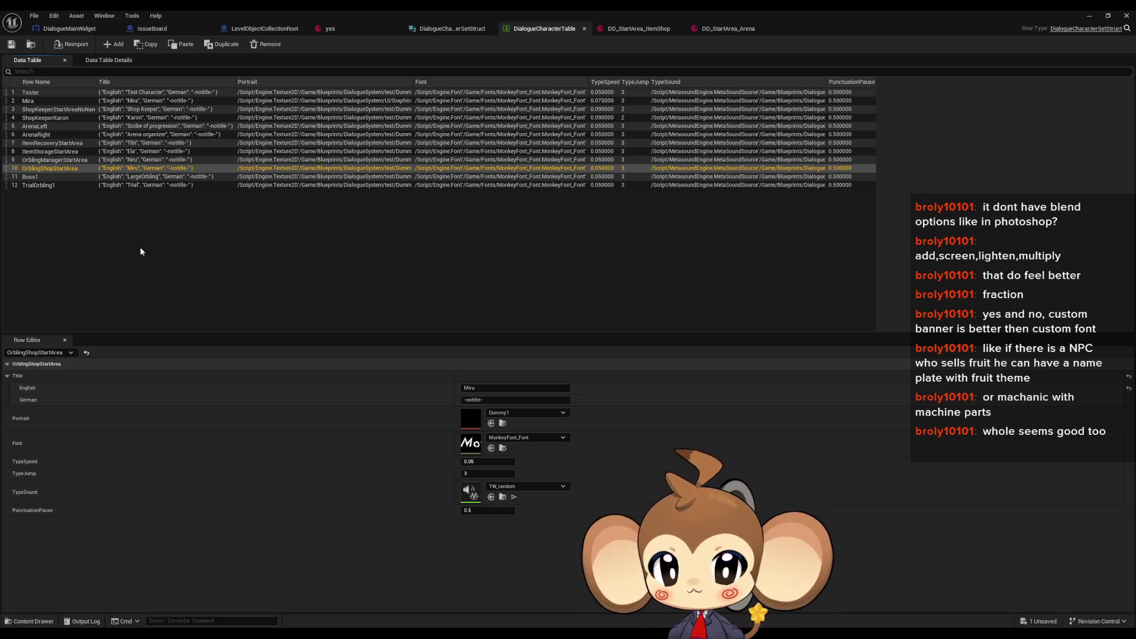
pyautogui.press('Up')
pyautogui.press('Up')
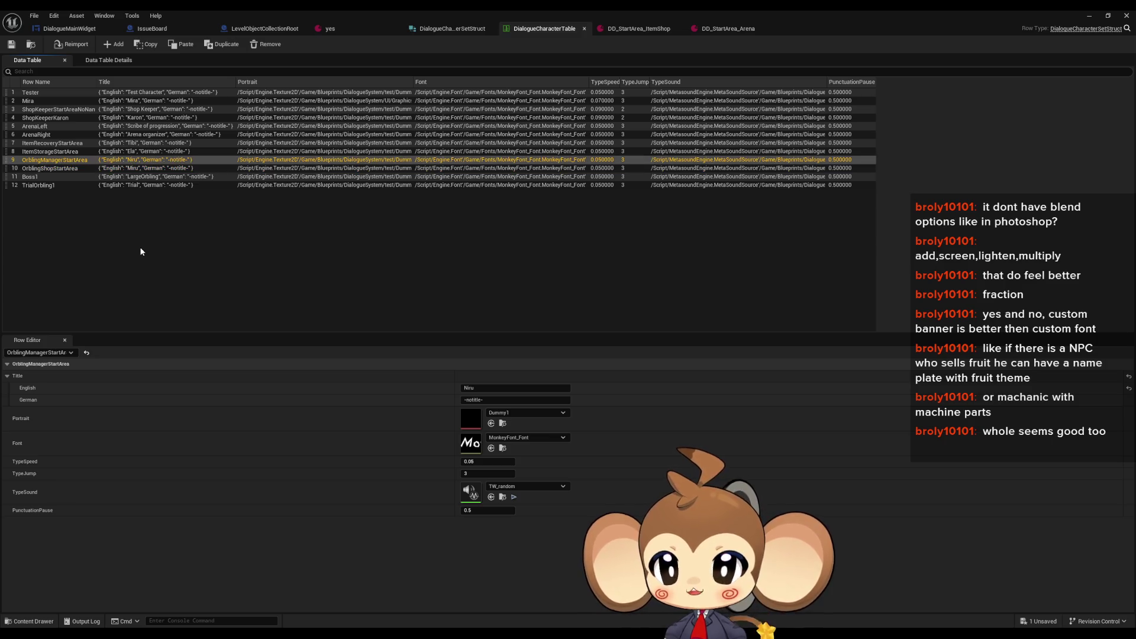
pyautogui.press('Home')
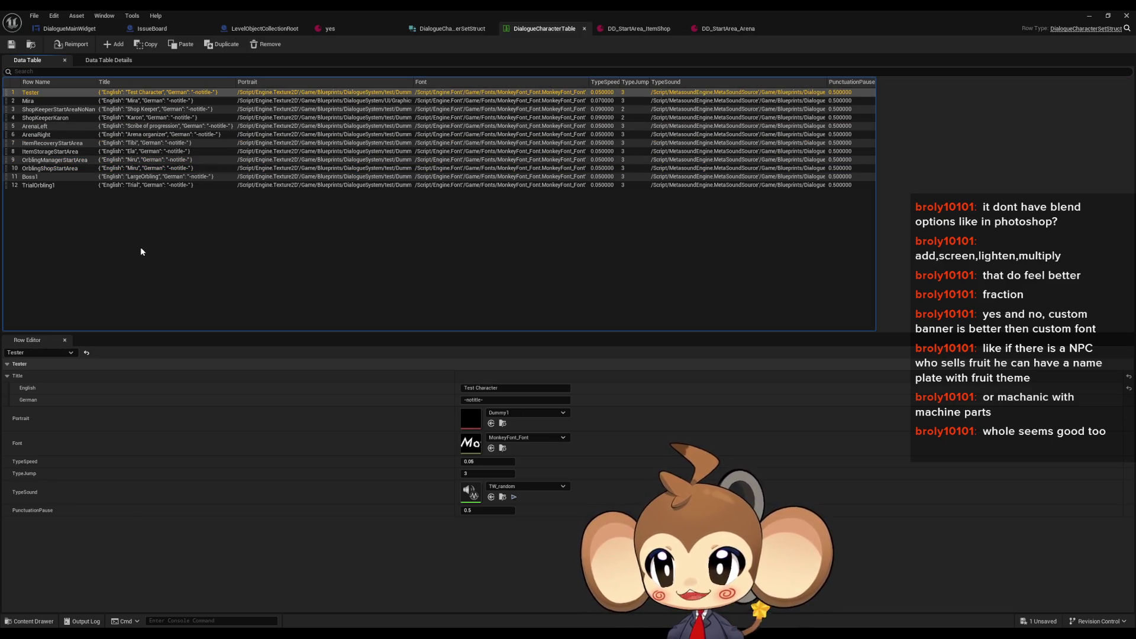
pyautogui.press('Down')
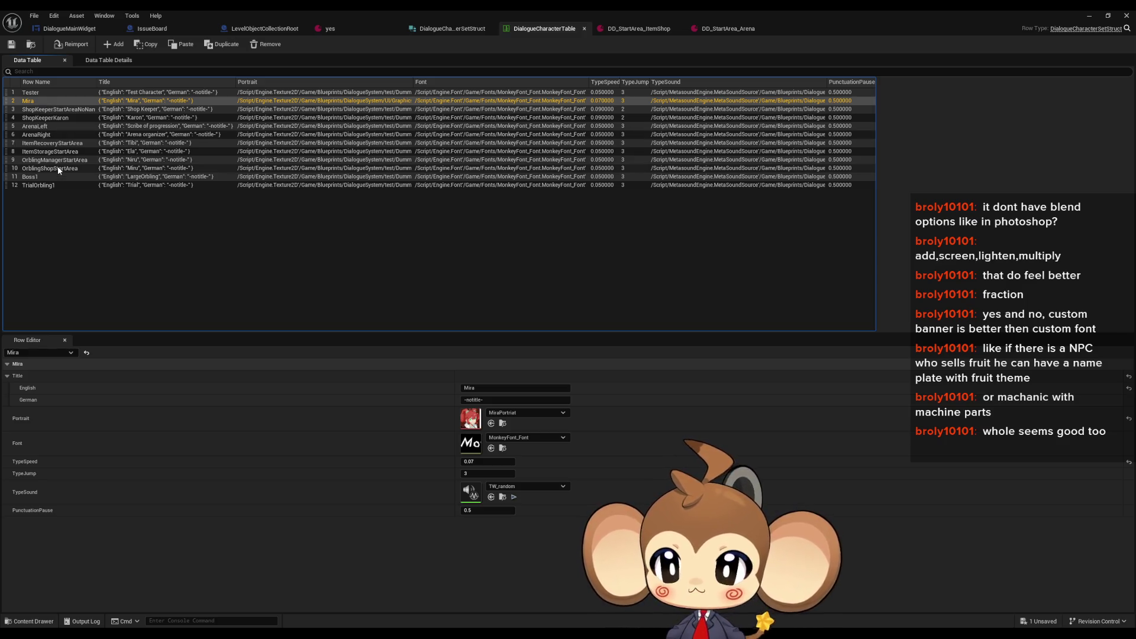
pyautogui.press('Down')
pyautogui.press('Down')
pyautogui.press('Down')
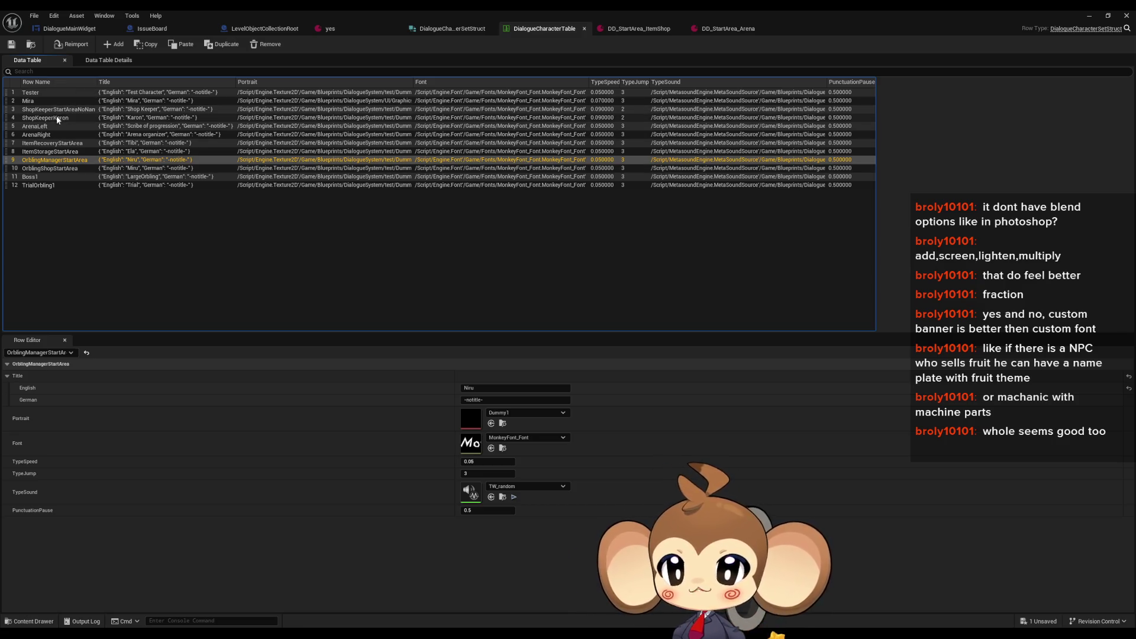
pyautogui.click(47, 168)
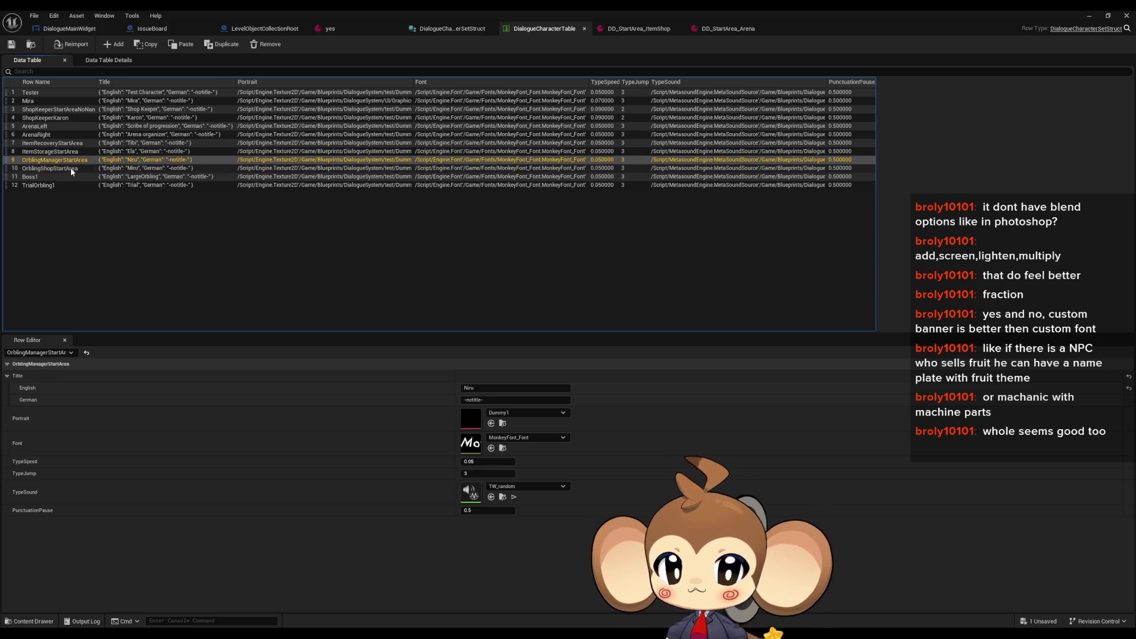
pyautogui.press('Down')
pyautogui.press('Up')
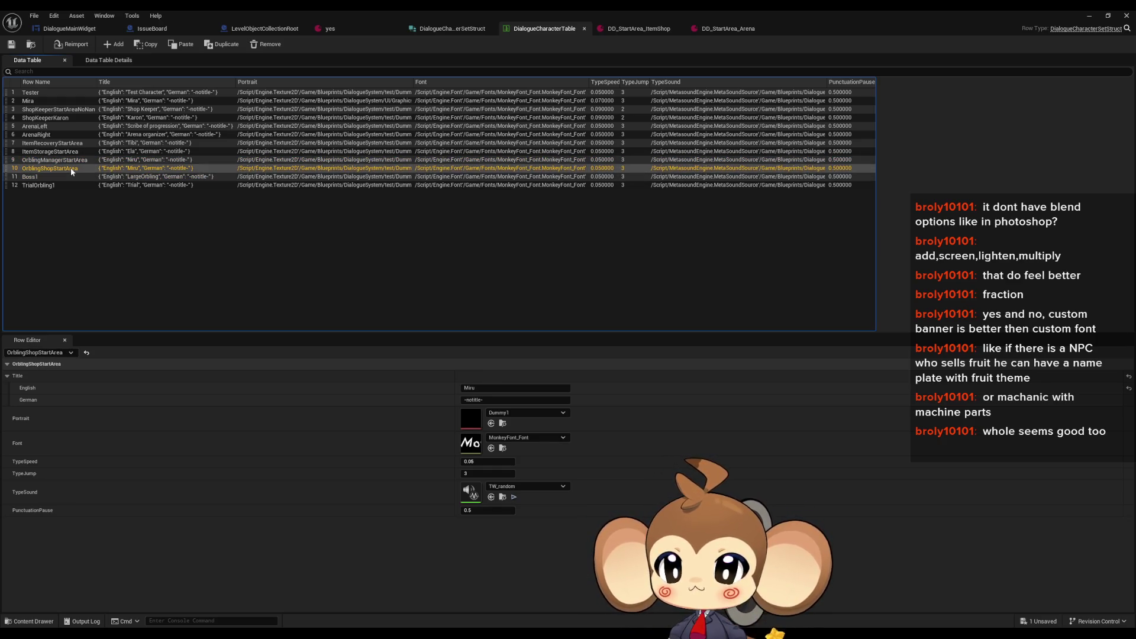
pyautogui.press('Up')
pyautogui.press('Up')
pyautogui.press('Up')
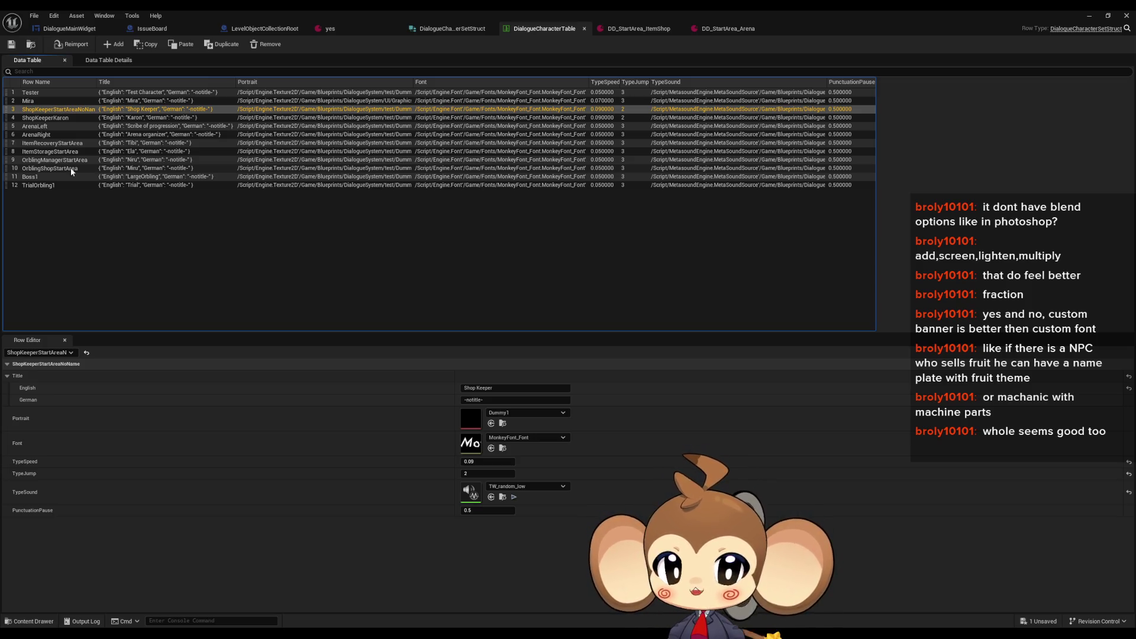
pyautogui.press('Down')
pyautogui.press('Down')
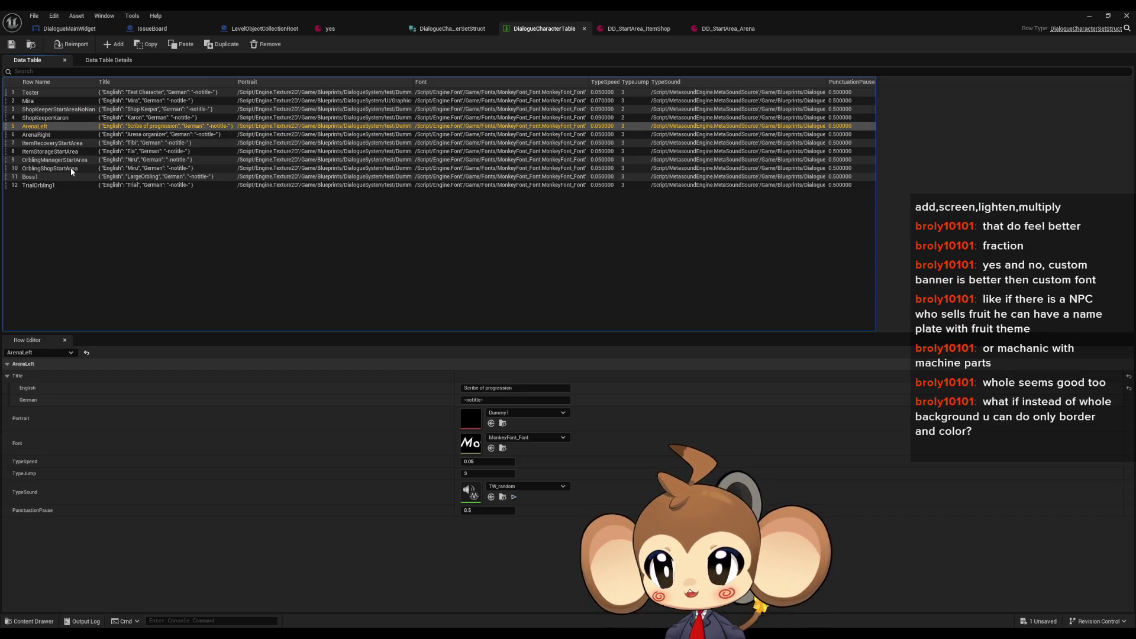
pyautogui.click(264, 29)
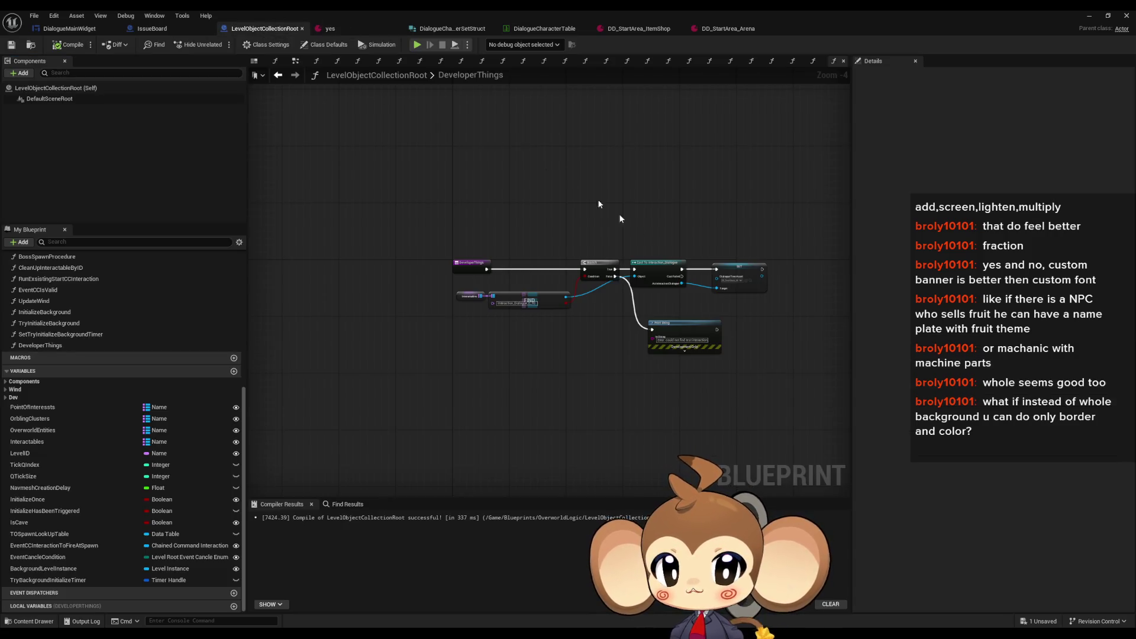
# Step: Choose DD_StartArea_ItemRecovery as the SET node's Dialogue Tree Asset, compile, and minimize the blueprint window
pyautogui.scroll(4, 619, 334)
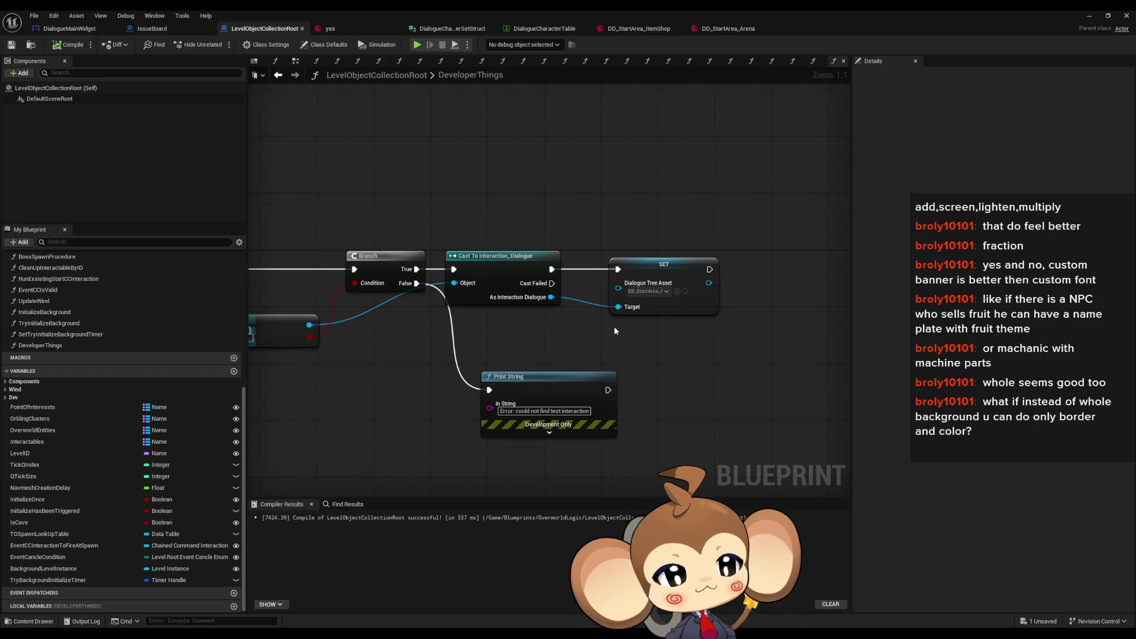
pyautogui.click(645, 291)
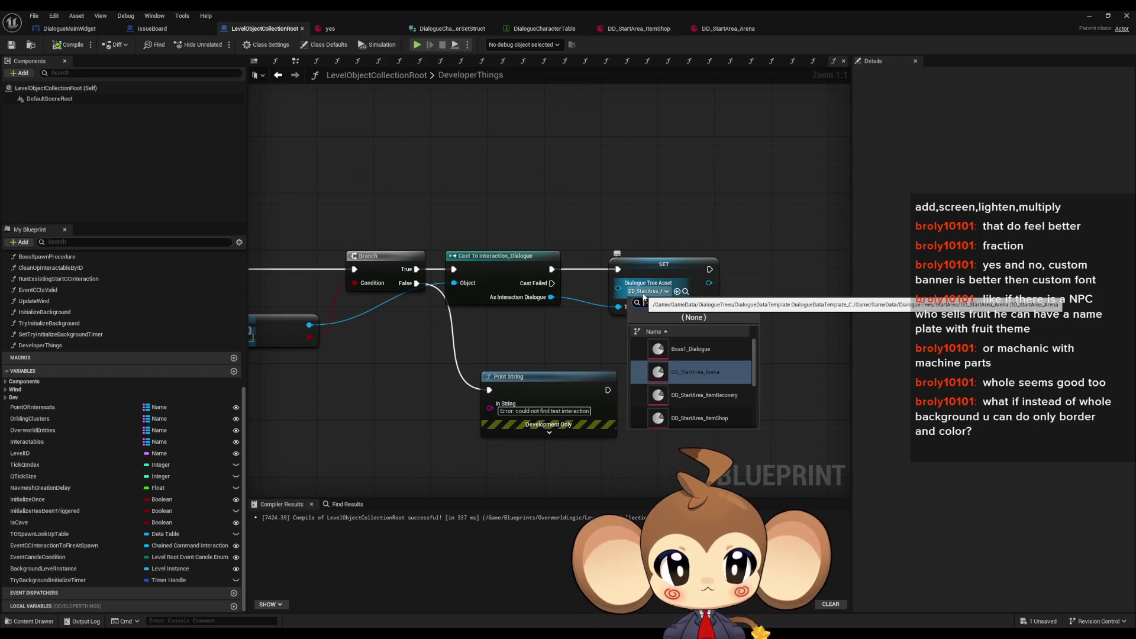
pyautogui.click(713, 400)
pyautogui.click(69, 47)
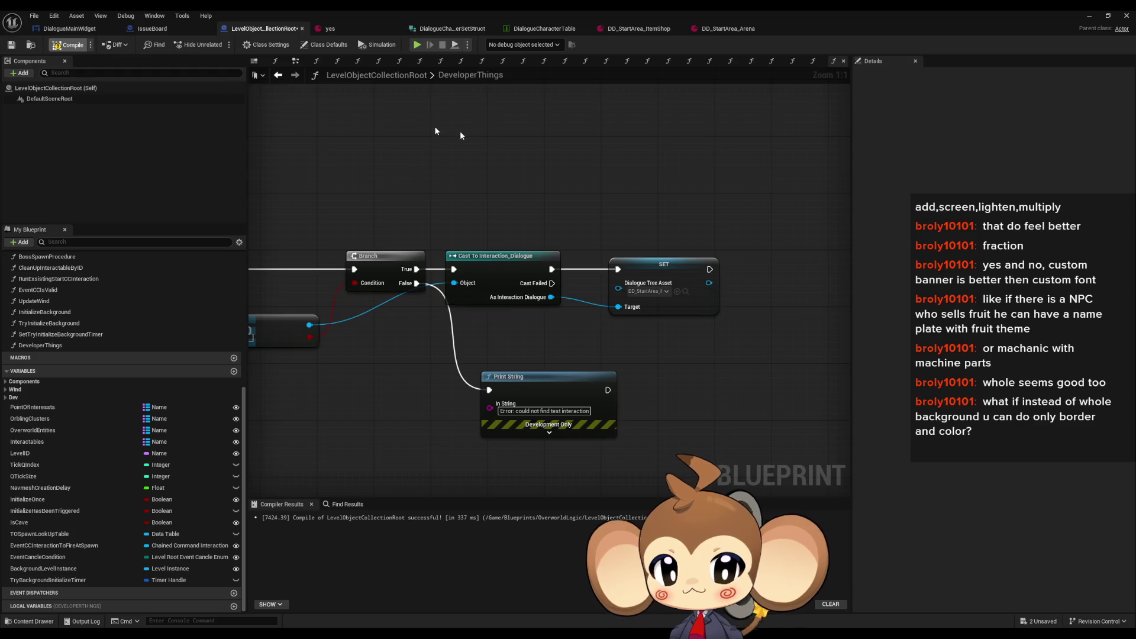
pyautogui.click(1090, 15)
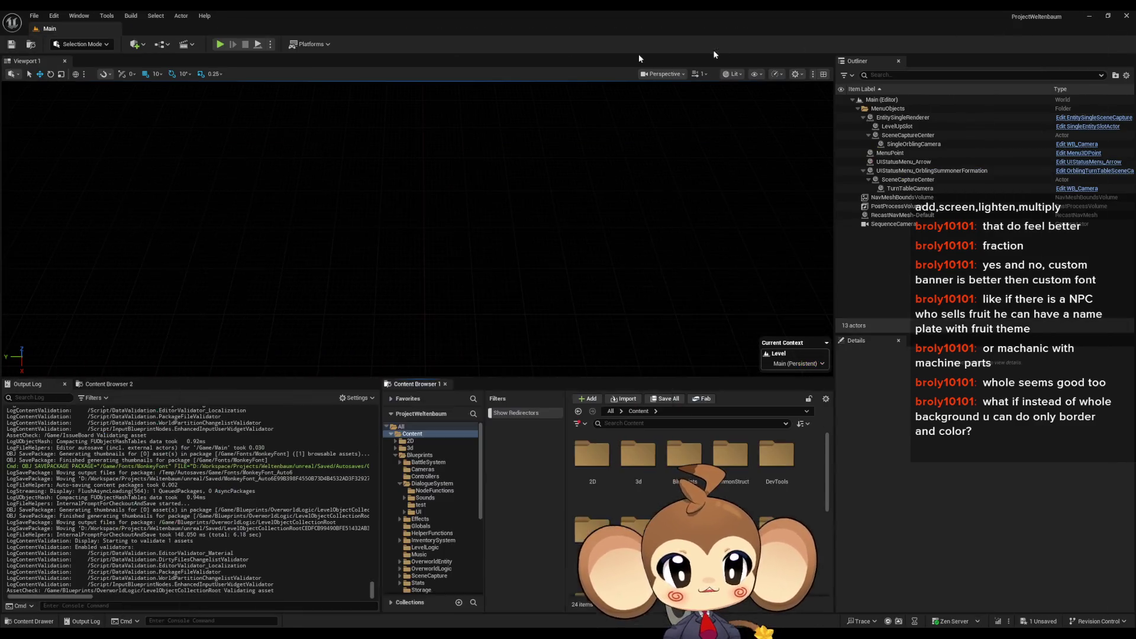
pyautogui.click(220, 44)
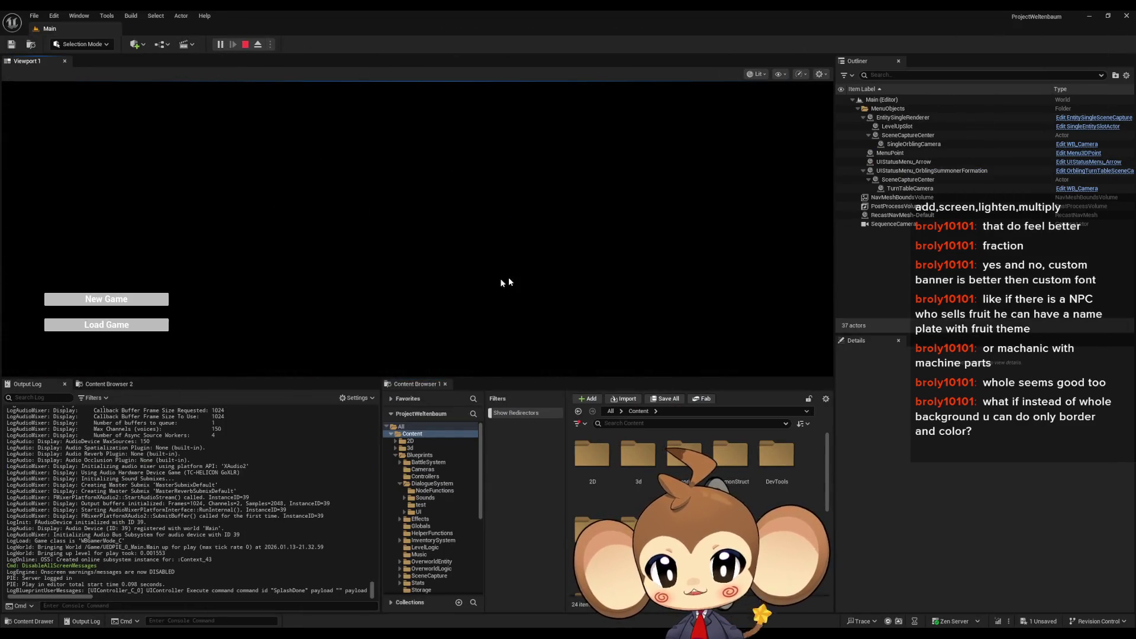
pyautogui.press('Down')
pyautogui.press('Return')
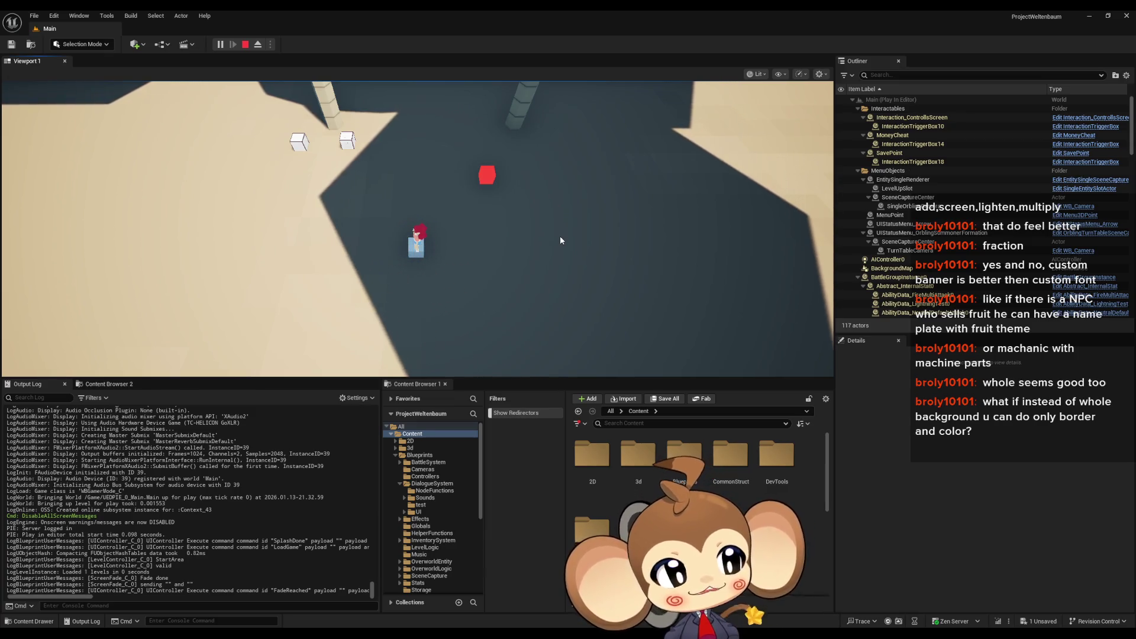
pyautogui.press('e')
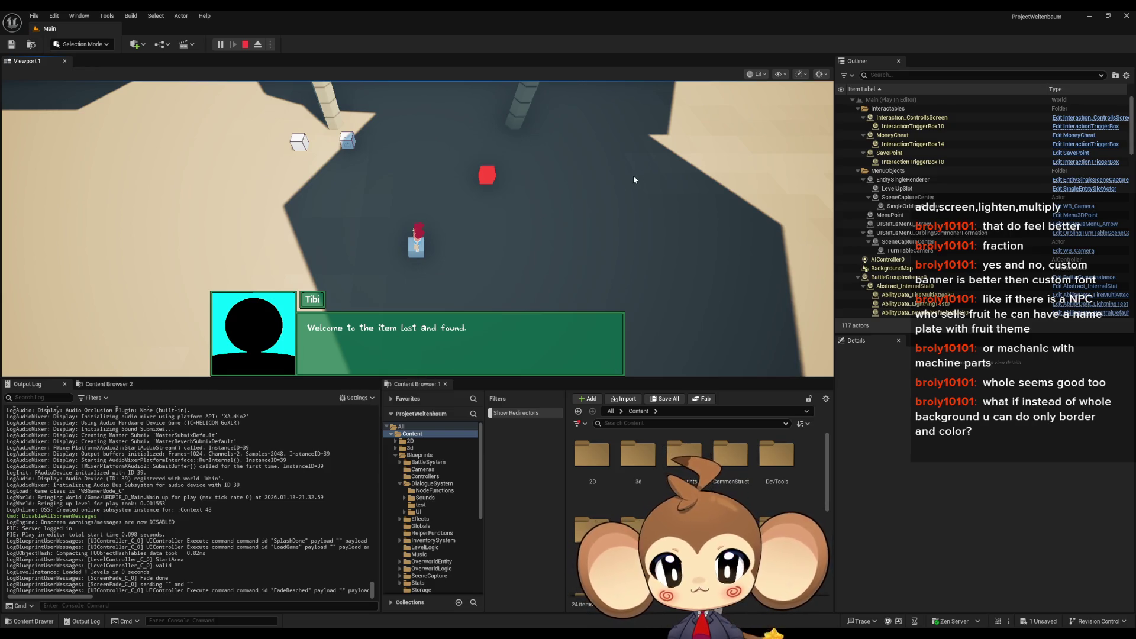
pyautogui.press('Return')
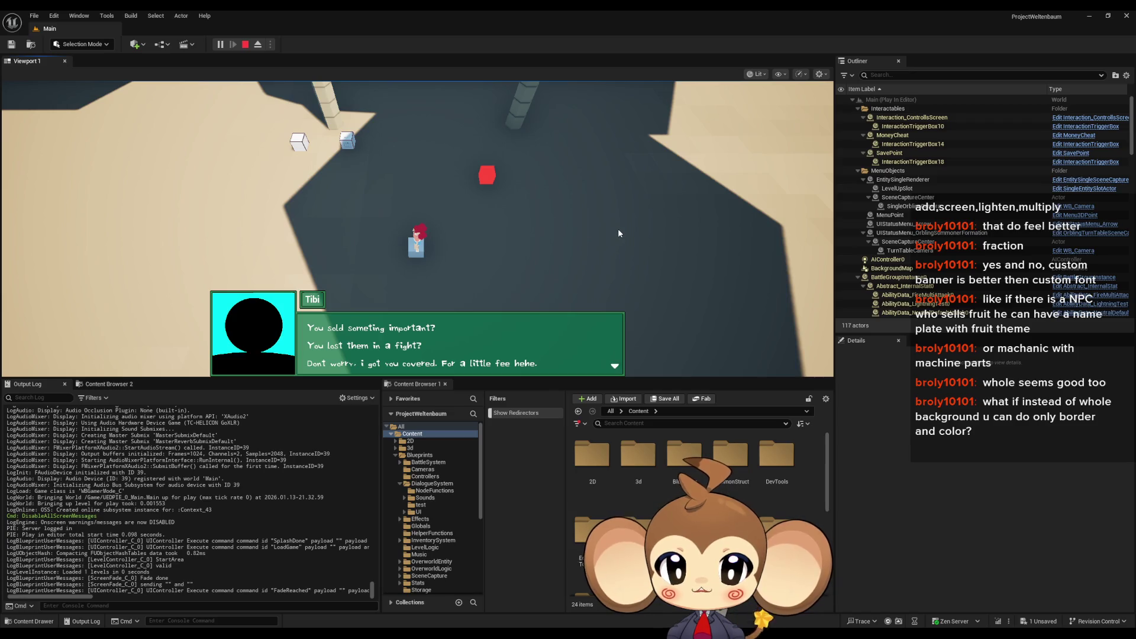
pyautogui.click(595, 226)
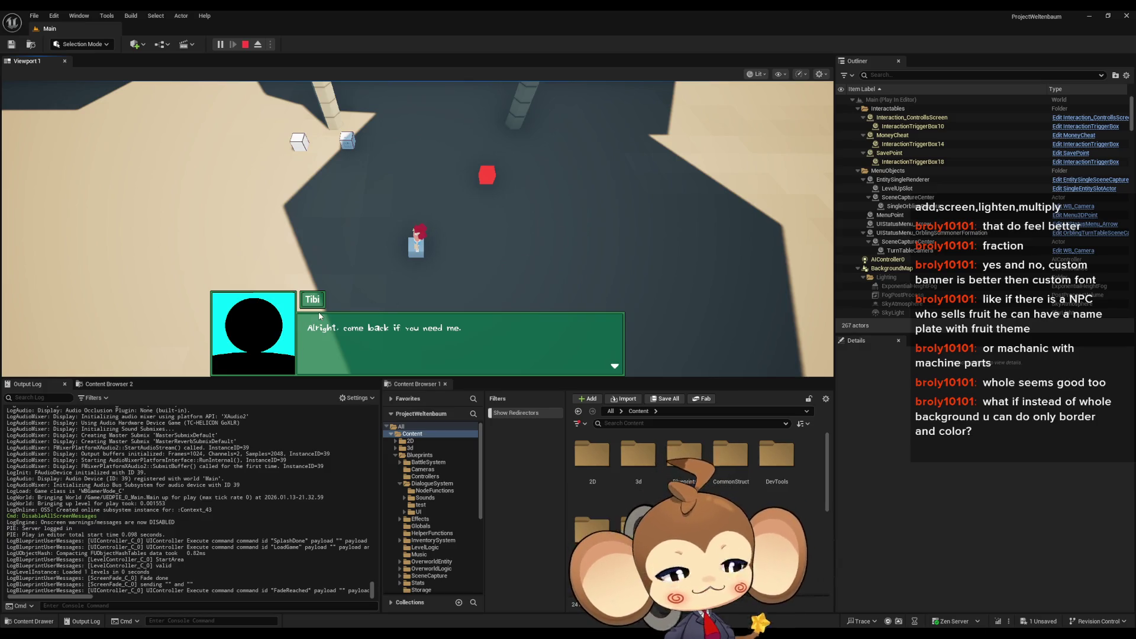
pyautogui.click(360, 330)
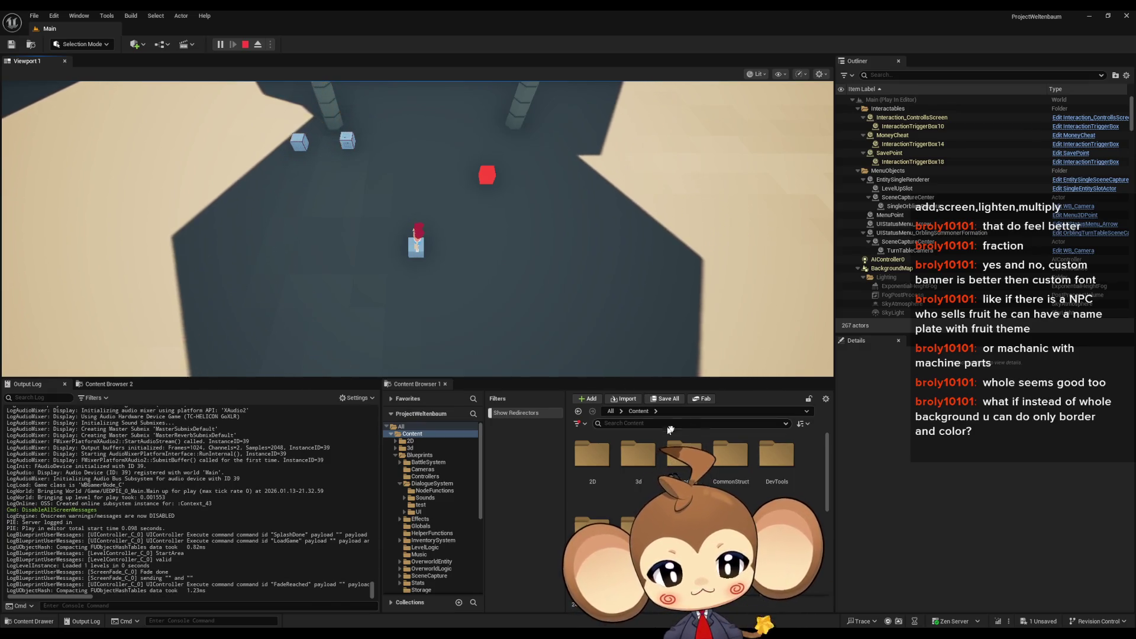
# Step: Stop the play session and browse to Content > Blueprints > DialogueSystem > Sounds > Typewriter
pyautogui.press('Escape')
pyautogui.scroll(-2, 737, 495)
pyautogui.scroll(-2, 750, 496)
pyautogui.scroll(3, 776, 500)
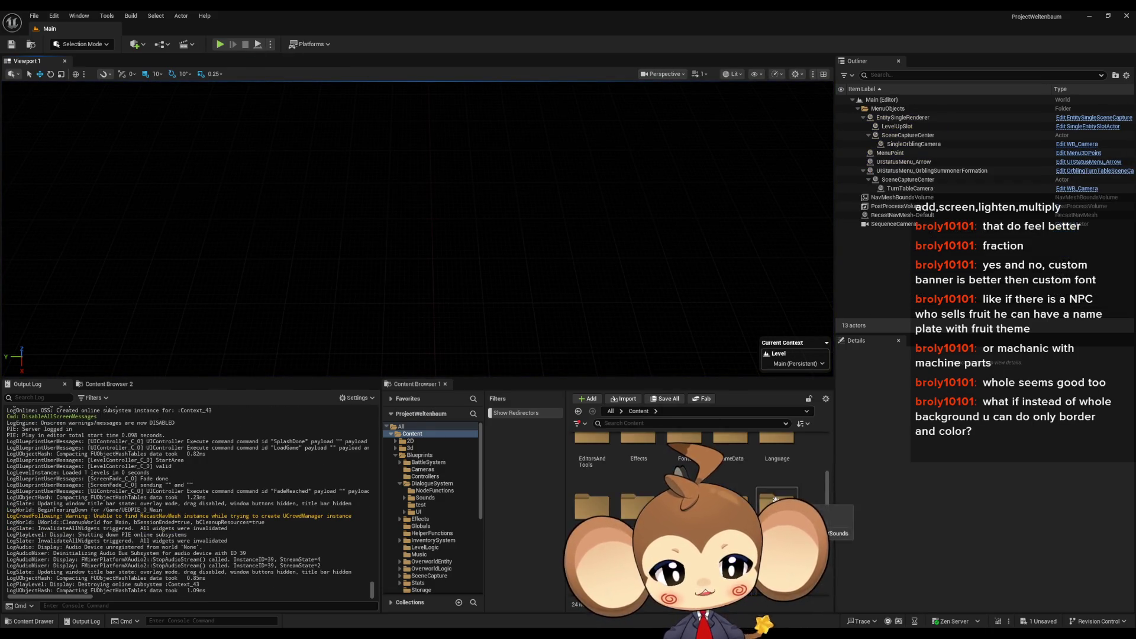
pyautogui.scroll(2, 799, 503)
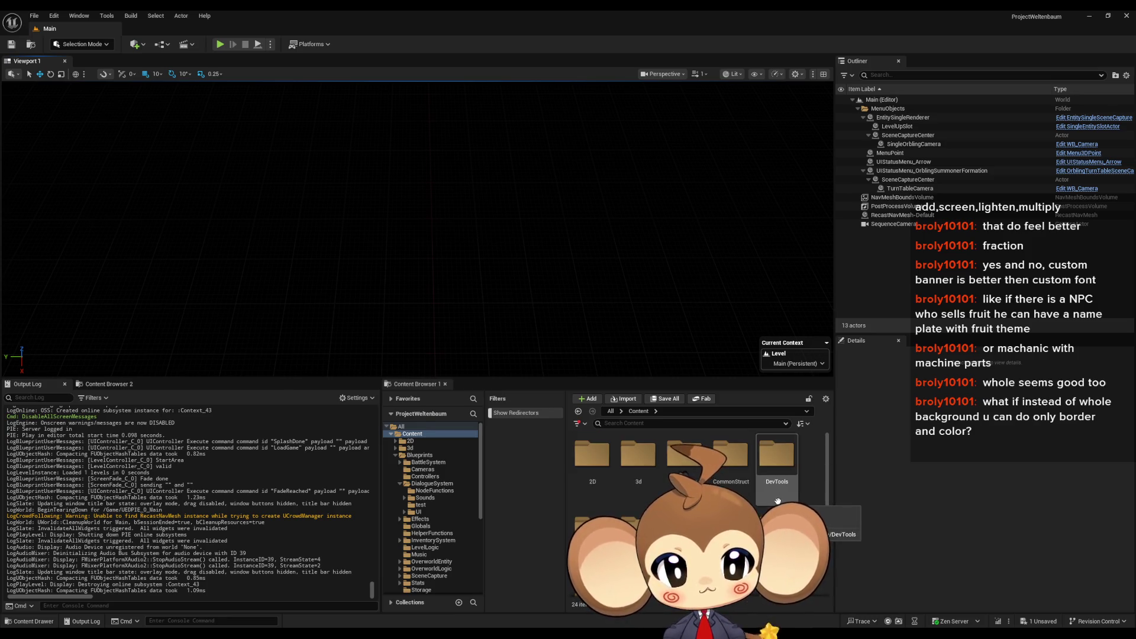
pyautogui.scroll(-3, 773, 502)
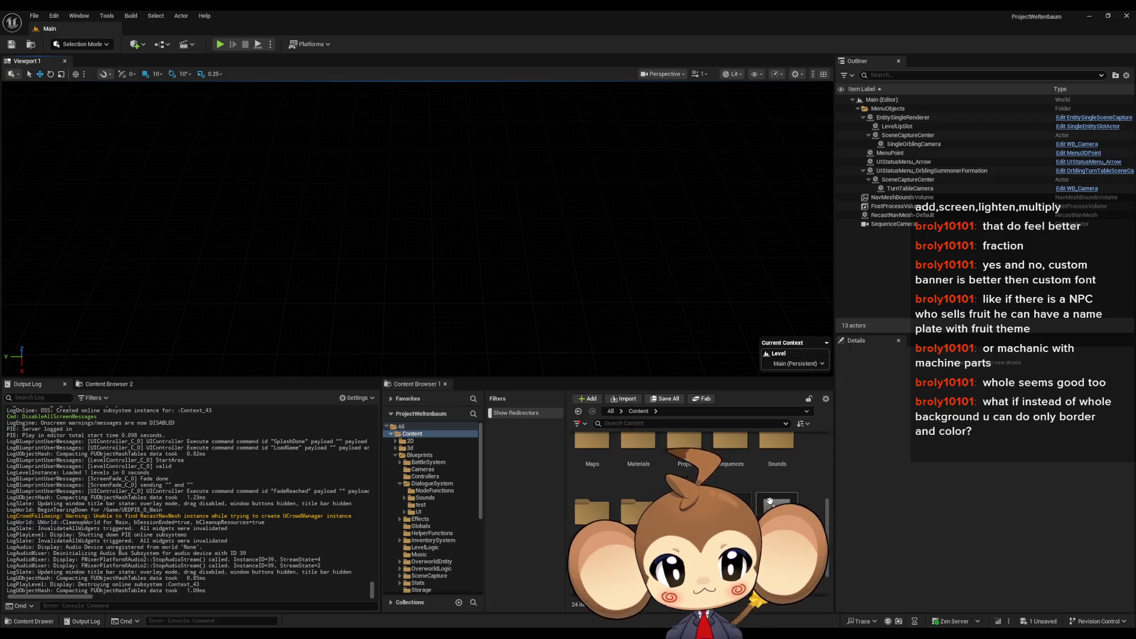
pyautogui.scroll(3, 770, 502)
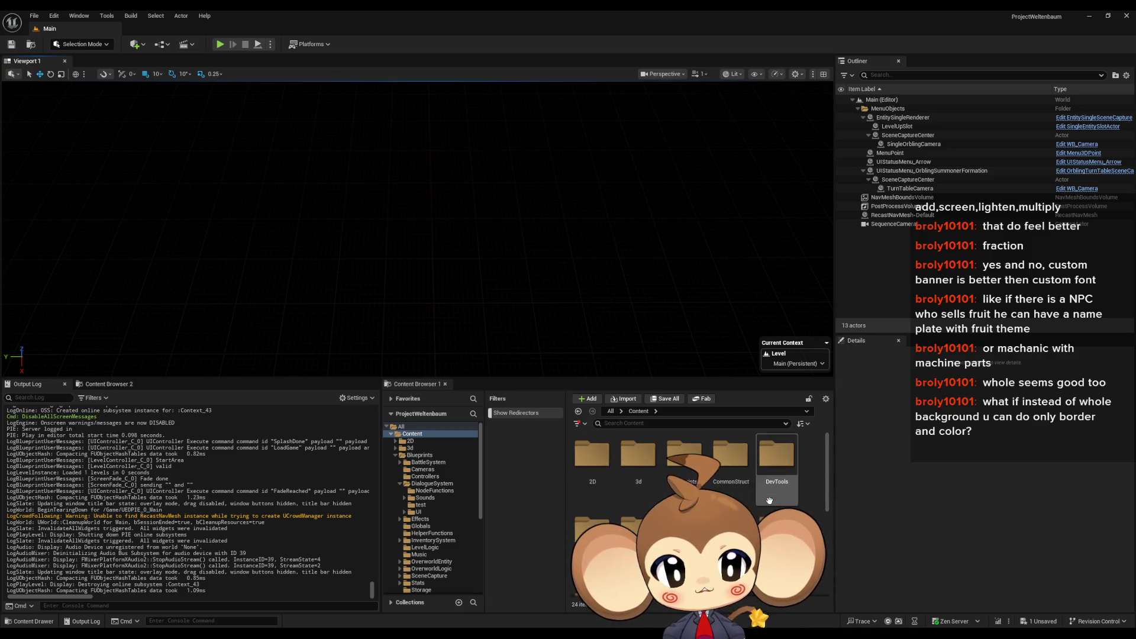
pyautogui.doubleClick(683, 464)
pyautogui.doubleClick(732, 467)
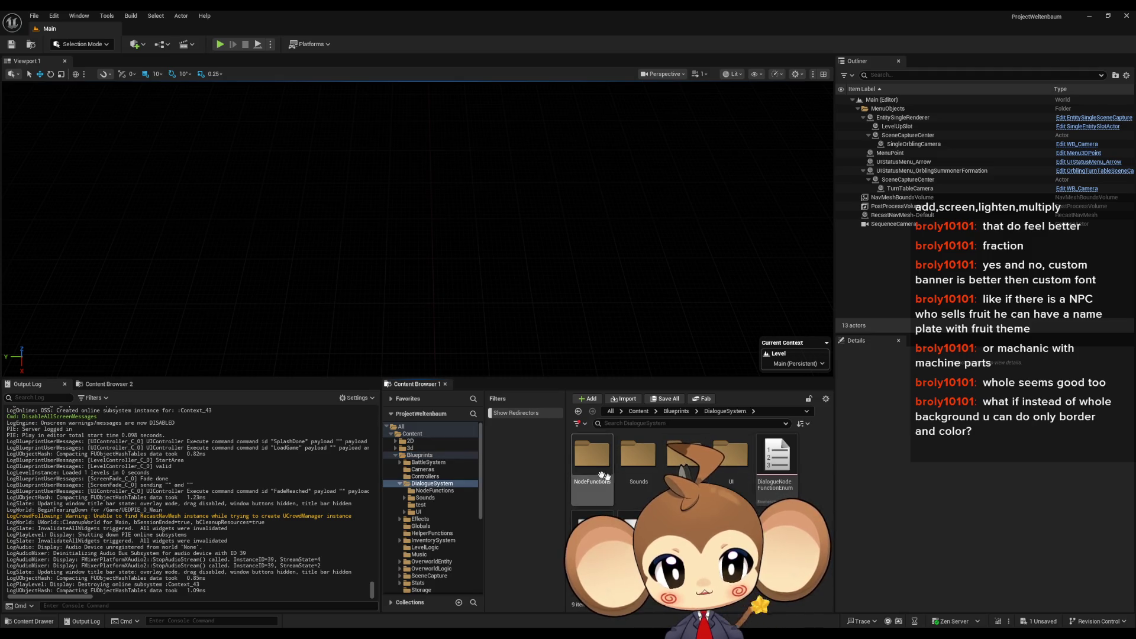
pyautogui.doubleClick(638, 456)
pyautogui.doubleClick(592, 456)
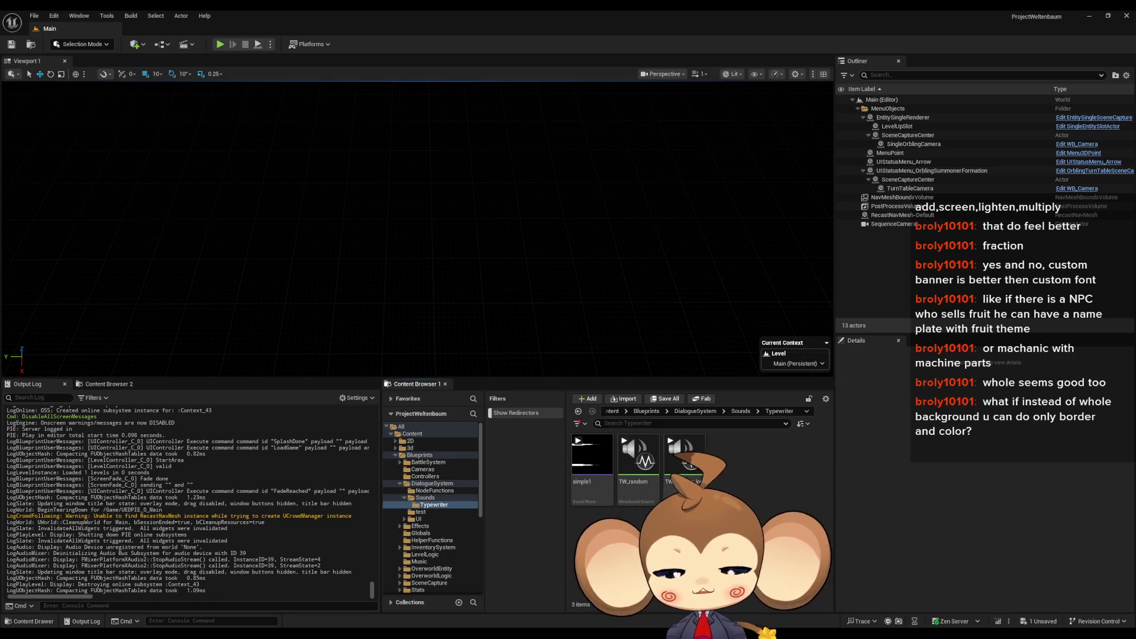
# Step: Duplicate TW_random as TW_random_tibi and open it for editing
pyautogui.hotkey('ctrl', 'c')
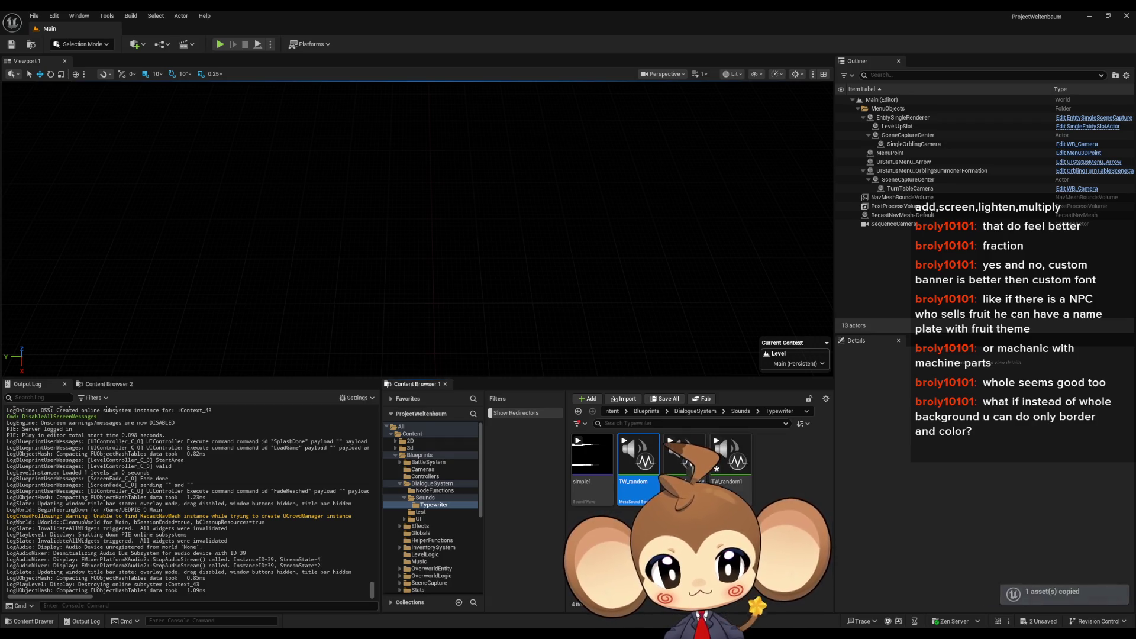
pyautogui.hotkey('ctrl', 'v')
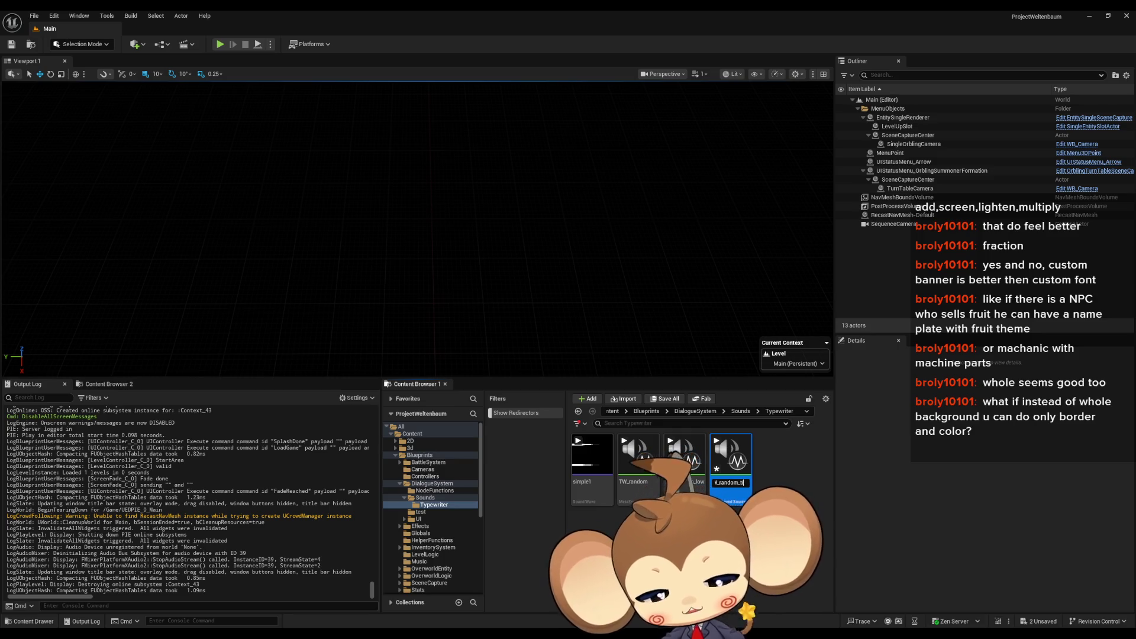
pyautogui.press('Return')
pyautogui.doubleClick(730, 455)
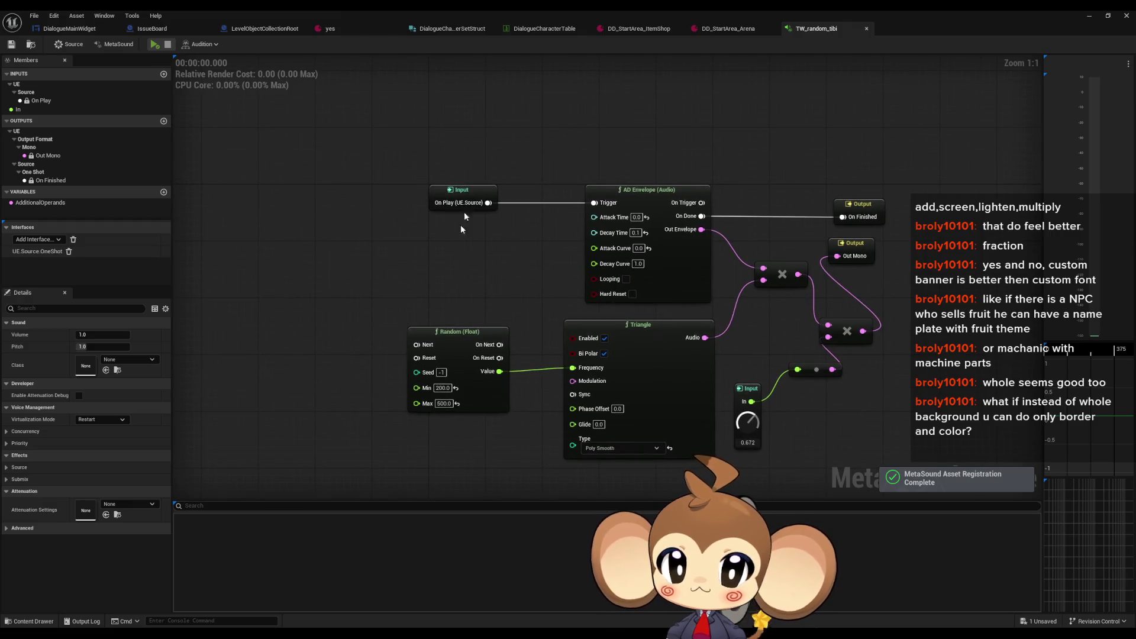
# Step: Add a Sine oscillator wired into the Multiply, with Random Value driving its Frequency
pyautogui.click(154, 45)
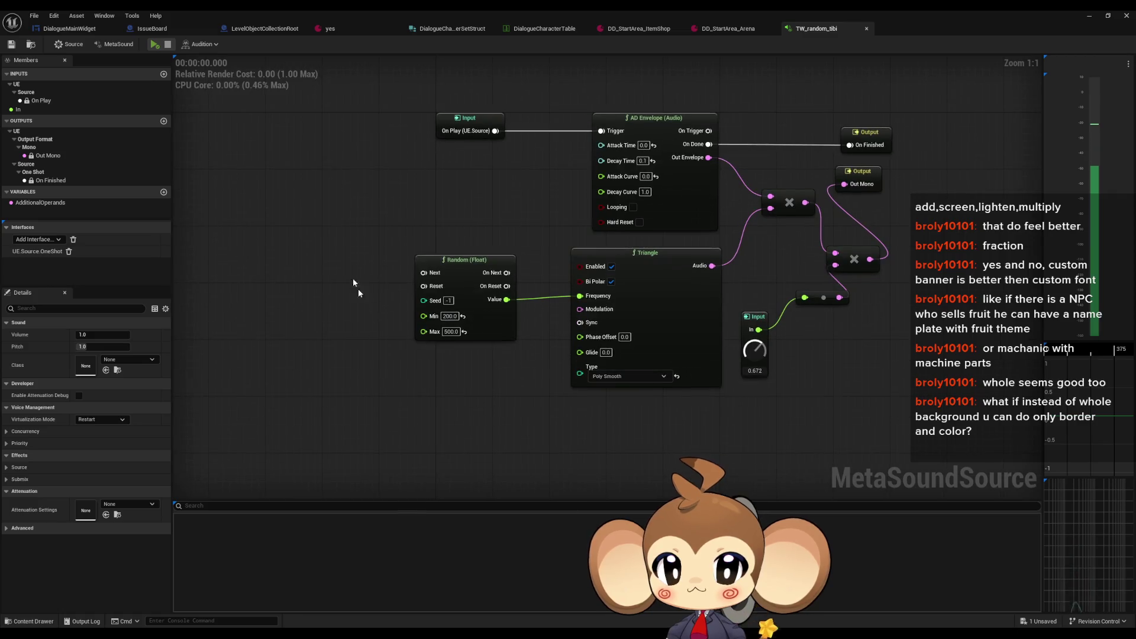
pyautogui.click(429, 323)
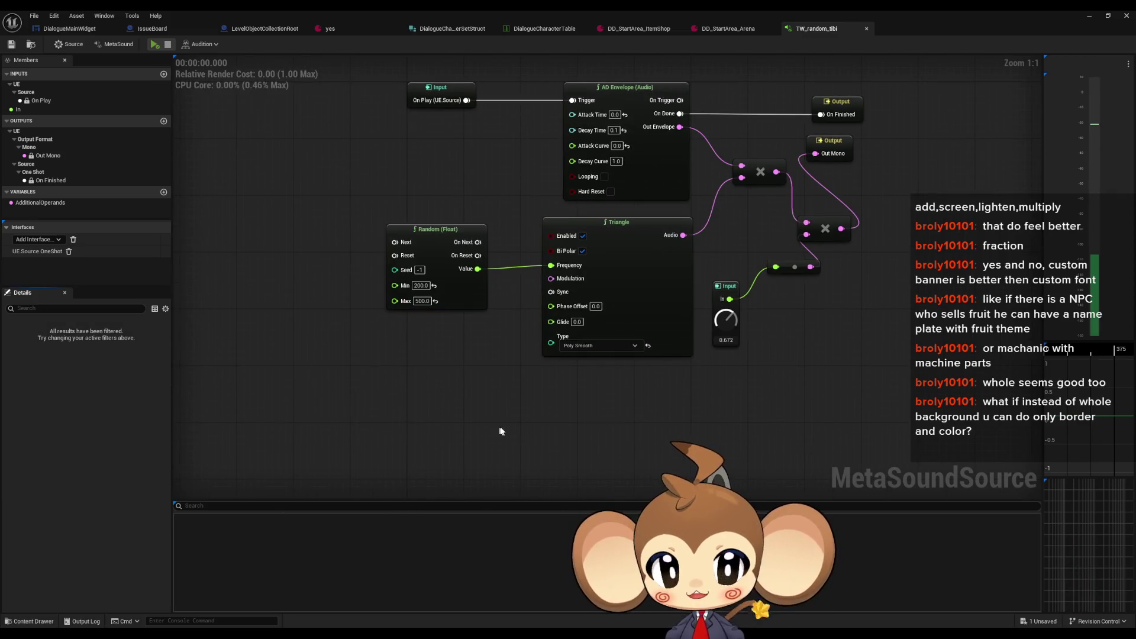
pyautogui.rightClick(480, 393)
pyautogui.write('sin')
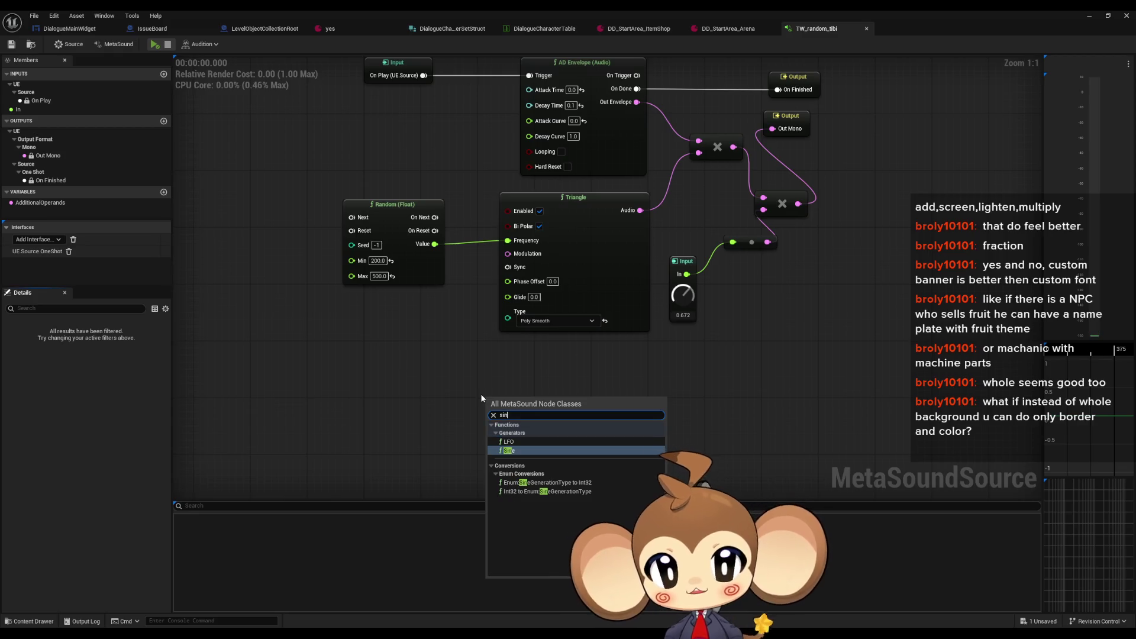
pyautogui.press('Return')
pyautogui.moveTo(587, 406)
pyautogui.mouseDown()
pyautogui.moveTo(594, 365)
pyautogui.moveTo(689, 388)
pyautogui.moveTo(699, 154)
pyautogui.mouseUp()
pyautogui.click(154, 45)
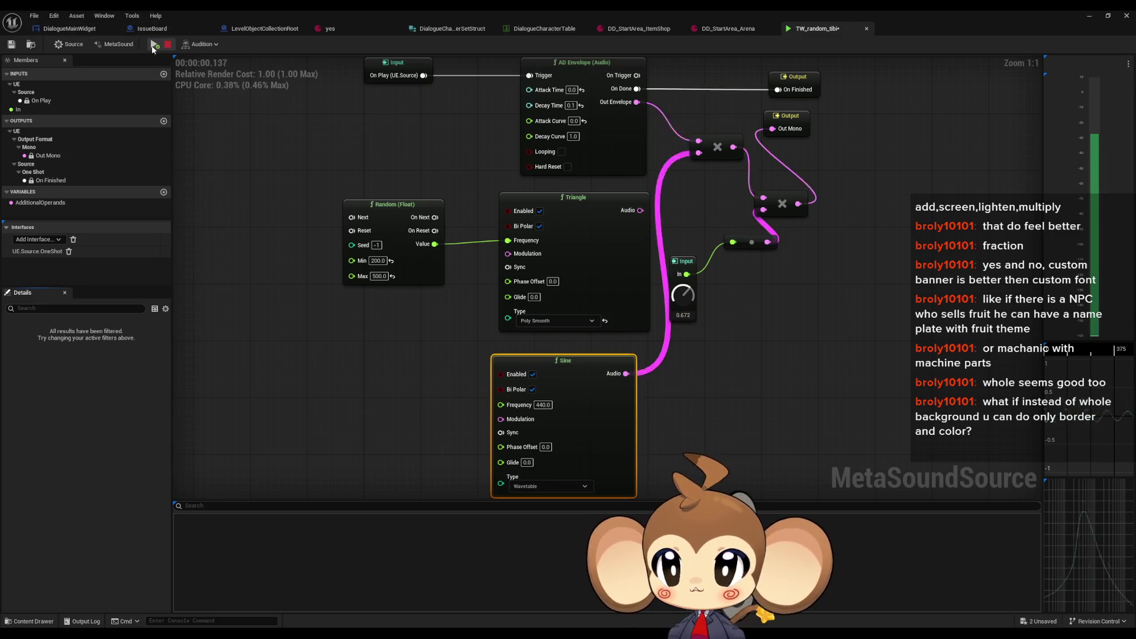
pyautogui.click(154, 45)
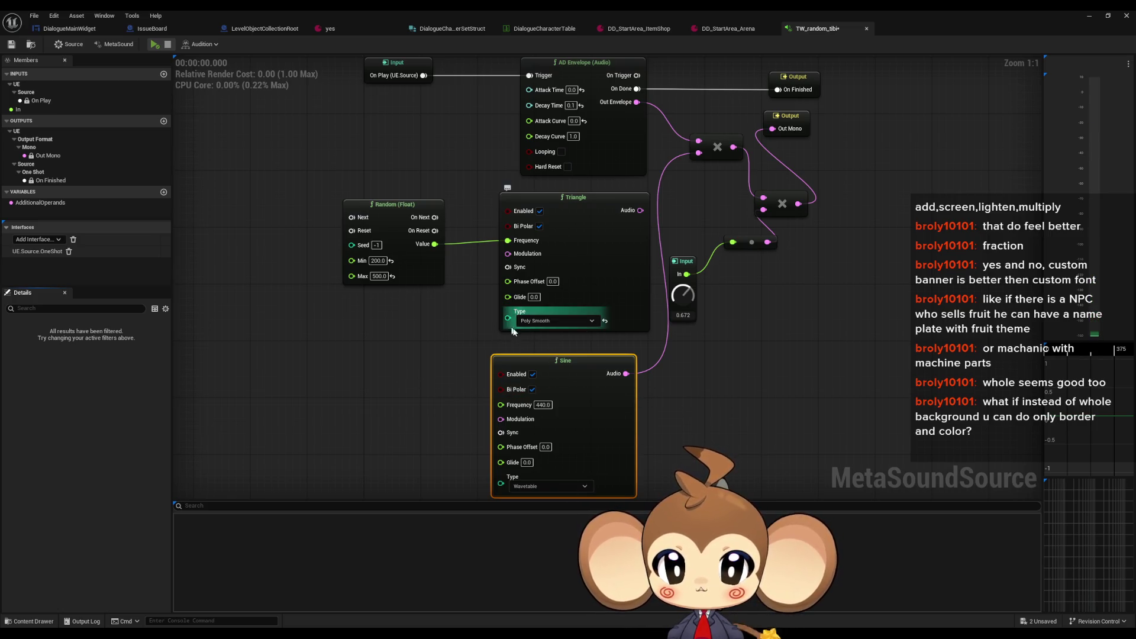
pyautogui.moveTo(558, 367); pyautogui.dragTo(565, 353)
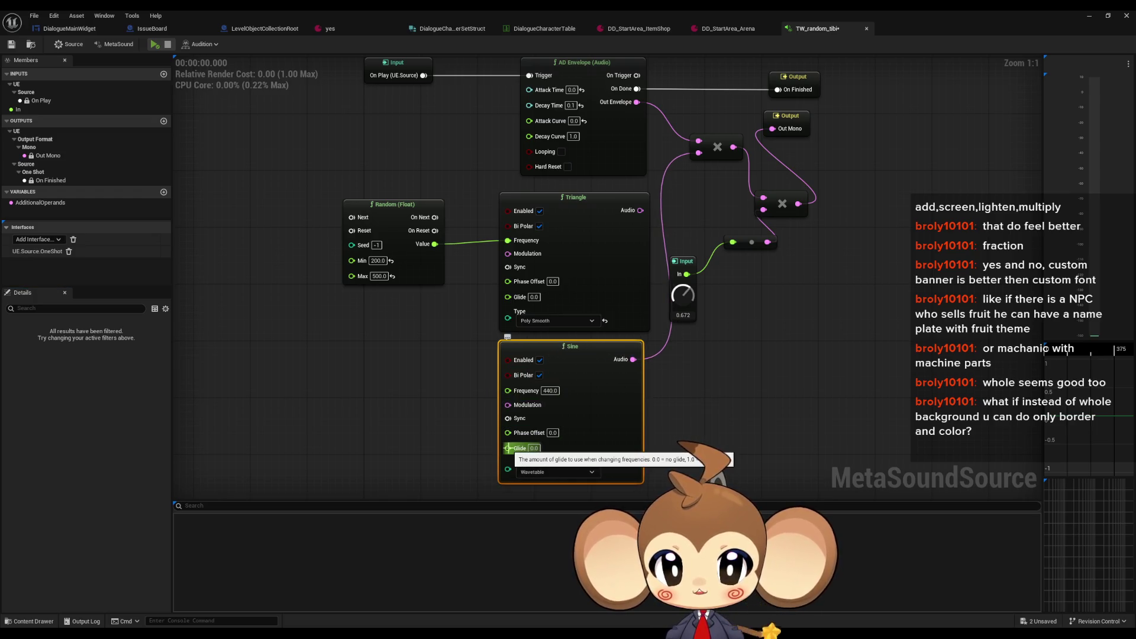
pyautogui.moveTo(508, 389); pyautogui.dragTo(435, 244)
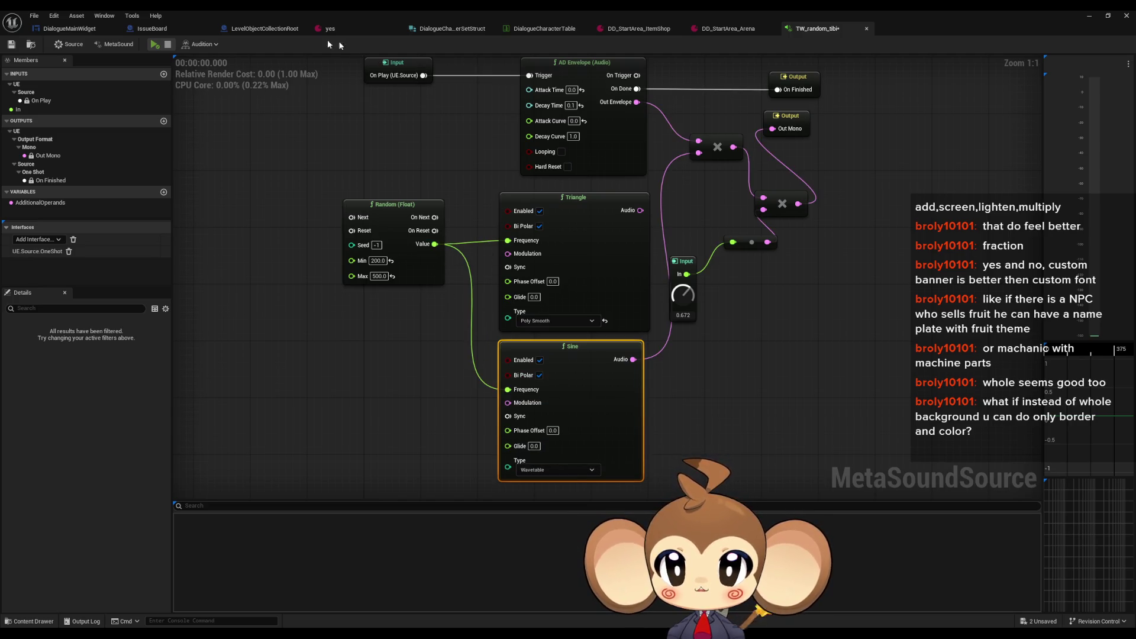
pyautogui.click(153, 45)
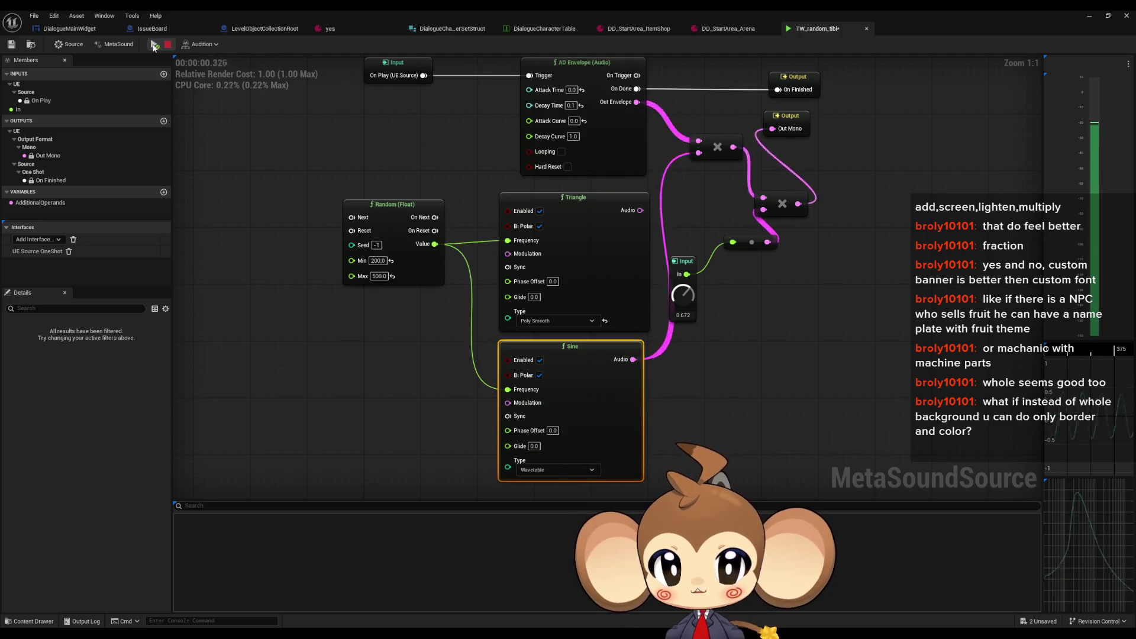
# Step: Shift the Random, Triangle and Sine nodes left and add an Add node from Triangle's Audio output
pyautogui.moveTo(635, 216); pyautogui.dragTo(596, 216)
pyautogui.moveTo(208, 209)
pyautogui.mouseDown()
pyautogui.moveTo(542, 409)
pyautogui.moveTo(329, 408)
pyautogui.mouseUp()
pyautogui.click(415, 296)
pyautogui.moveTo(389, 208)
pyautogui.mouseDown()
pyautogui.moveTo(461, 281)
pyautogui.moveTo(426, 331)
pyautogui.moveTo(381, 358)
pyautogui.mouseUp()
pyautogui.write('add')
pyautogui.press('Return')
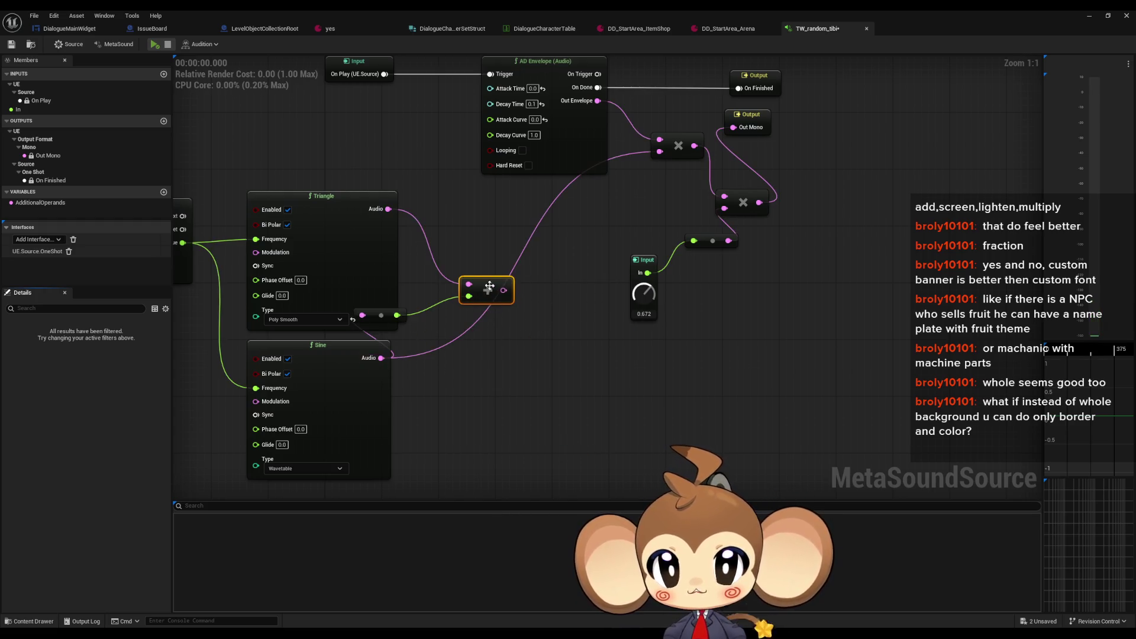
# Step: Rearrange the small mixing nodes and insert a Multiply (Audio) node on the wire
pyautogui.moveTo(493, 284); pyautogui.dragTo(480, 309)
pyautogui.moveTo(384, 322); pyautogui.dragTo(434, 361)
pyautogui.moveTo(472, 321); pyautogui.dragTo(539, 279)
pyautogui.click(527, 277)
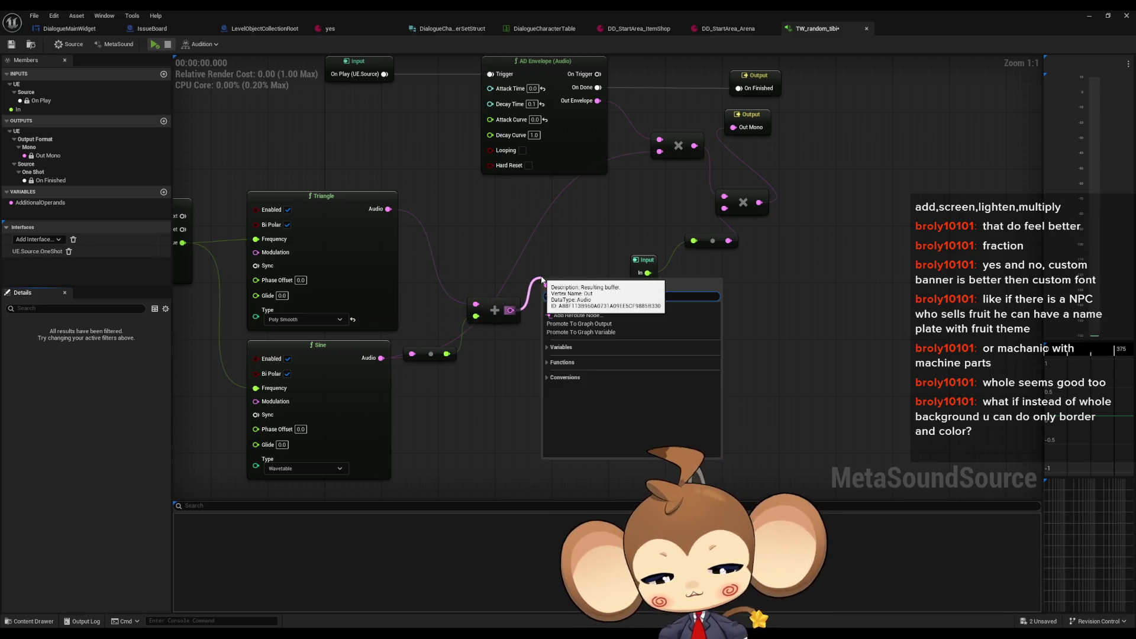
pyautogui.write('/')
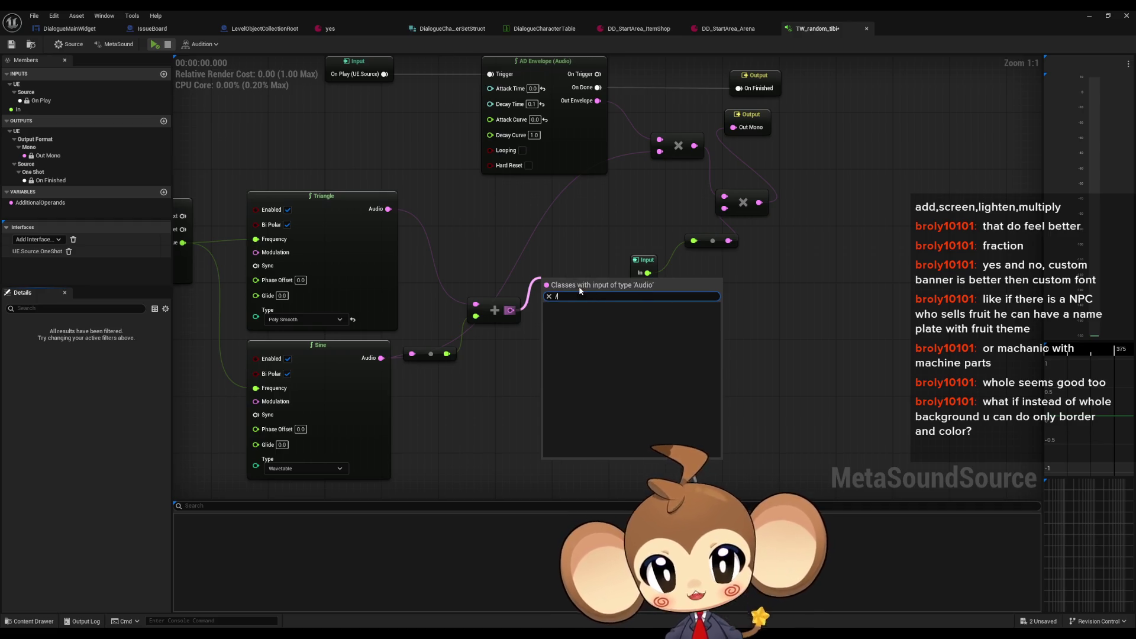
pyautogui.press('BackSpace')
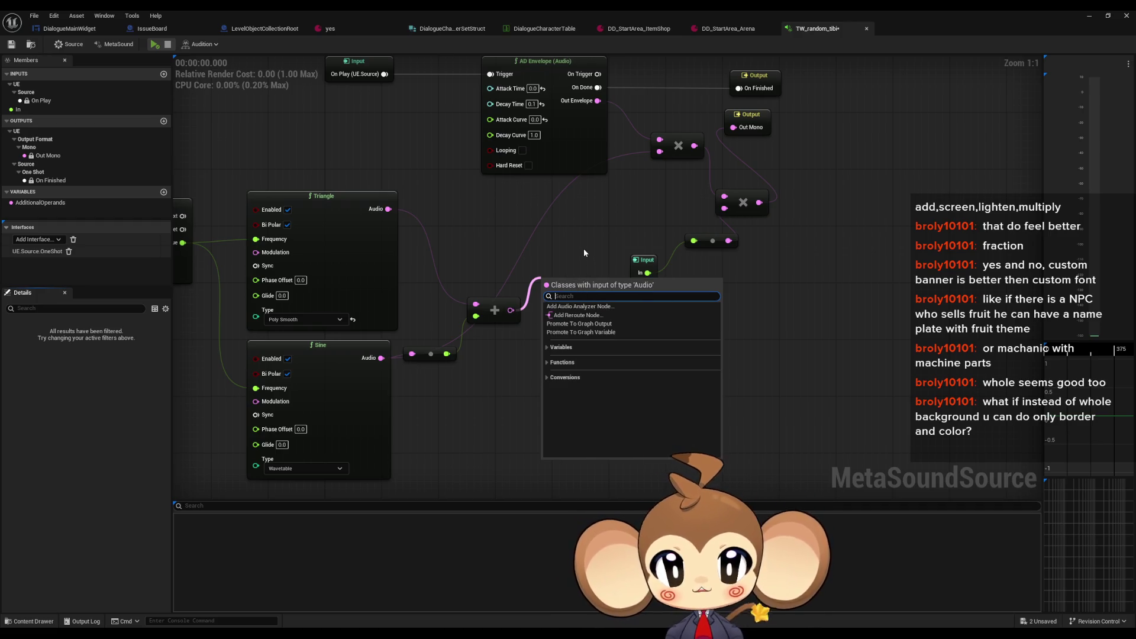
pyautogui.write('*')
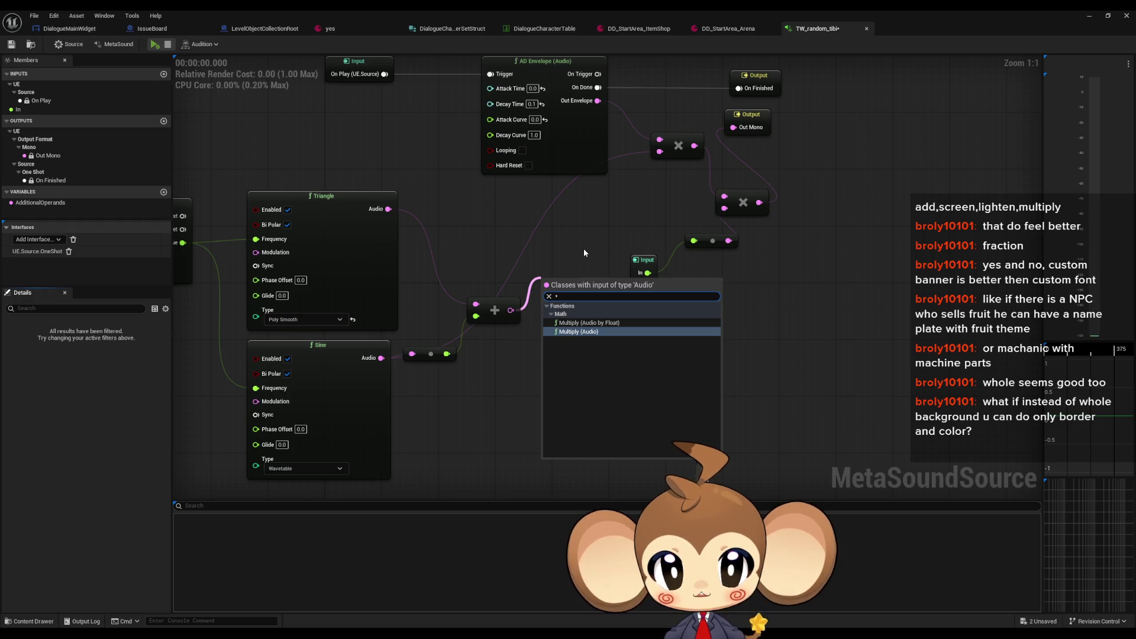
pyautogui.press('Return')
# Step: Feed the Multiply's second input from a float-to-audio conversion node set to 0.5
pyautogui.moveTo(550, 301); pyautogui.dragTo(513, 367)
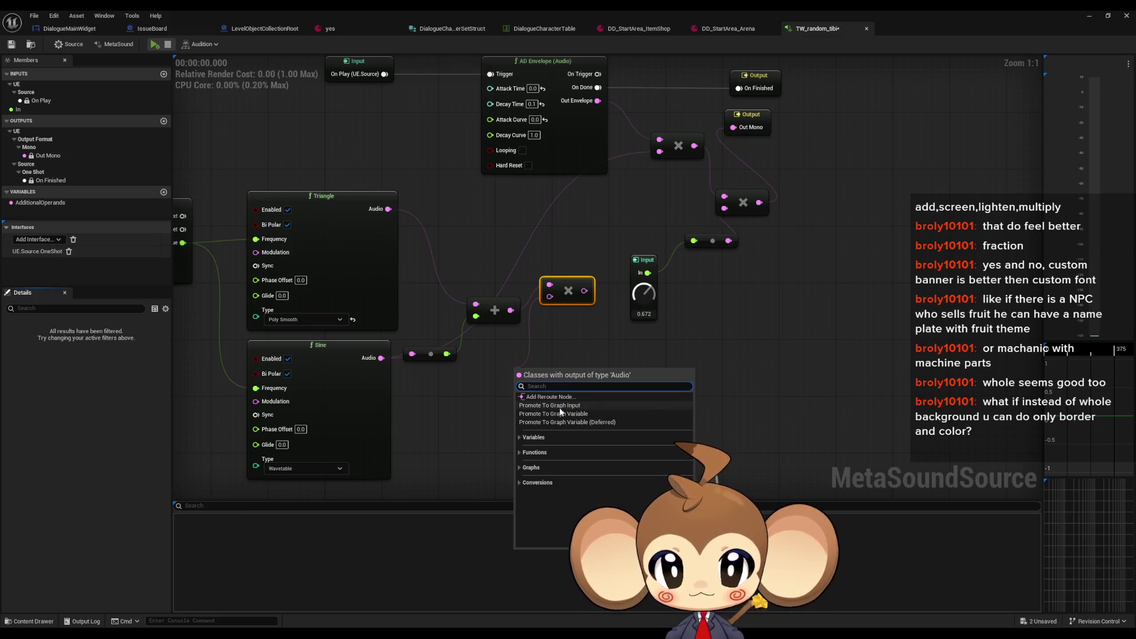
pyautogui.click(567, 397)
pyautogui.moveTo(528, 373); pyautogui.dragTo(535, 351)
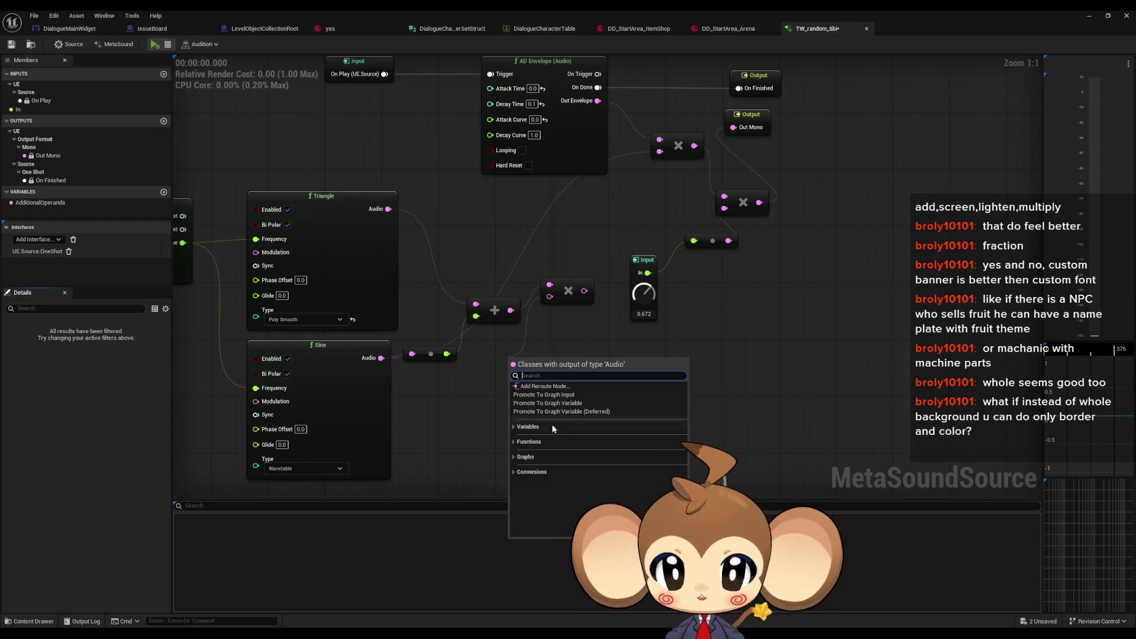
pyautogui.click(514, 427)
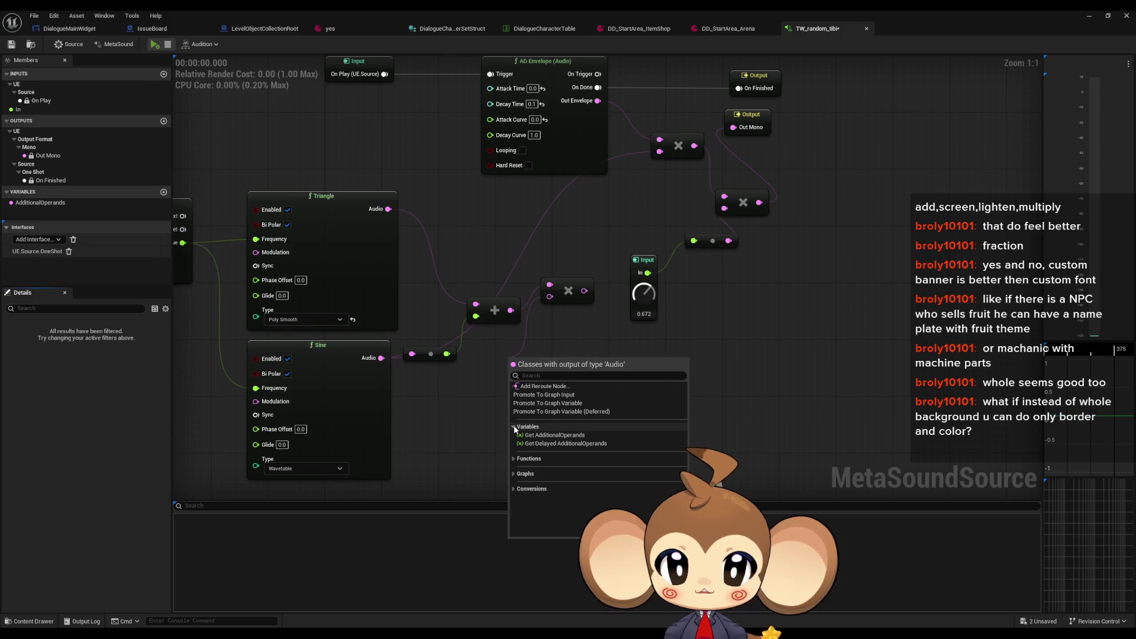
pyautogui.click(514, 427)
pyautogui.click(515, 442)
pyautogui.click(515, 442)
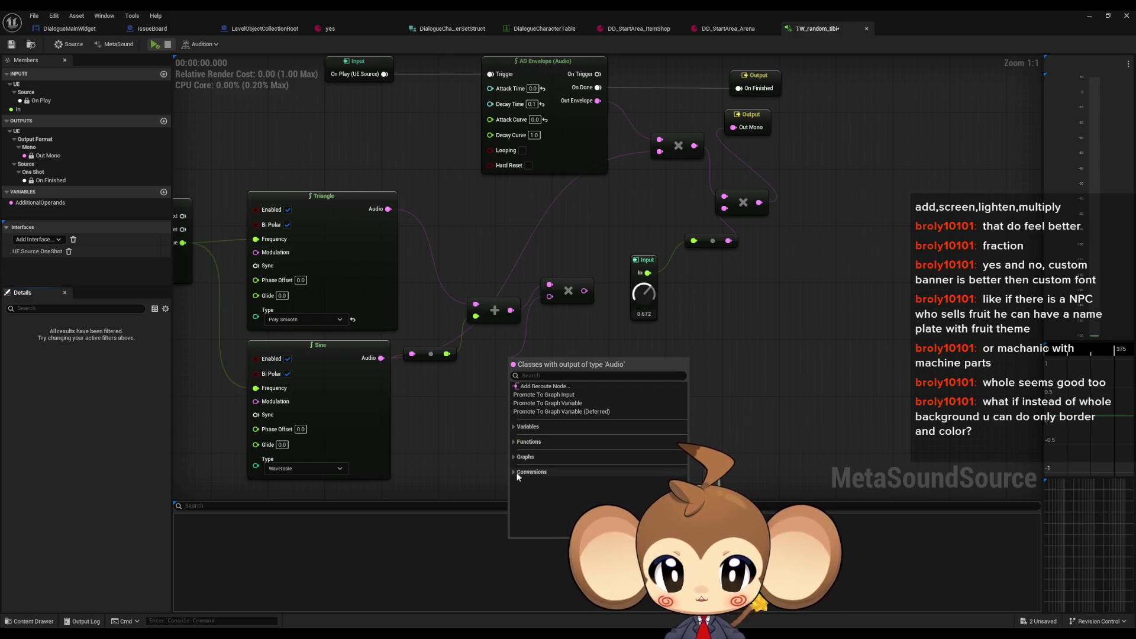
pyautogui.click(517, 473)
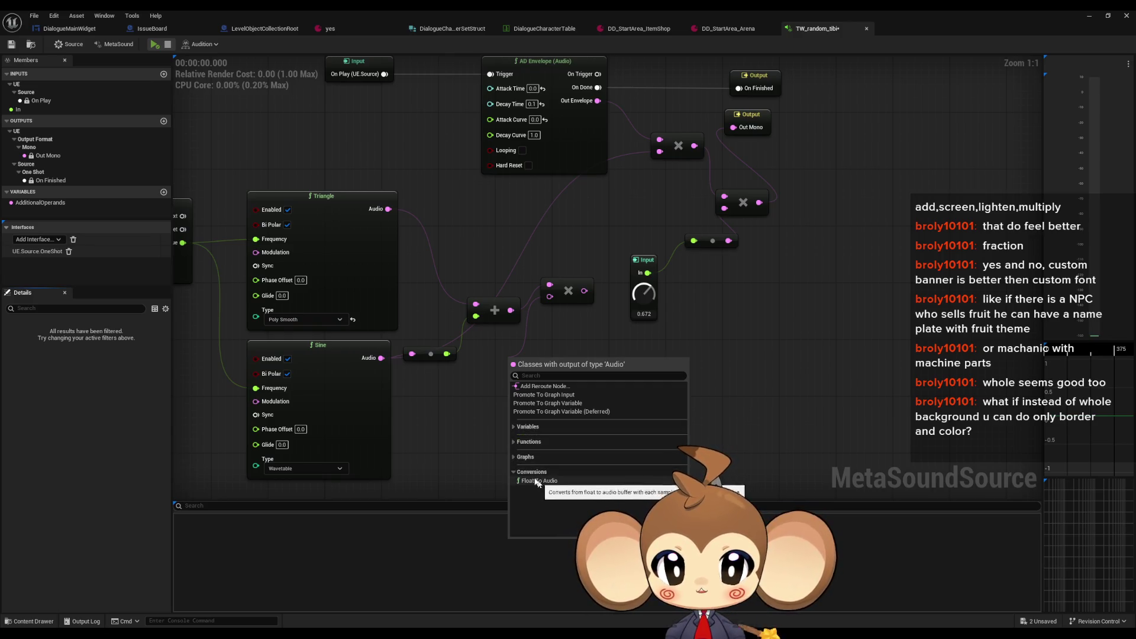
pyautogui.click(530, 482)
pyautogui.moveTo(549, 369); pyautogui.dragTo(500, 401)
pyautogui.doubleClick(490, 398)
pyautogui.write('0.5')
pyautogui.press('Return')
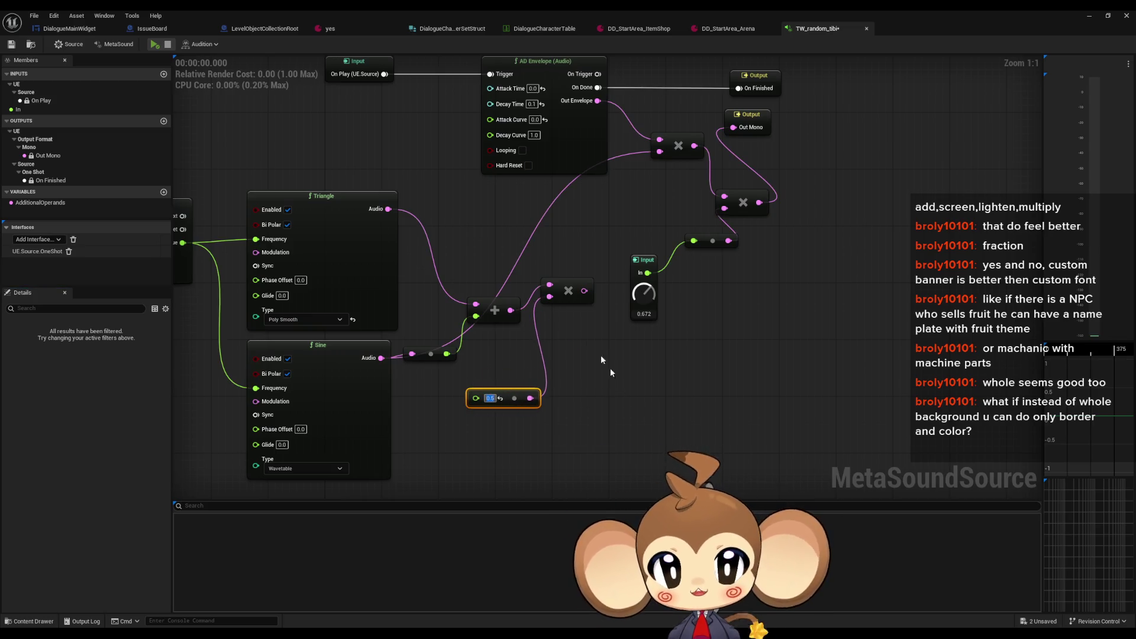
# Step: Connect Triangle's audio to the upper multiply node and preview the sound
pyautogui.moveTo(584, 291)
pyautogui.mouseDown()
pyautogui.moveTo(660, 290)
pyautogui.moveTo(660, 151)
pyautogui.mouseUp()
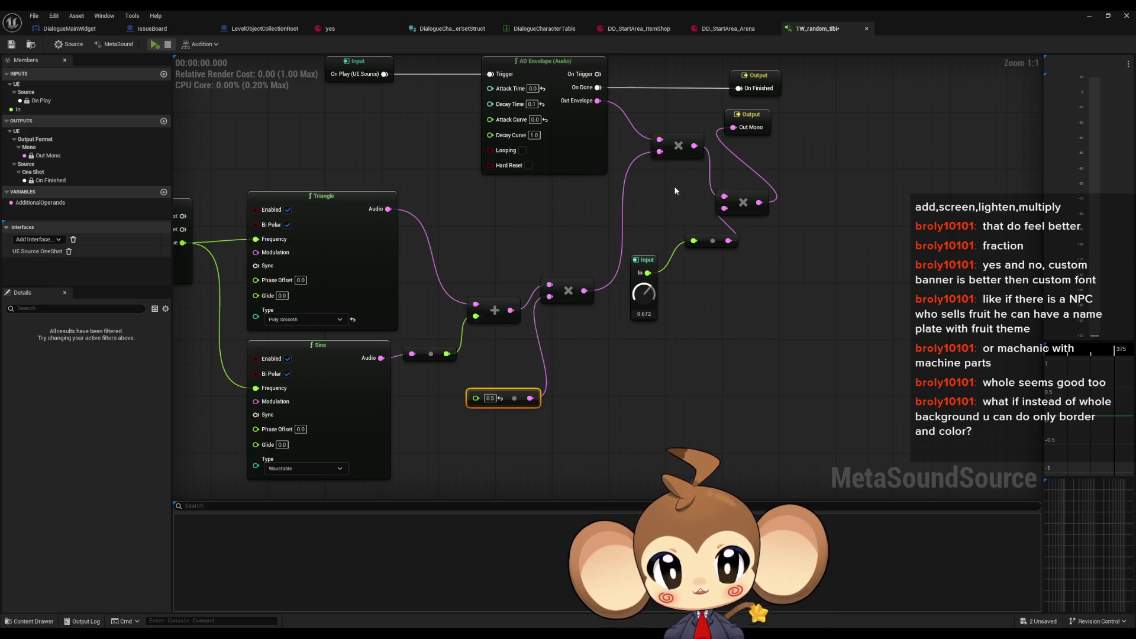
pyautogui.click(155, 46)
pyautogui.click(154, 46)
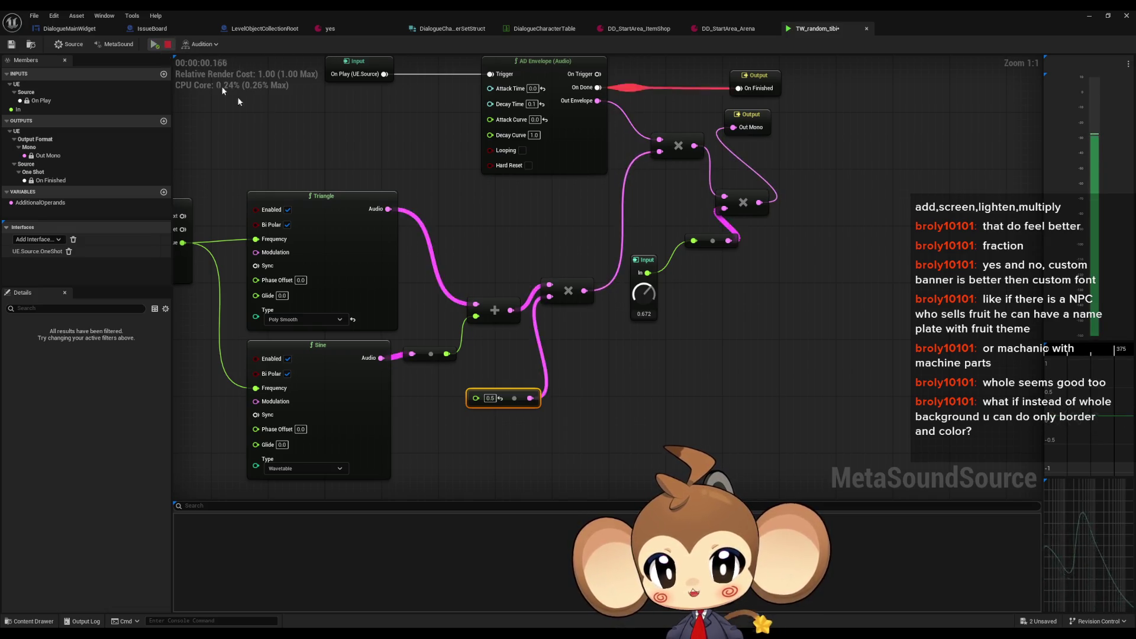
pyautogui.moveTo(388, 209)
pyautogui.mouseDown()
pyautogui.moveTo(528, 204)
pyautogui.moveTo(660, 153)
pyautogui.mouseUp()
pyautogui.click(154, 45)
pyautogui.moveTo(413, 289); pyautogui.dragTo(561, 320)
# Step: Add a Multiply from Triangle's audio, wire it into the envelope Multiply, and preview
pyautogui.moveTo(536, 241)
pyautogui.mouseDown()
pyautogui.moveTo(570, 269)
pyautogui.moveTo(529, 389)
pyautogui.mouseUp()
pyautogui.write('multiply')
pyautogui.press('Return')
pyautogui.moveTo(615, 282)
pyautogui.mouseDown()
pyautogui.moveTo(769, 180)
pyautogui.moveTo(807, 182)
pyautogui.mouseUp()
pyautogui.click(154, 45)
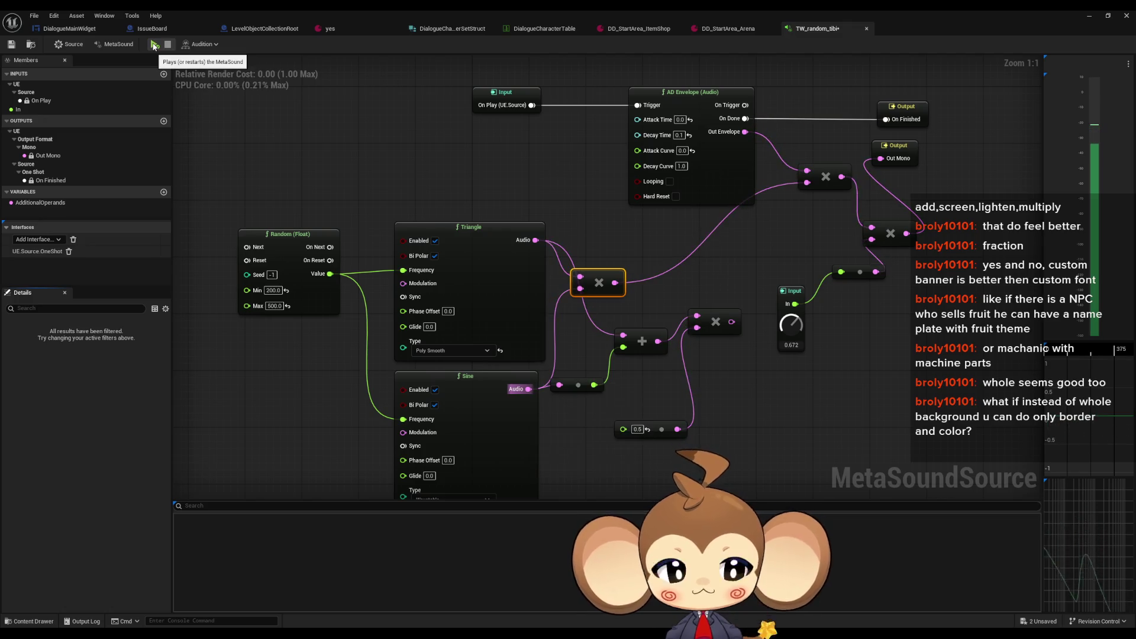
# Step: Delete the four leftover Add, 0.5 and extra Multiply mixing nodes
pyautogui.click(154, 45)
pyautogui.click(154, 45)
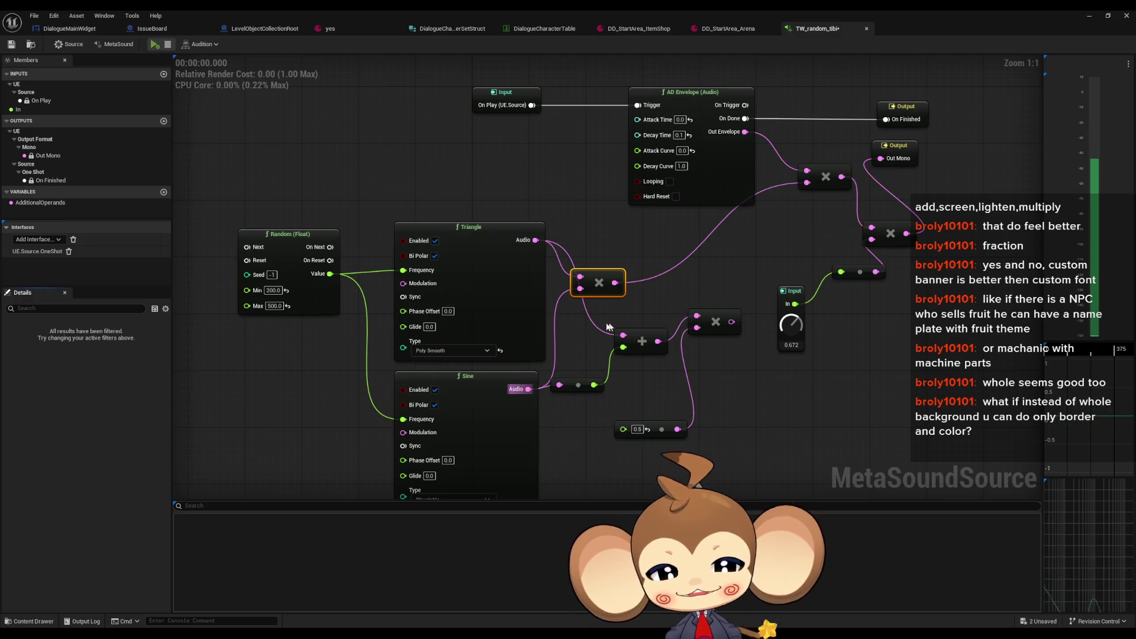
pyautogui.moveTo(593, 314); pyautogui.dragTo(709, 457)
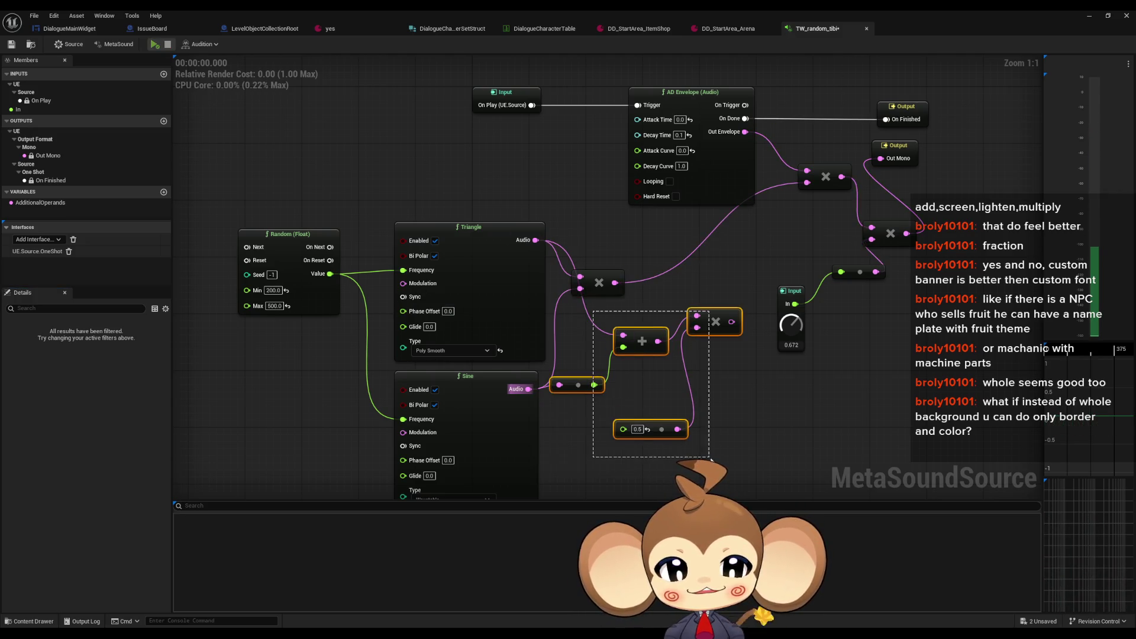
pyautogui.press('Delete')
# Step: Set the Random node's range to 300–800, preview the sound, and save TW_random_tibi
pyautogui.click(412, 286)
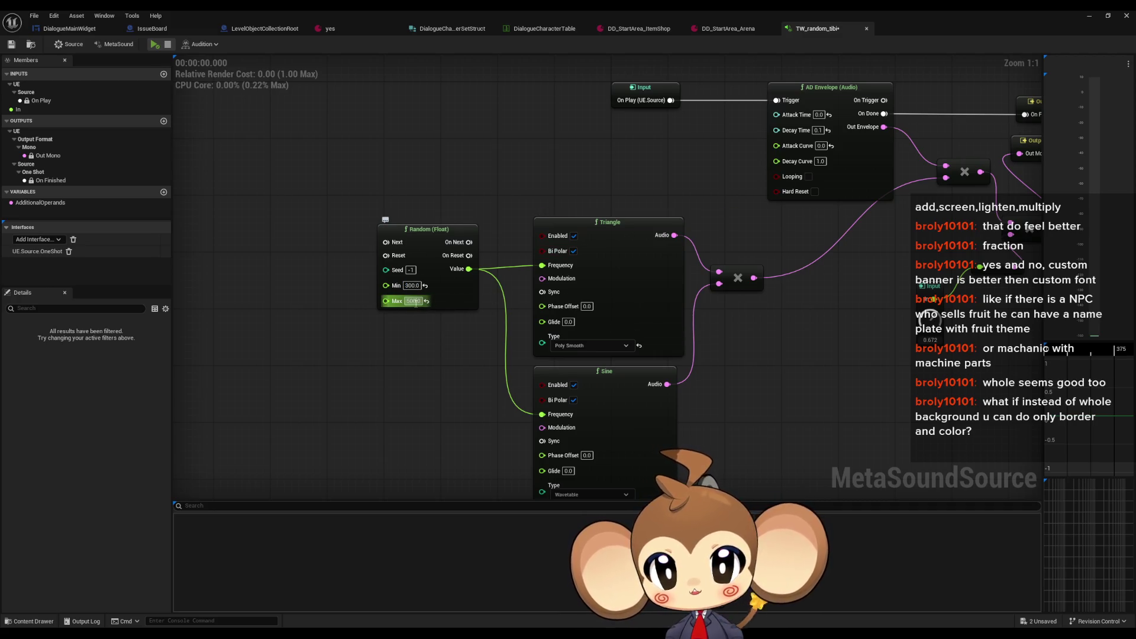
pyautogui.write('800')
pyautogui.press('Return')
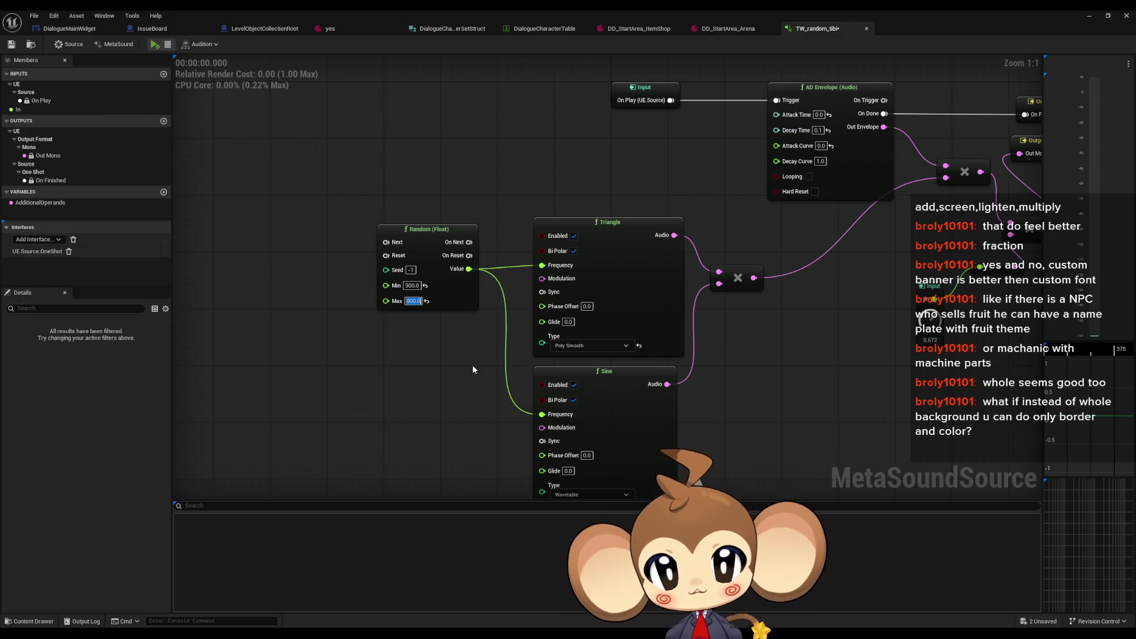
pyautogui.click(154, 44)
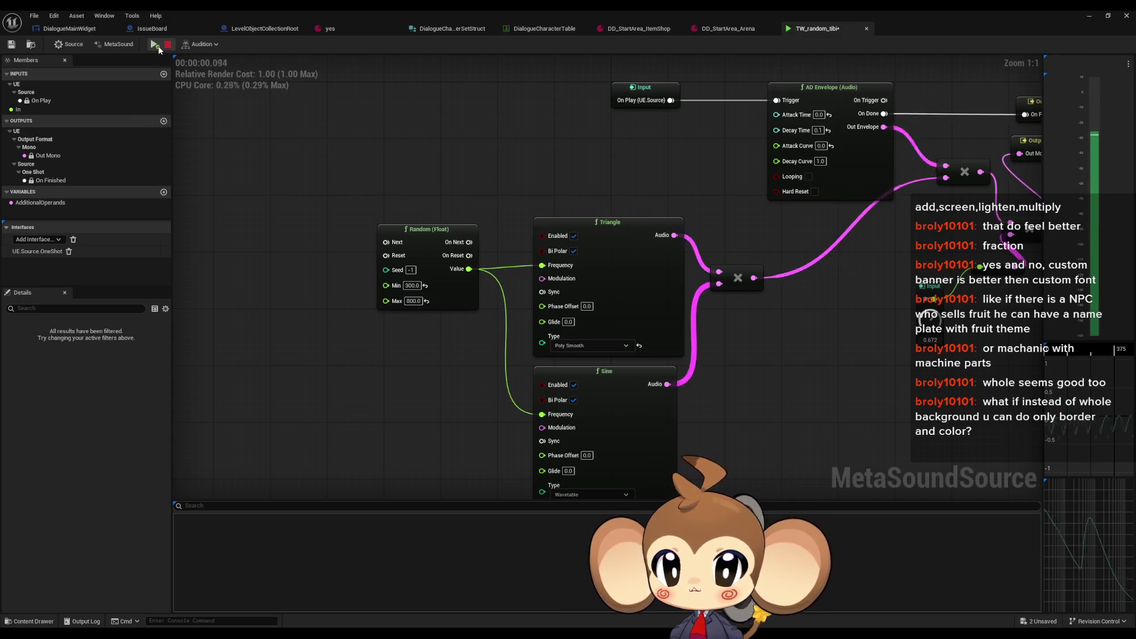
pyautogui.click(155, 45)
pyautogui.click(154, 45)
pyautogui.click(155, 44)
pyautogui.click(154, 44)
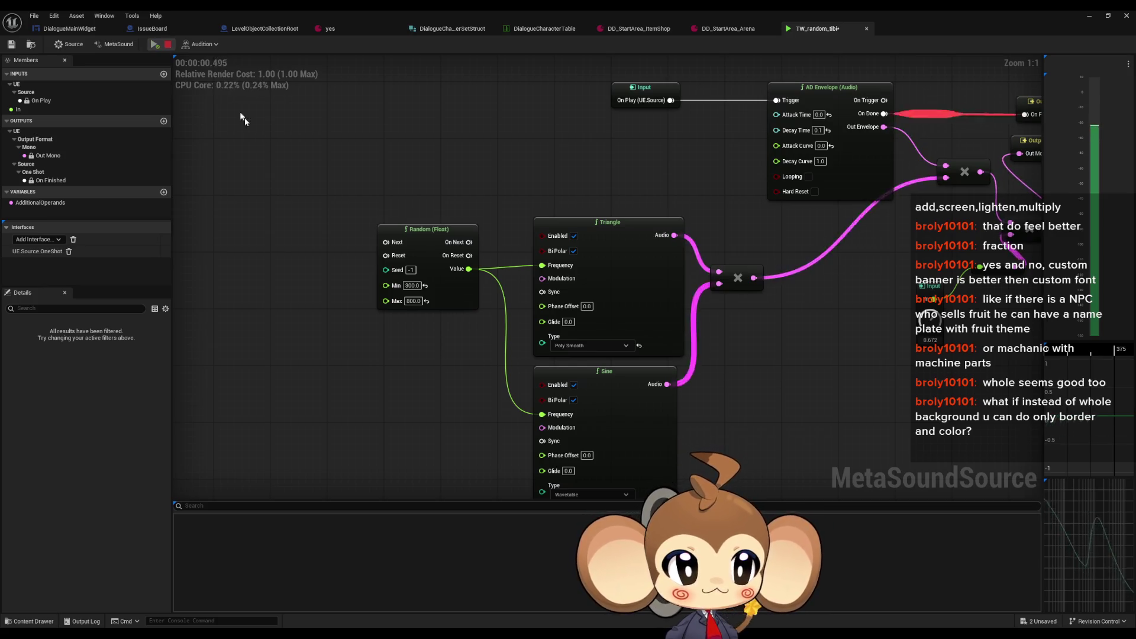
pyautogui.press('Home')
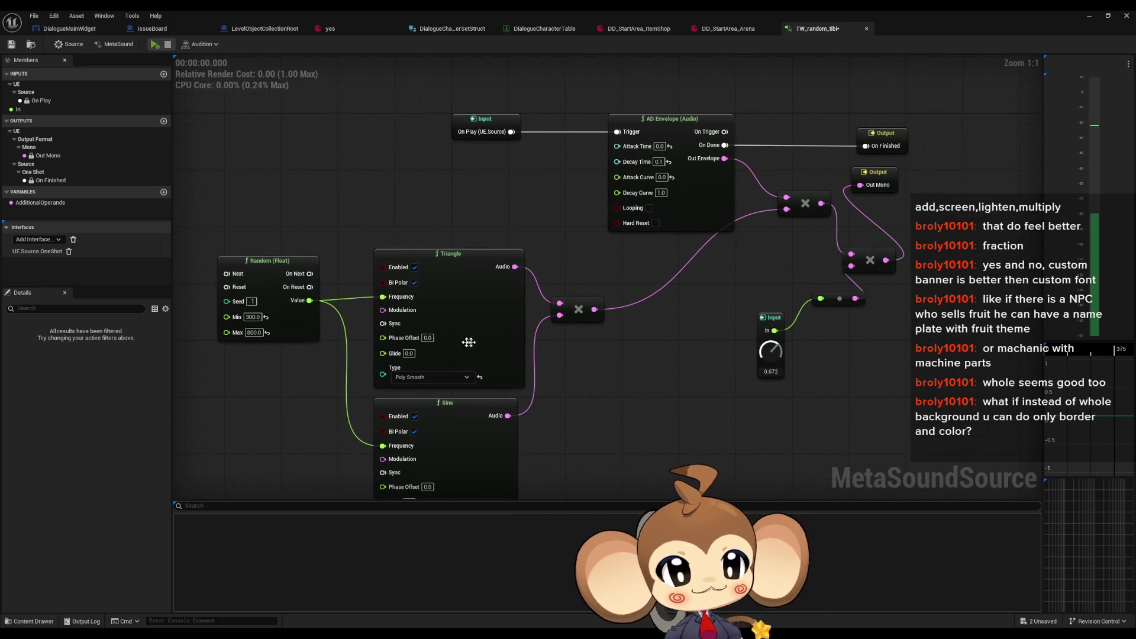
pyautogui.hotkey('ctrl', 's')
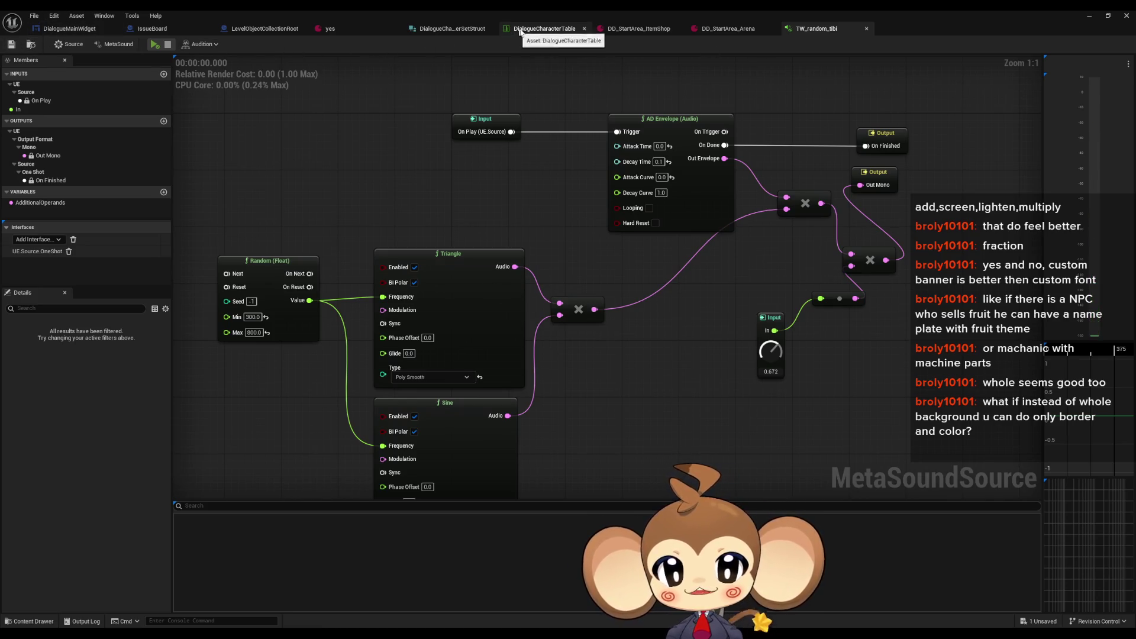
# Step: Set the ItemRecoveryStartArea row's TypeSound to TW_random_tibi in the DialogueCharacterTable
pyautogui.click(541, 28)
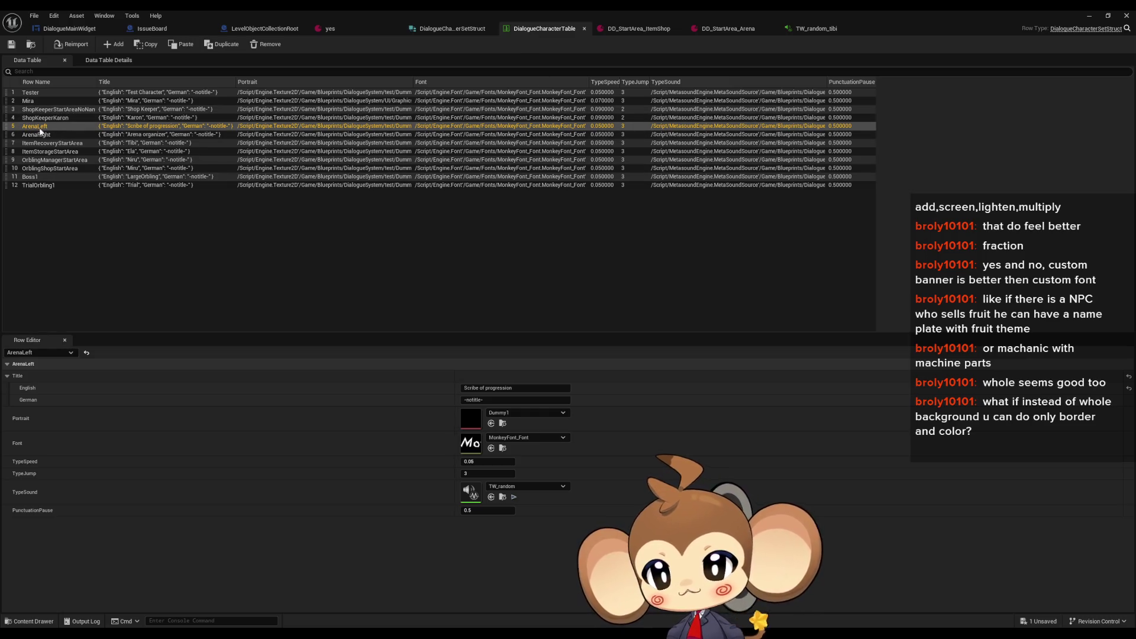
pyautogui.click(49, 145)
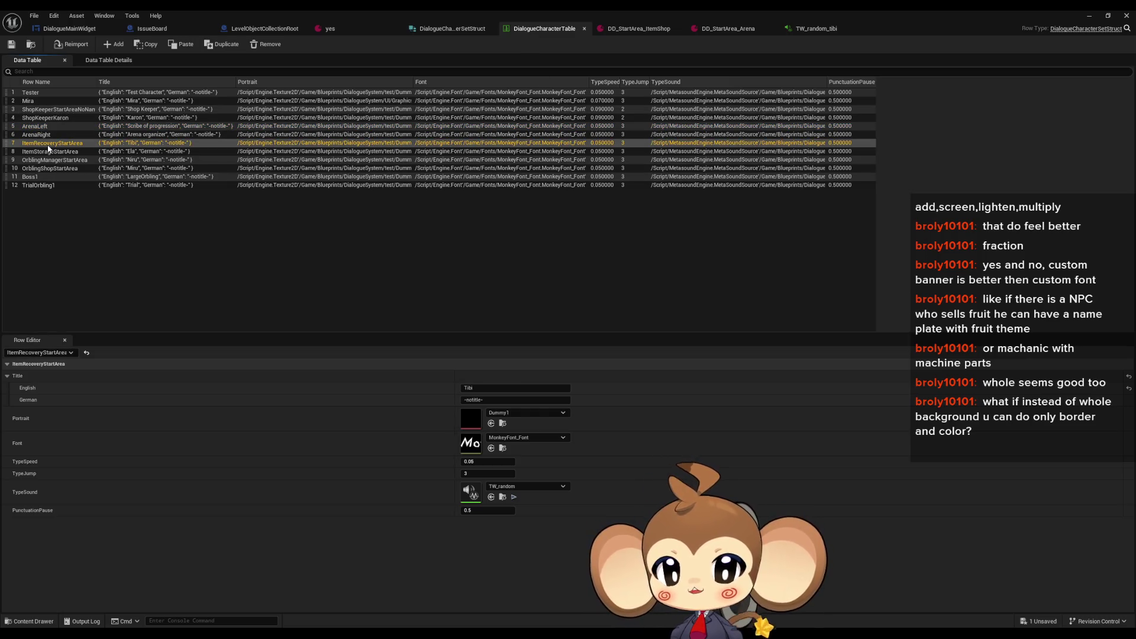
pyautogui.click(514, 487)
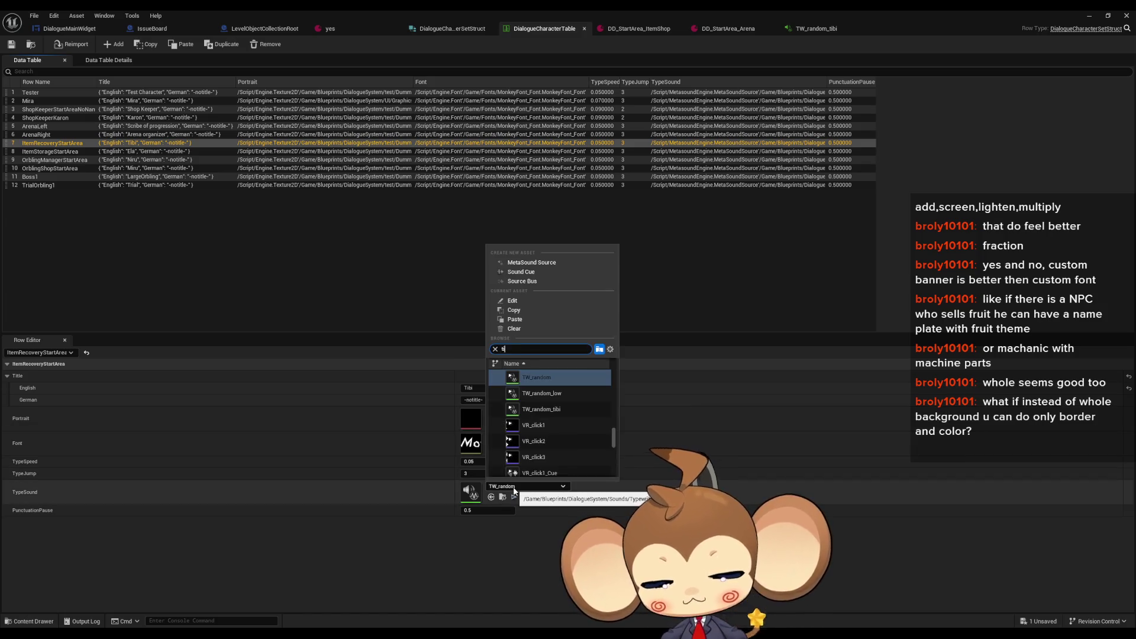
pyautogui.click(586, 379)
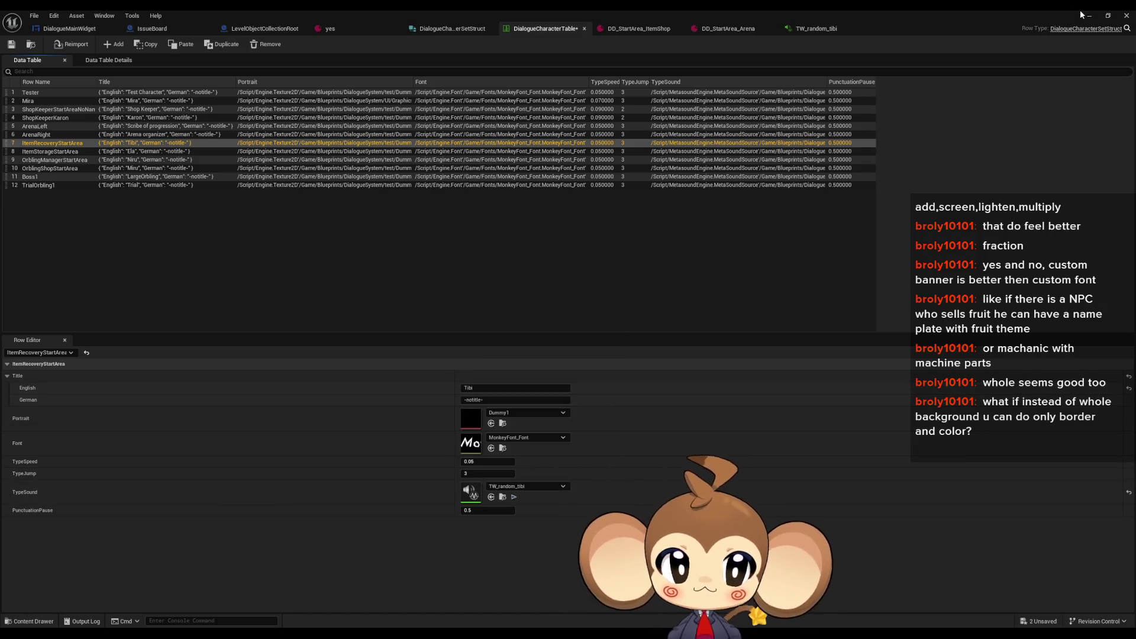
# Step: Return to the main level editor and start a play session
pyautogui.click(1108, 16)
pyautogui.click(770, 61)
pyautogui.click(221, 45)
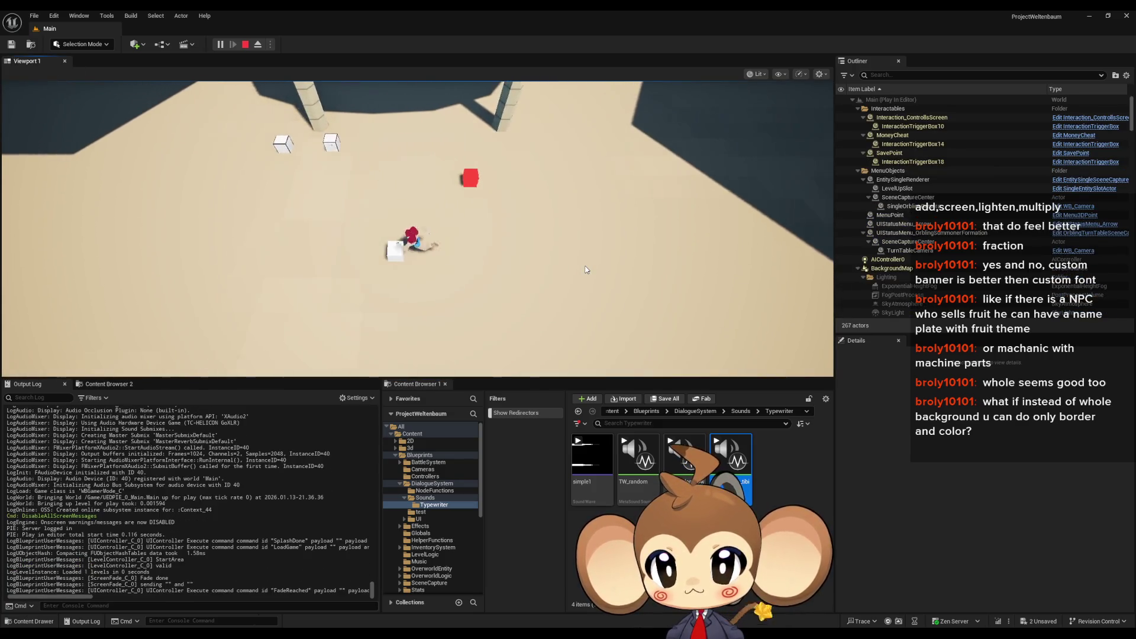
# Step: Advance Tibi's dialogue, stop the play session, and bring back the DialogueCharacterTable window
pyautogui.click(585, 269)
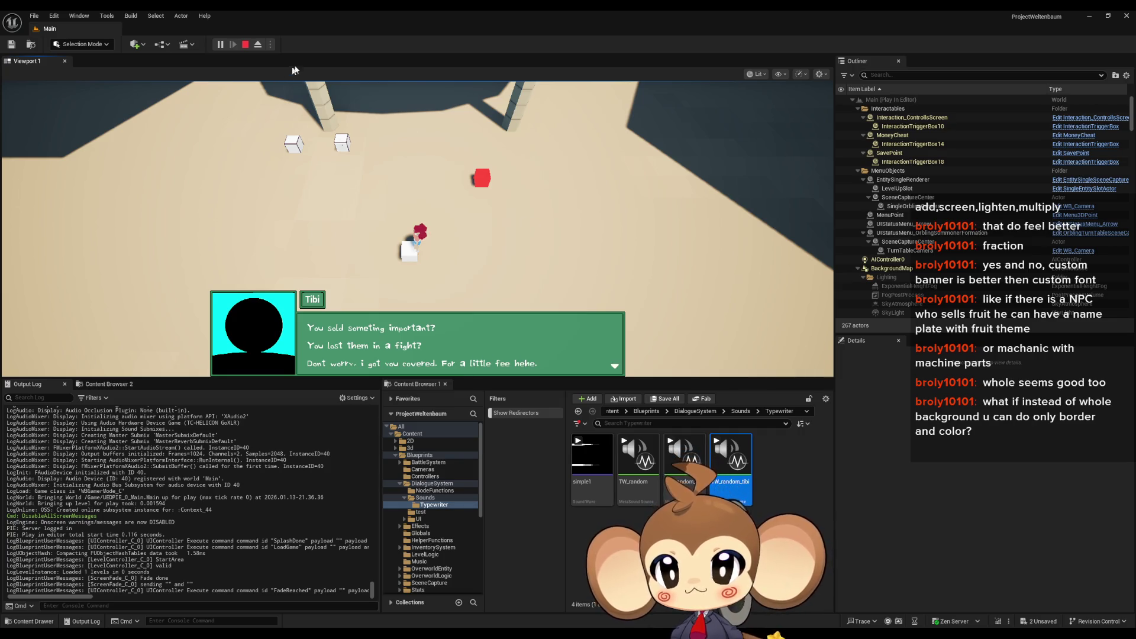
pyautogui.click(246, 46)
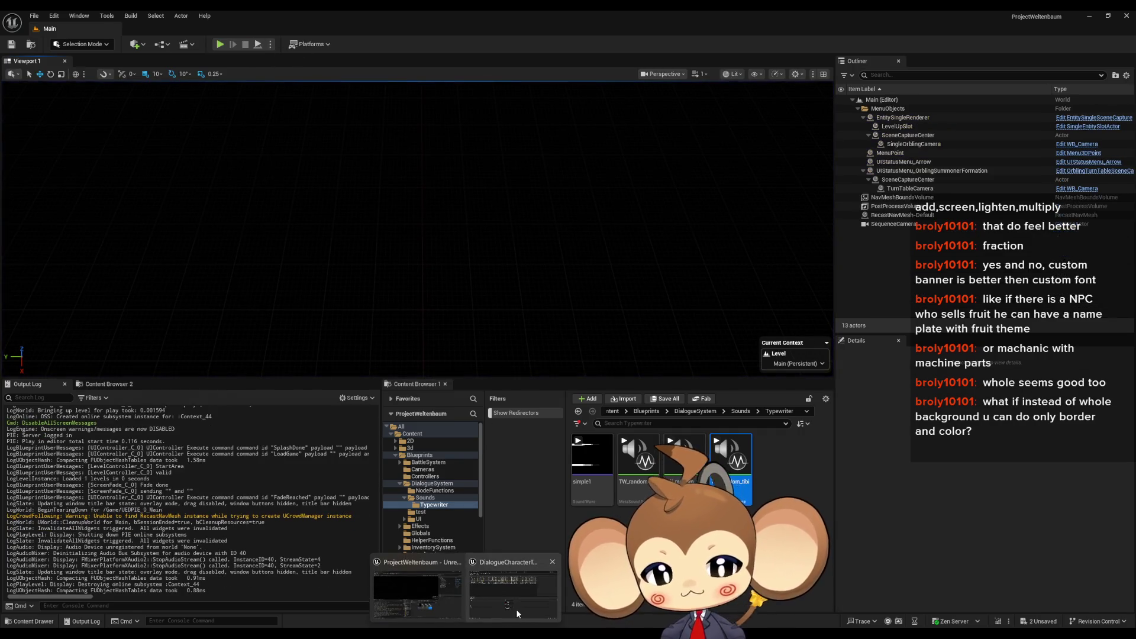
pyautogui.click(516, 609)
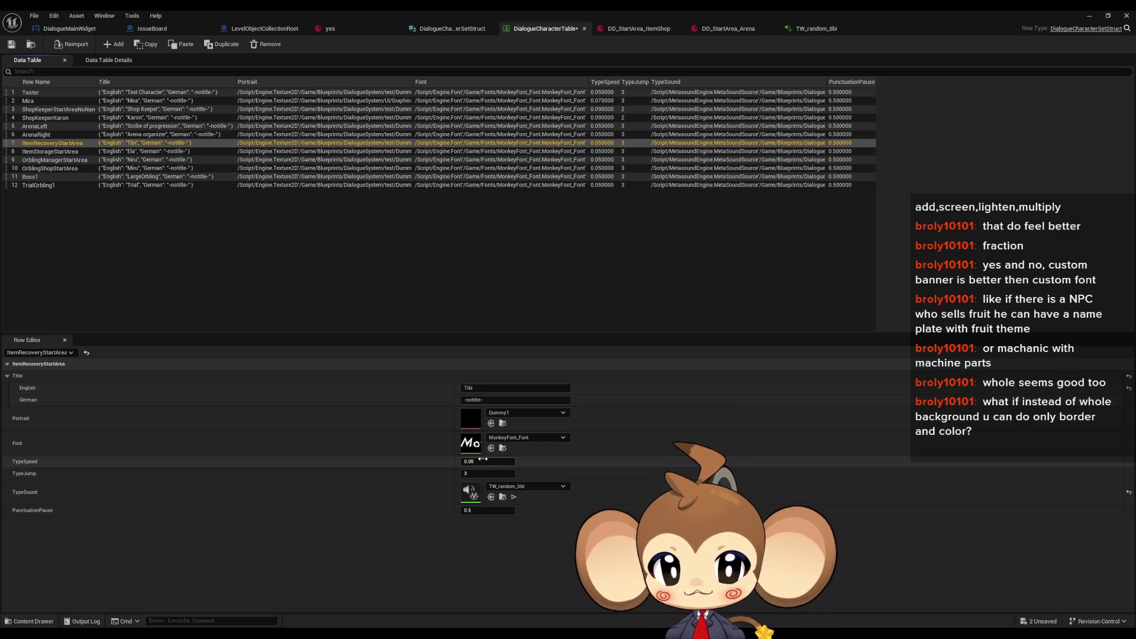
# Step: Change TypeSpeed to 0.07 and PunctuationPause to 0.7, close the table, and play again
pyautogui.click(484, 461)
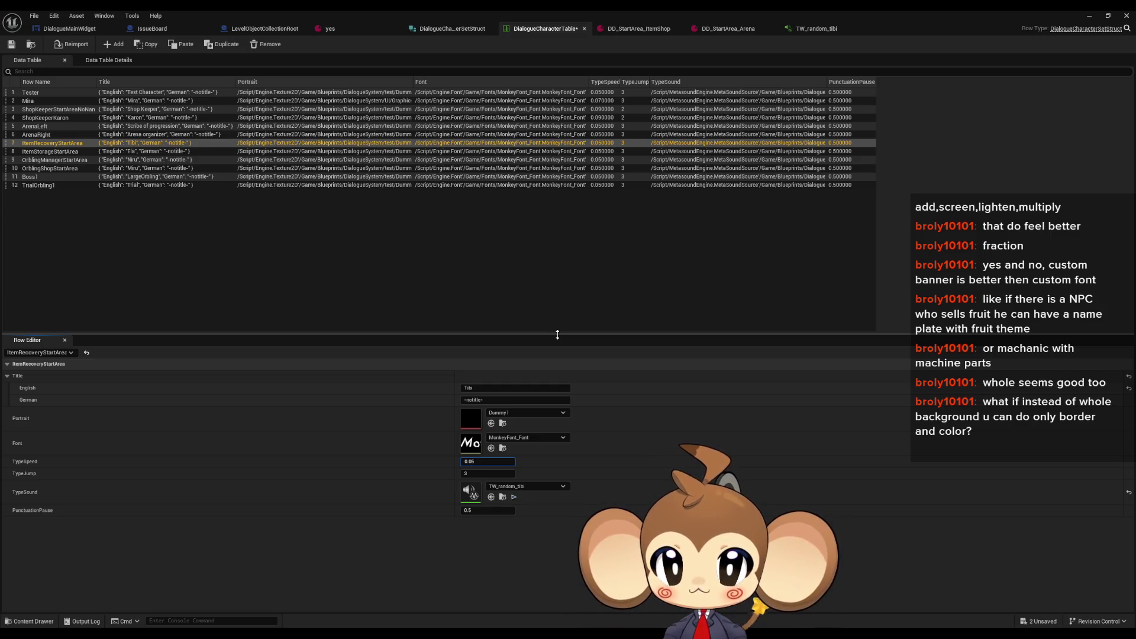
pyautogui.press('BackSpace')
pyautogui.write('7')
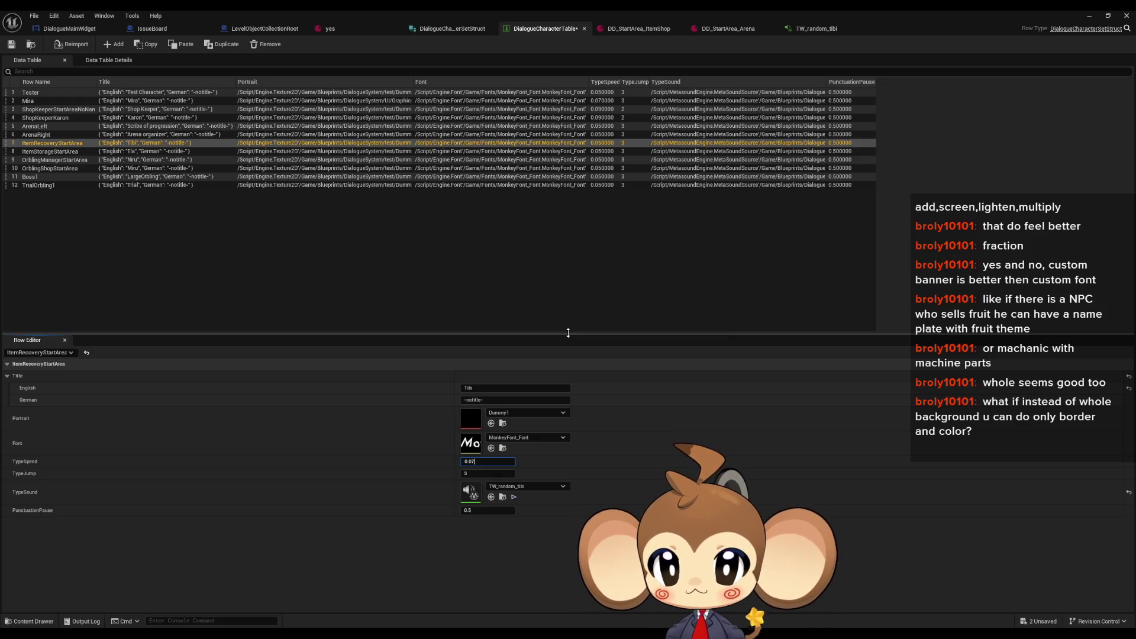
pyautogui.click(503, 510)
pyautogui.write('0.7')
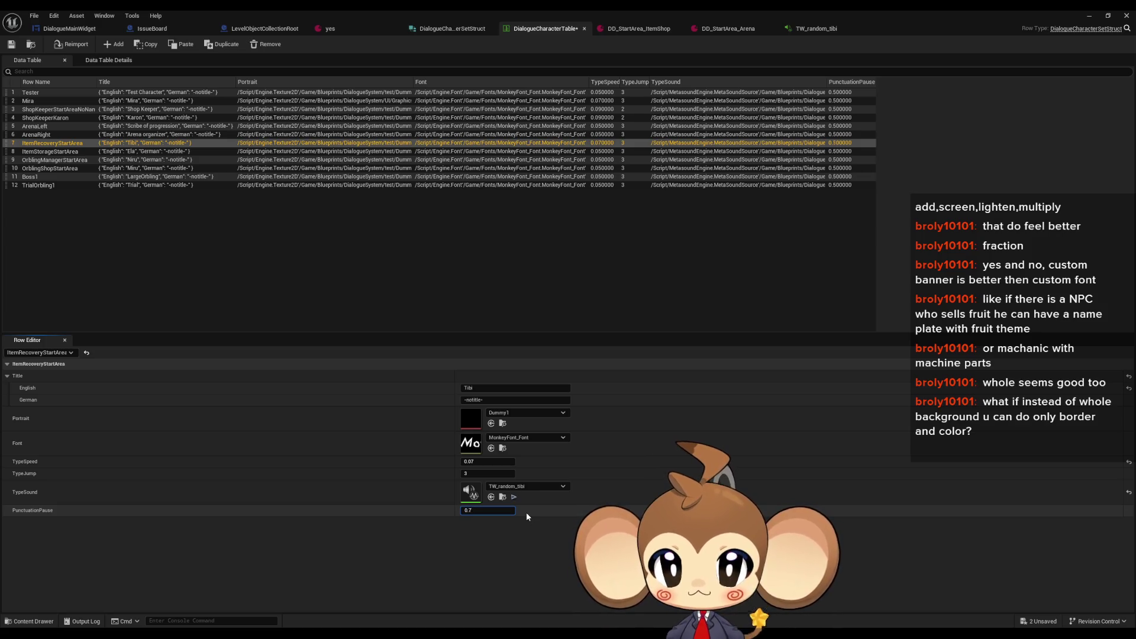
pyautogui.press('Return')
pyautogui.click(1127, 15)
pyautogui.click(221, 44)
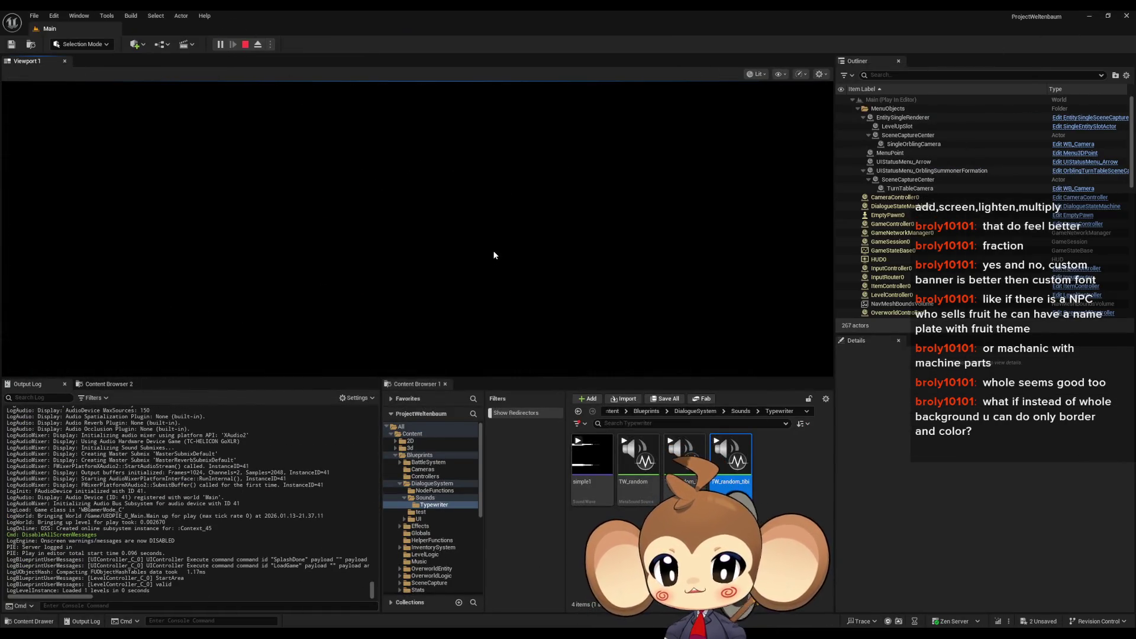
# Step: Walk to Tibi, talk through the lines to the help options, and choose to leave
pyautogui.press('a')
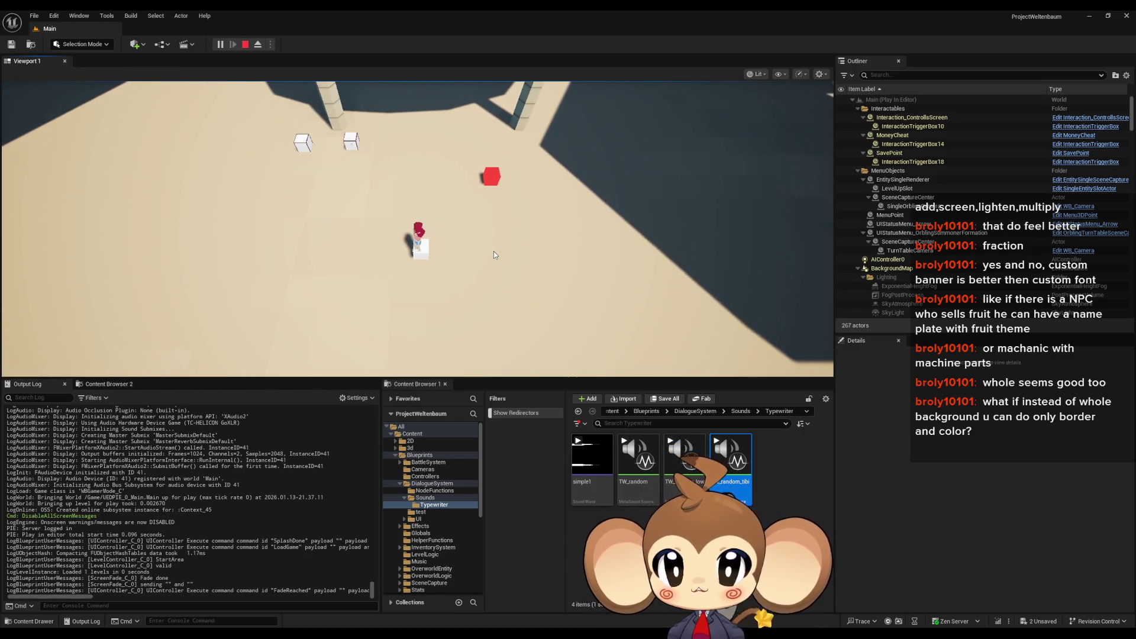
pyautogui.press('e')
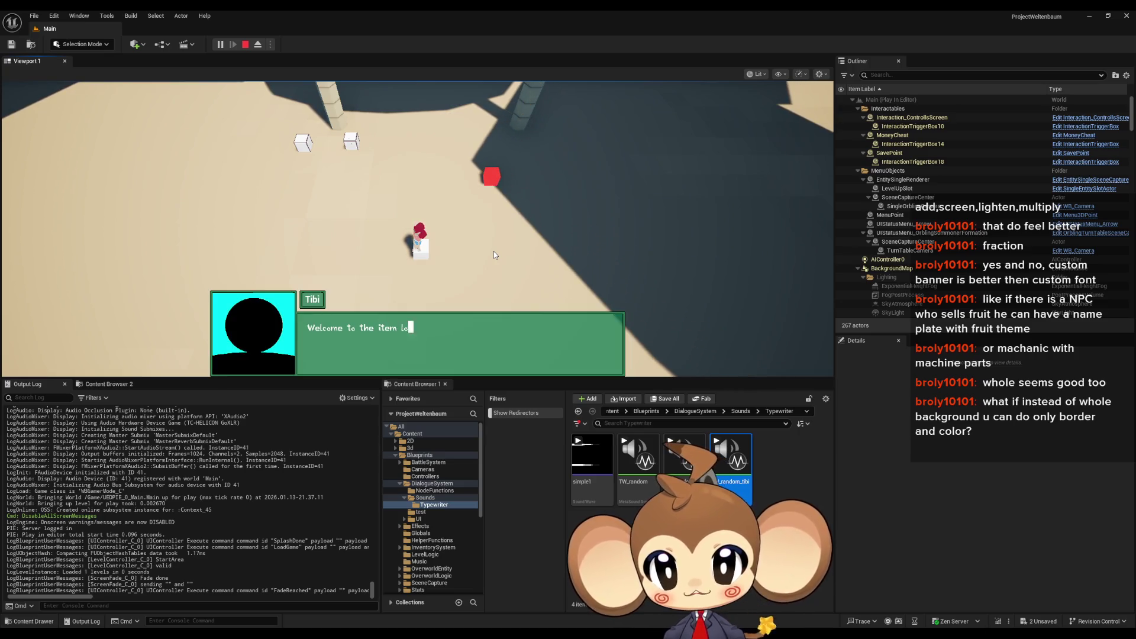
pyautogui.press('e')
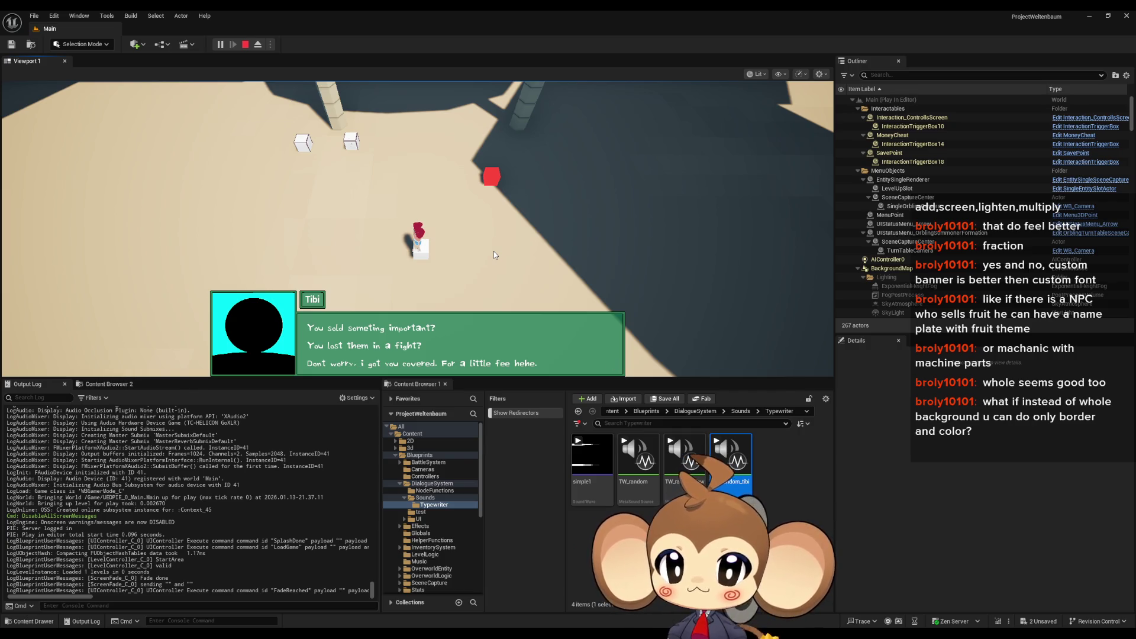
pyautogui.press('e')
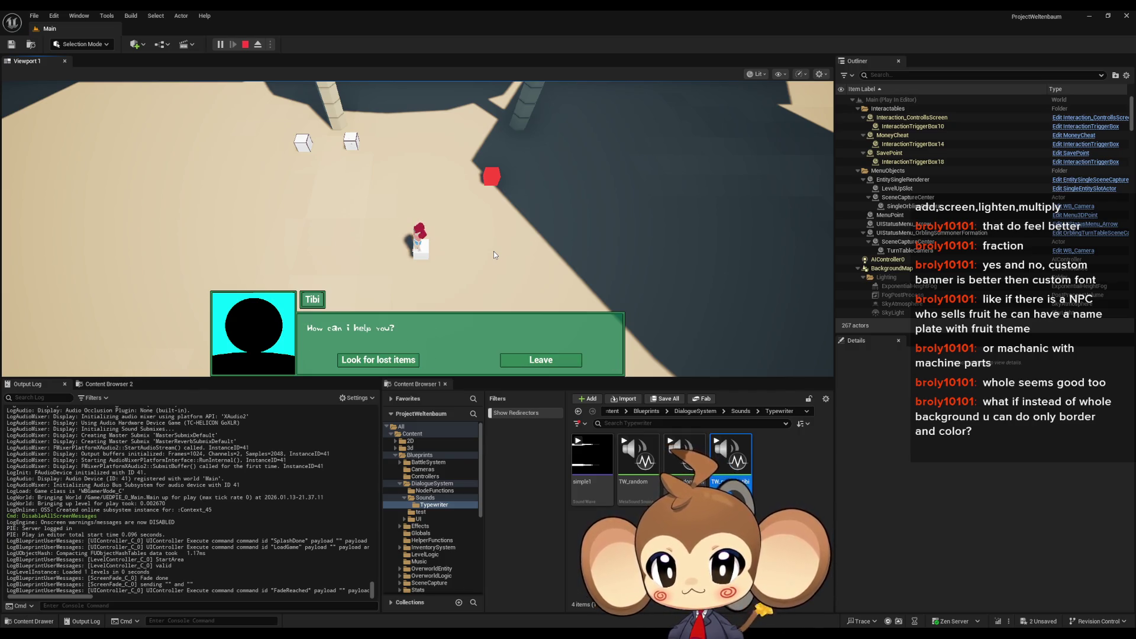
pyautogui.click(541, 360)
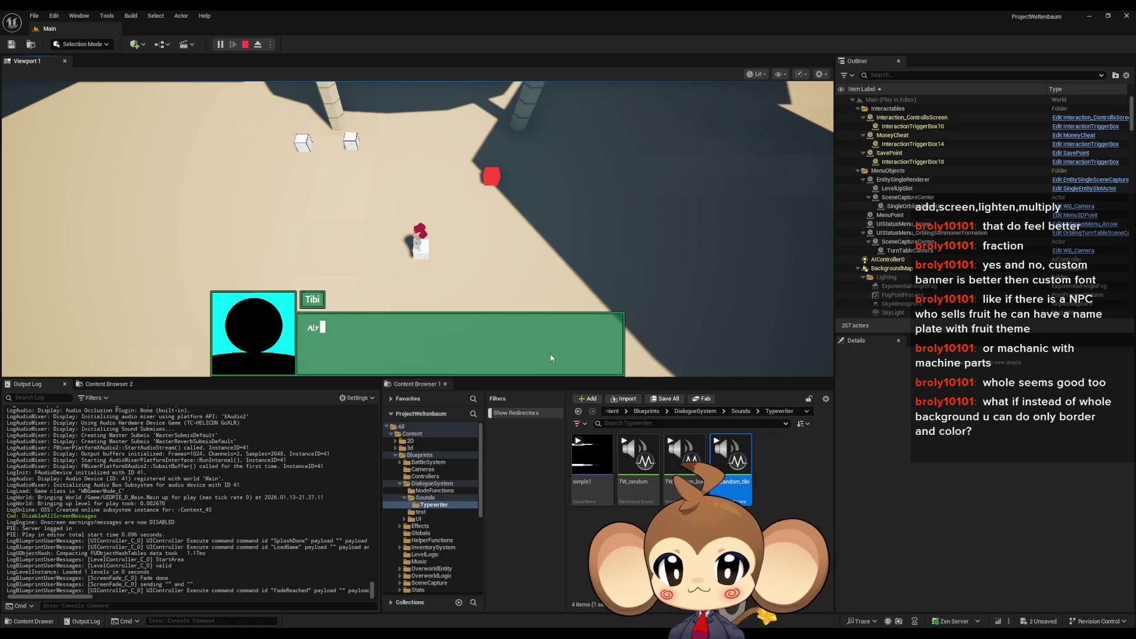
# Step: Talk to Tibi again and pick an answer that ends the conversation
pyautogui.click(587, 222)
pyautogui.click(571, 201)
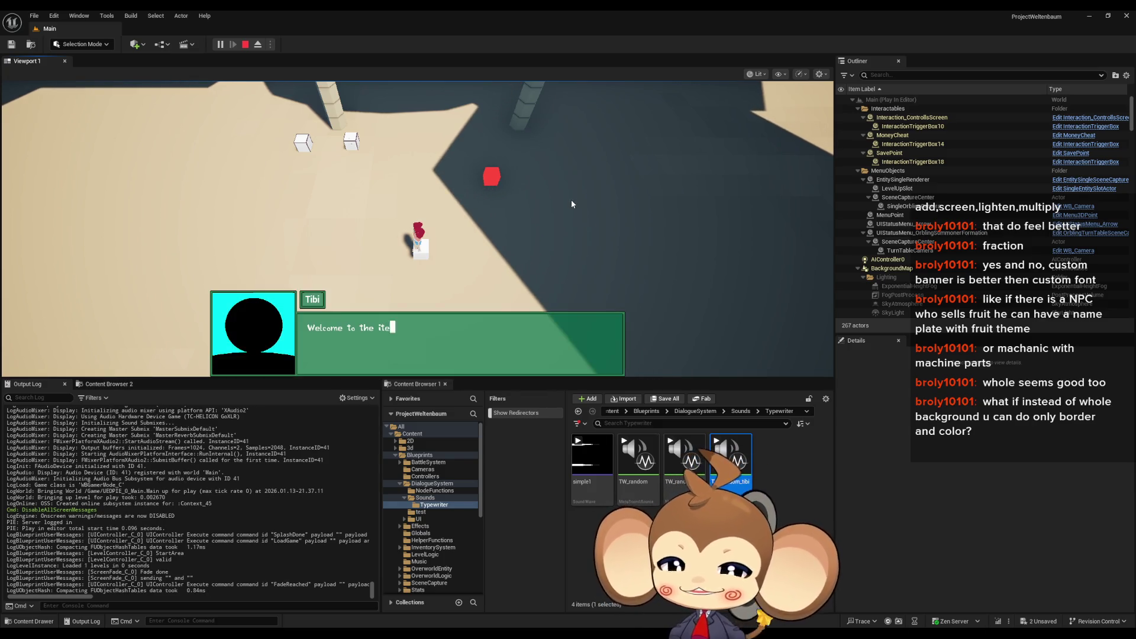
pyautogui.click(571, 200)
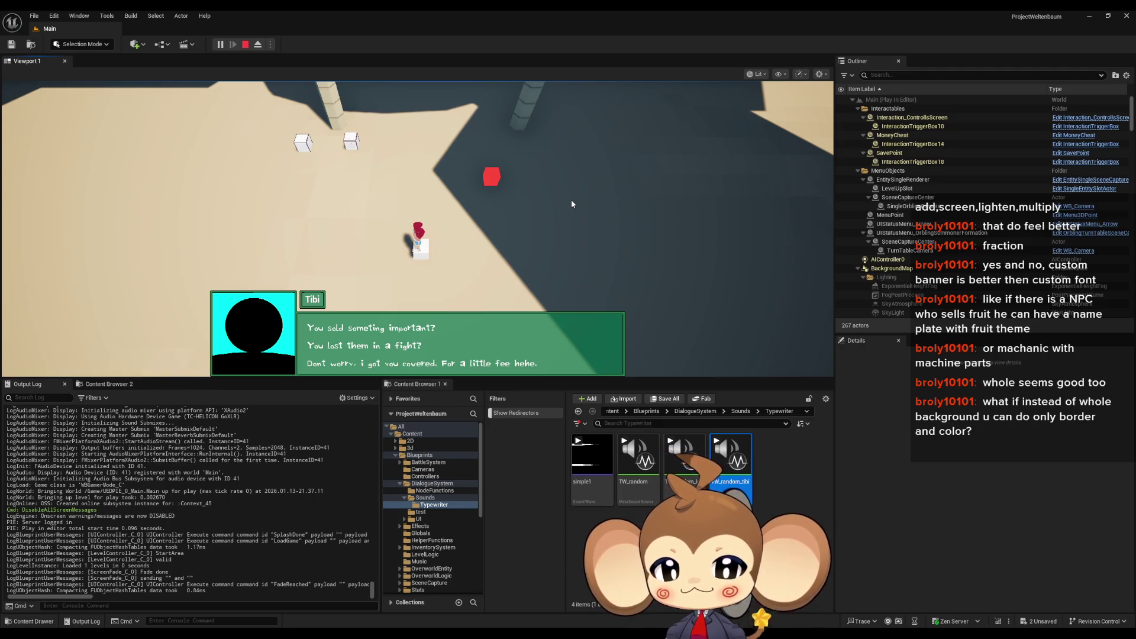
pyautogui.press('space')
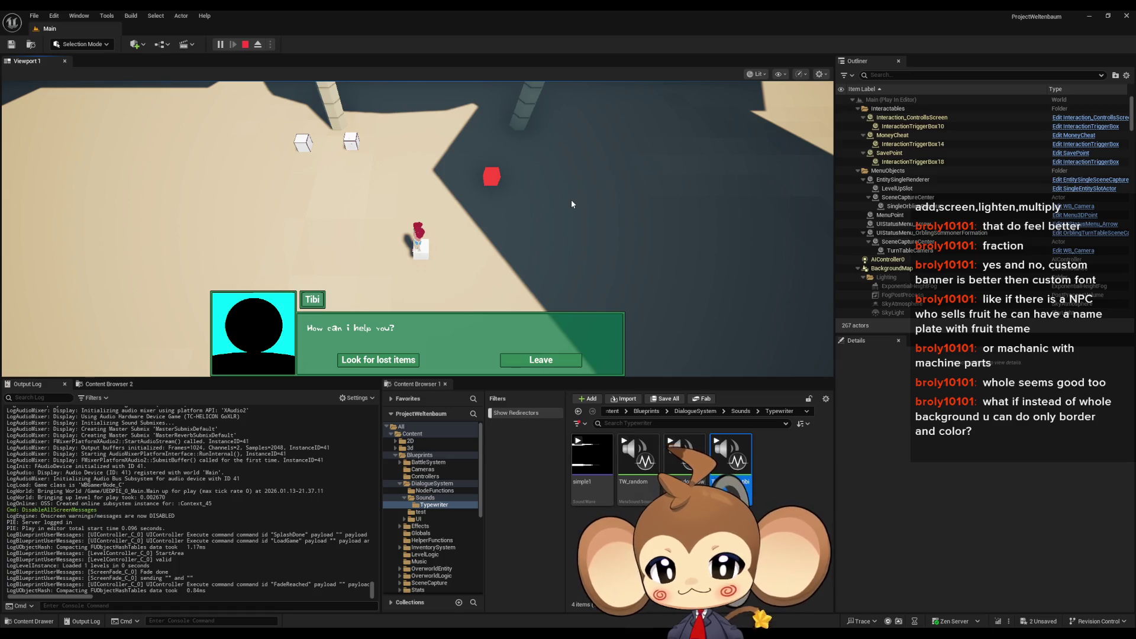
pyautogui.click(532, 358)
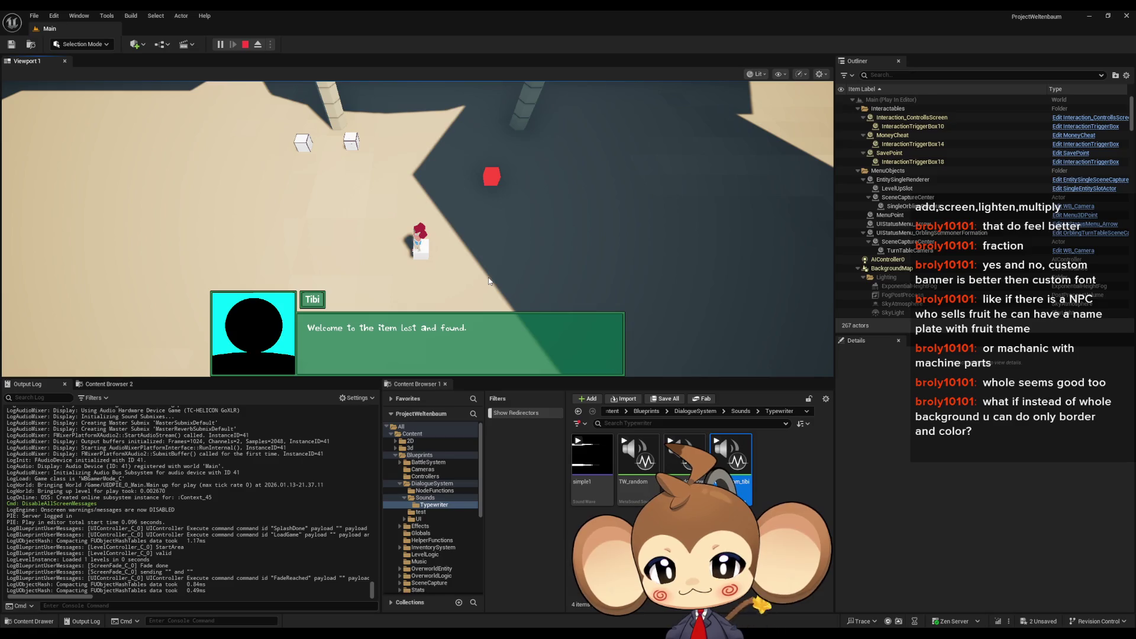
# Step: Advance to the help question, choose Leave, and stop the play session
pyautogui.press('space')
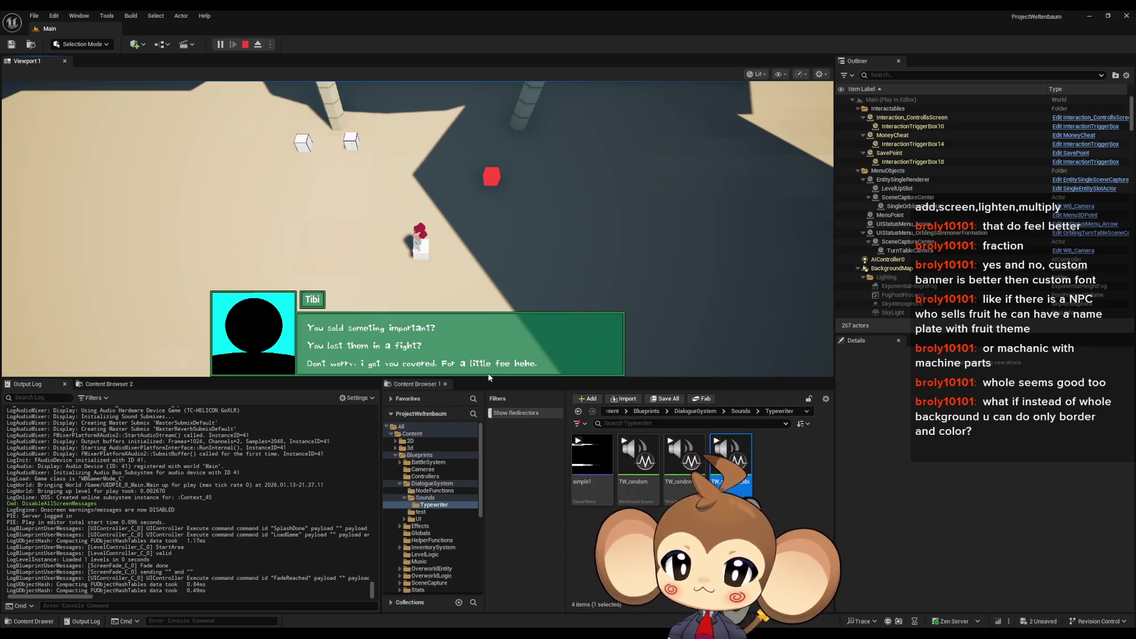
pyautogui.press('space')
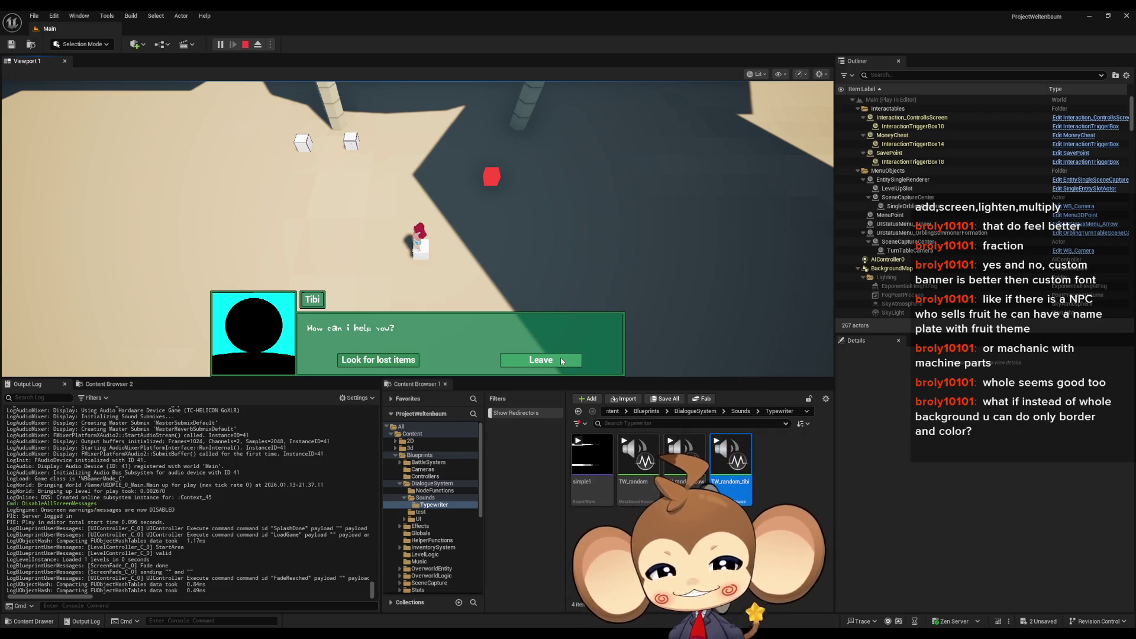
pyautogui.click(561, 359)
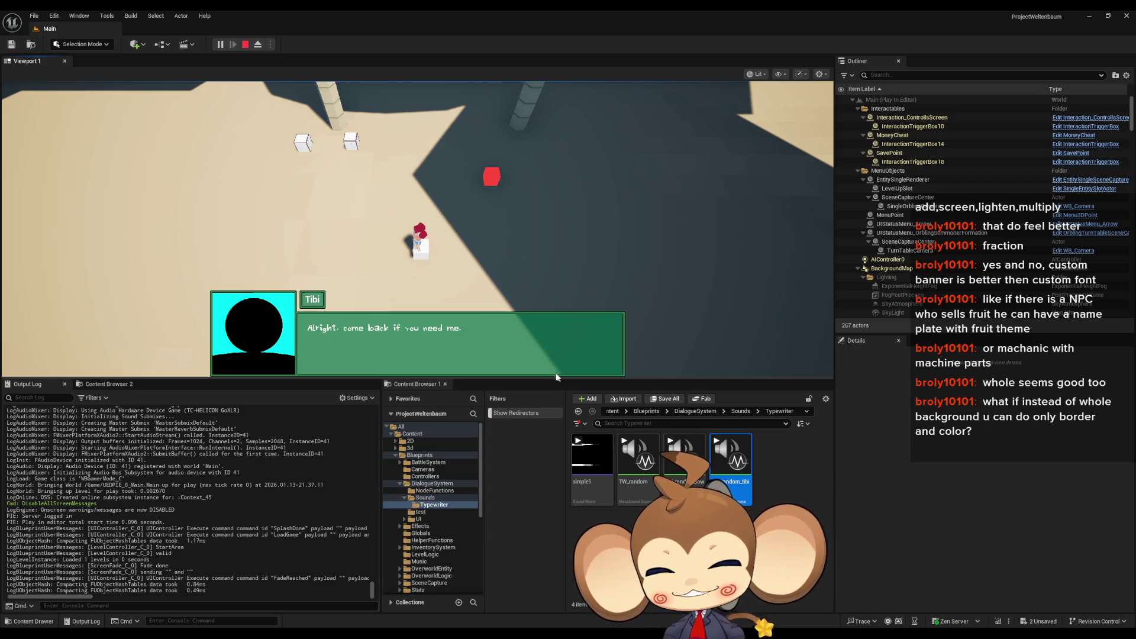
pyautogui.click(245, 46)
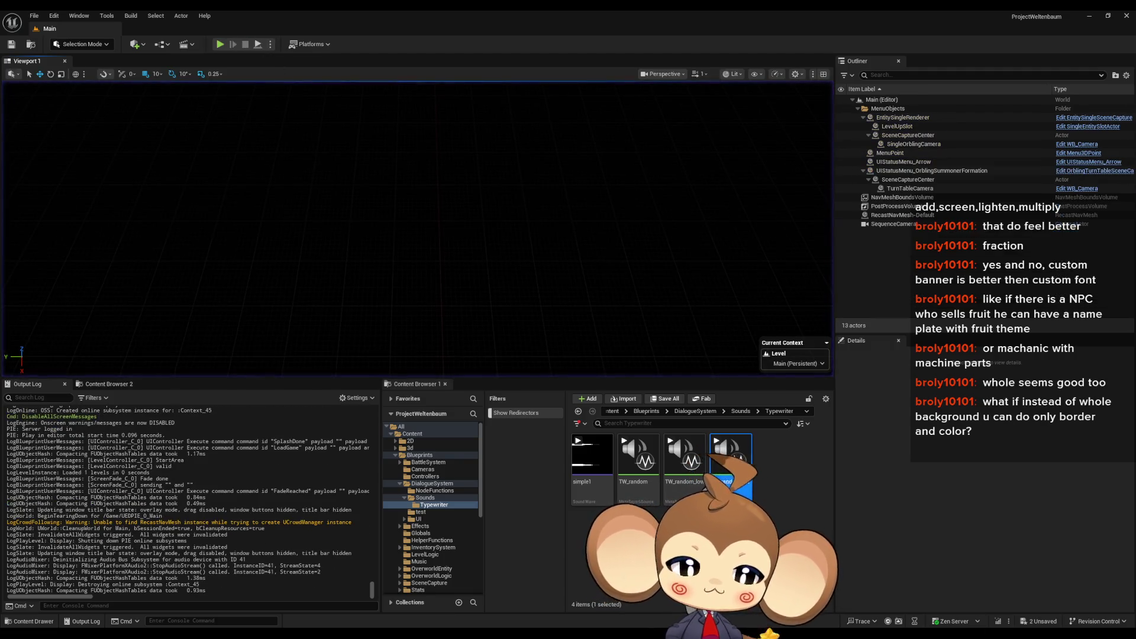
# Step: Open TW_random_tibi, add a FrequencyOffset input, and place its node left of Random
pyautogui.doubleClick(744, 499)
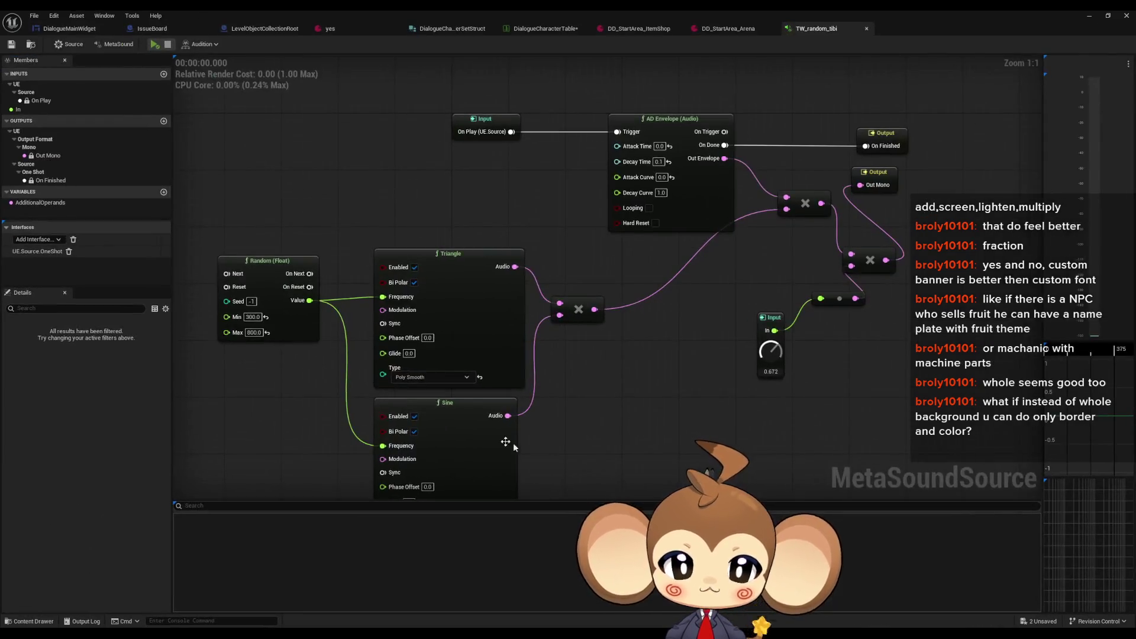
pyautogui.click(164, 75)
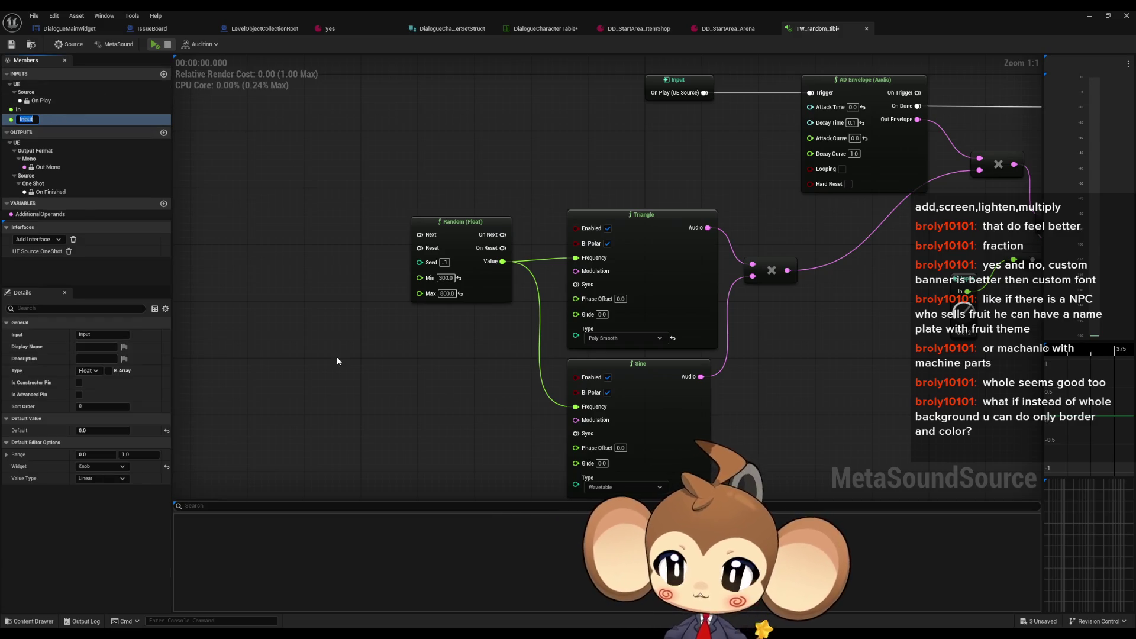
pyautogui.write('Fre')
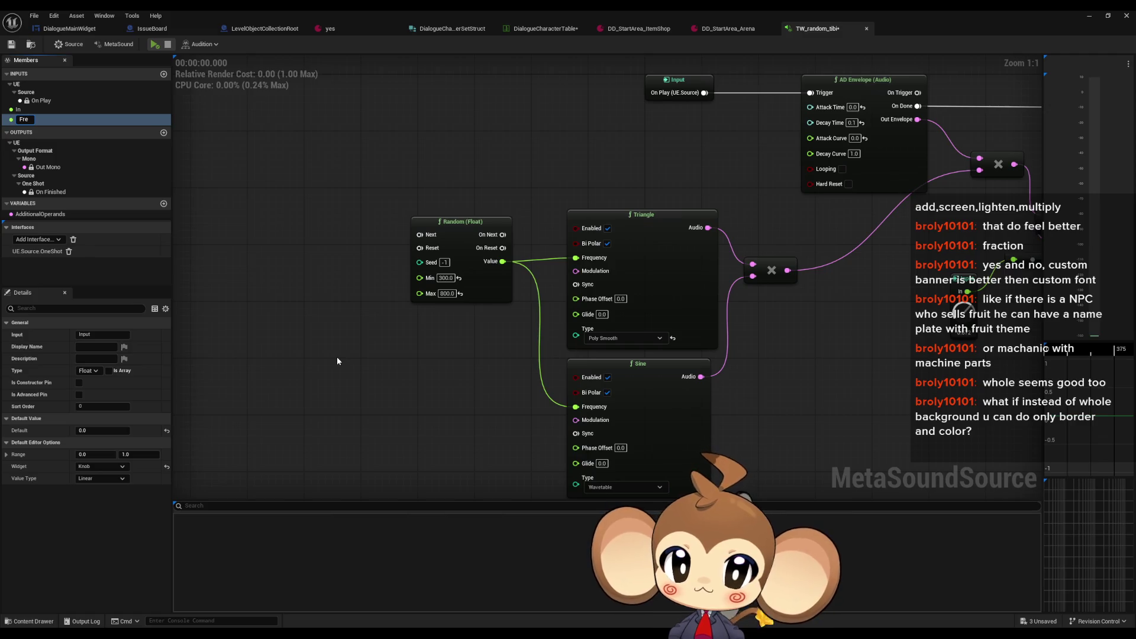
pyautogui.write('quen')
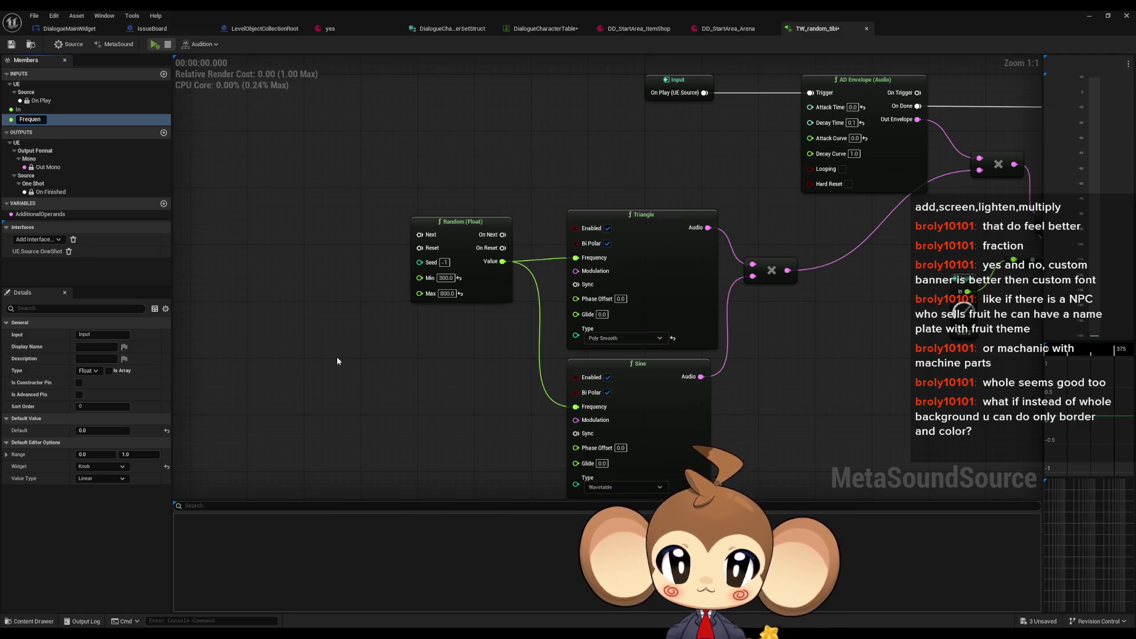
pyautogui.write('cyOffset')
pyautogui.press('Return')
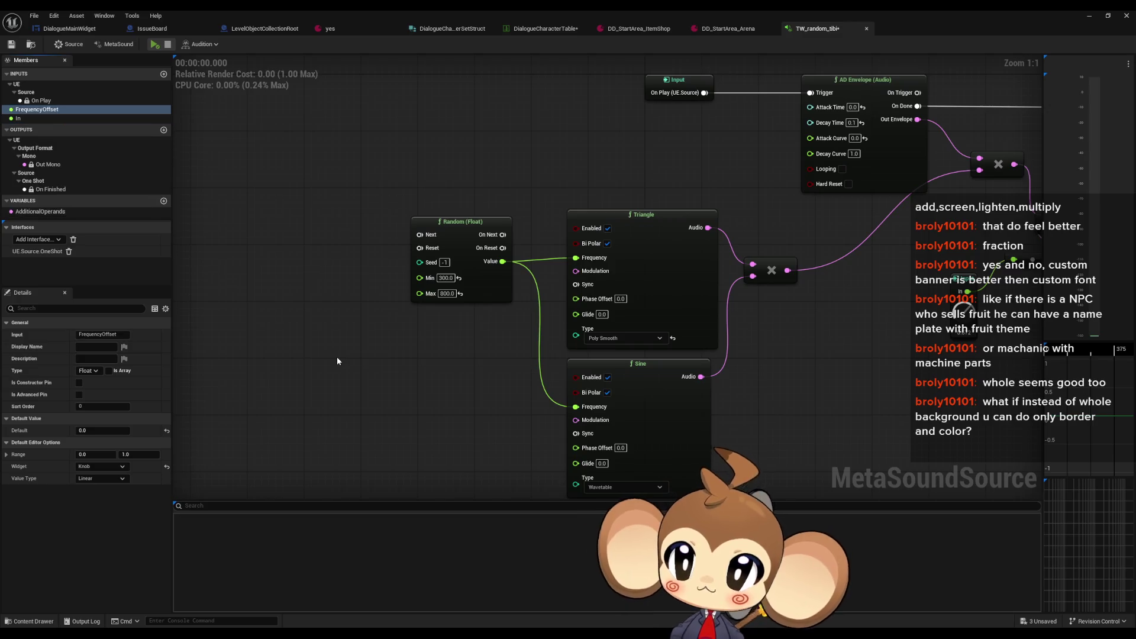
pyautogui.moveTo(59, 110)
pyautogui.mouseDown()
pyautogui.moveTo(286, 393)
pyautogui.moveTo(274, 373)
pyautogui.moveTo(283, 330)
pyautogui.mouseUp()
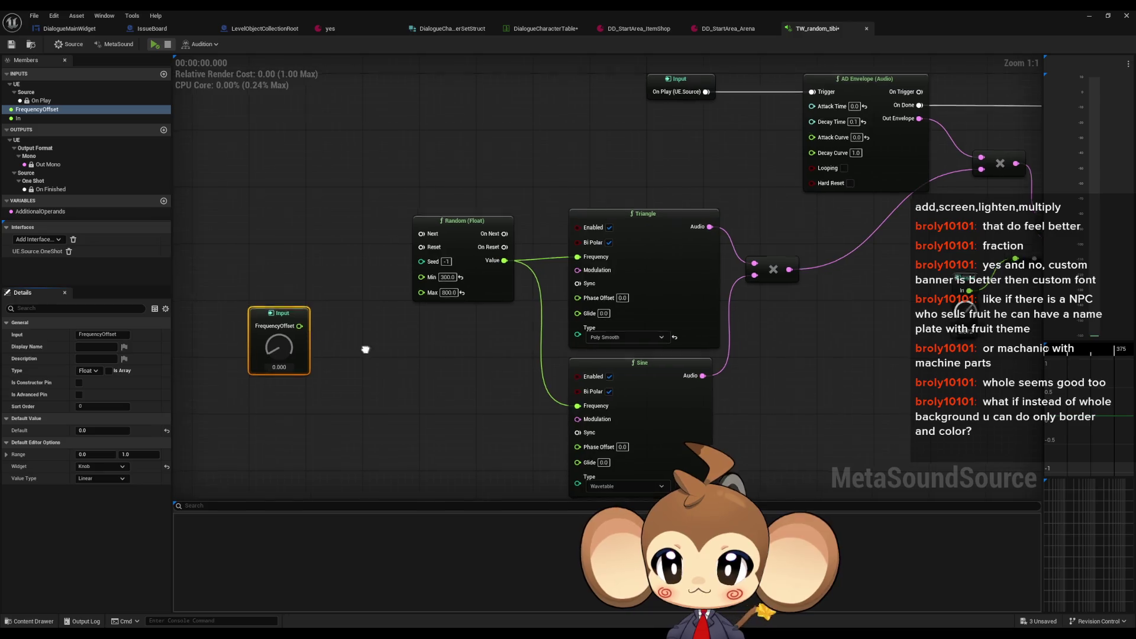
pyautogui.moveTo(366, 354); pyautogui.dragTo(496, 330)
pyautogui.moveTo(430, 304)
pyautogui.mouseDown()
pyautogui.moveTo(387, 297)
pyautogui.moveTo(352, 247)
pyautogui.moveTo(431, 225)
pyautogui.mouseUp()
# Step: Wire an Add (Float) node to the FrequencyOffset output
pyautogui.click(417, 280)
pyautogui.click(401, 259)
pyautogui.press('Delete')
pyautogui.moveTo(351, 246); pyautogui.dragTo(392, 254)
pyautogui.write('+ floa')
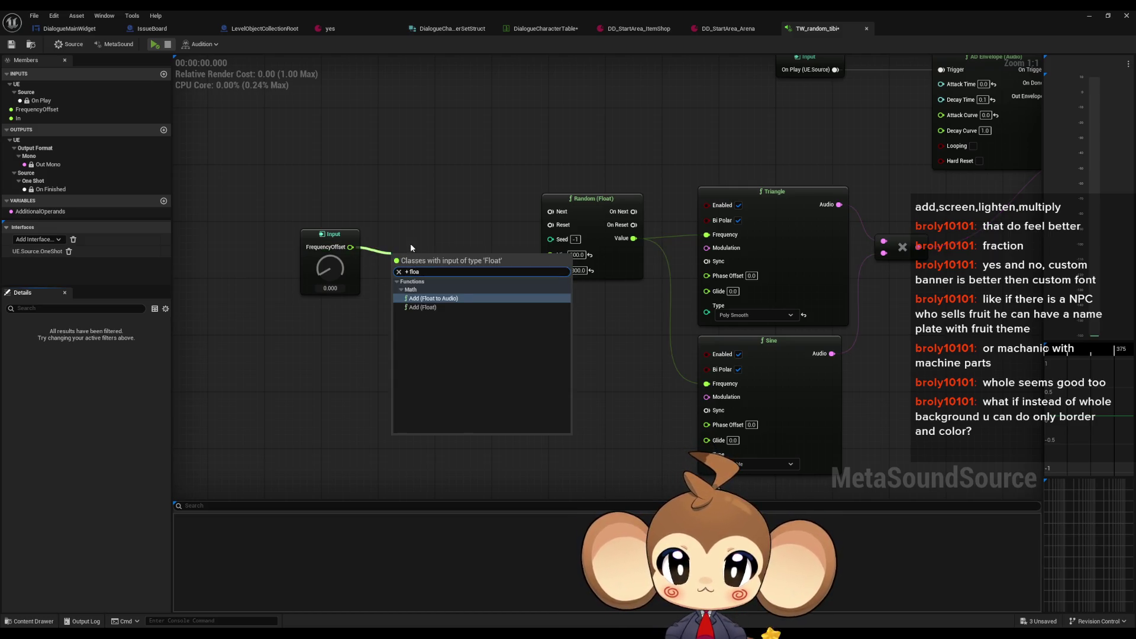
pyautogui.press('Return')
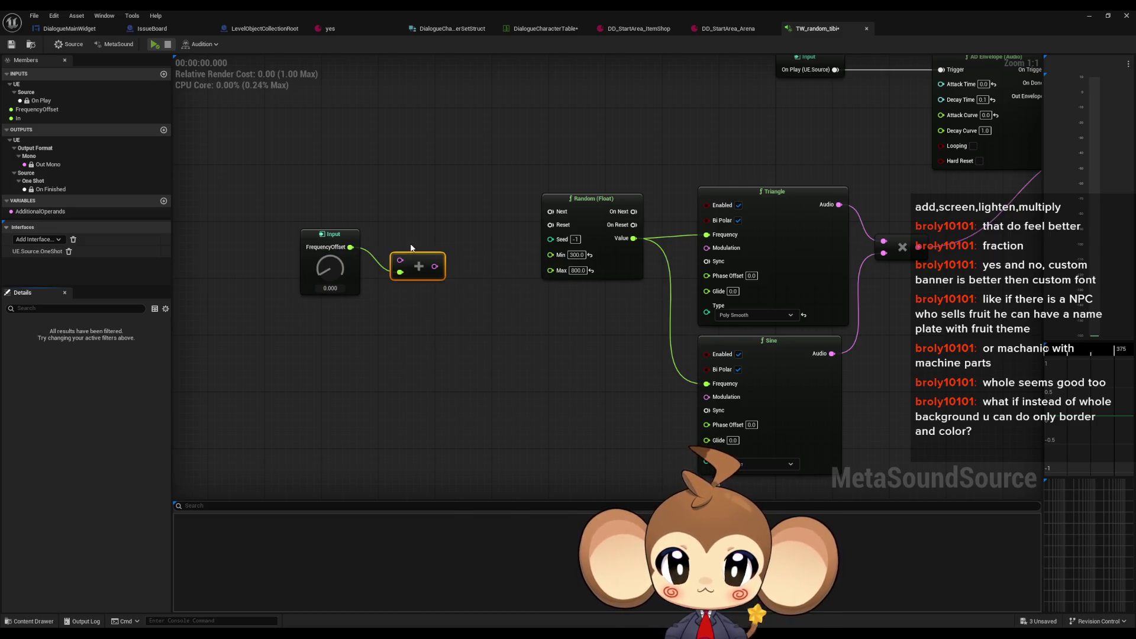
pyautogui.press('Delete')
pyautogui.moveTo(351, 247); pyautogui.dragTo(391, 226)
pyautogui.write('float +')
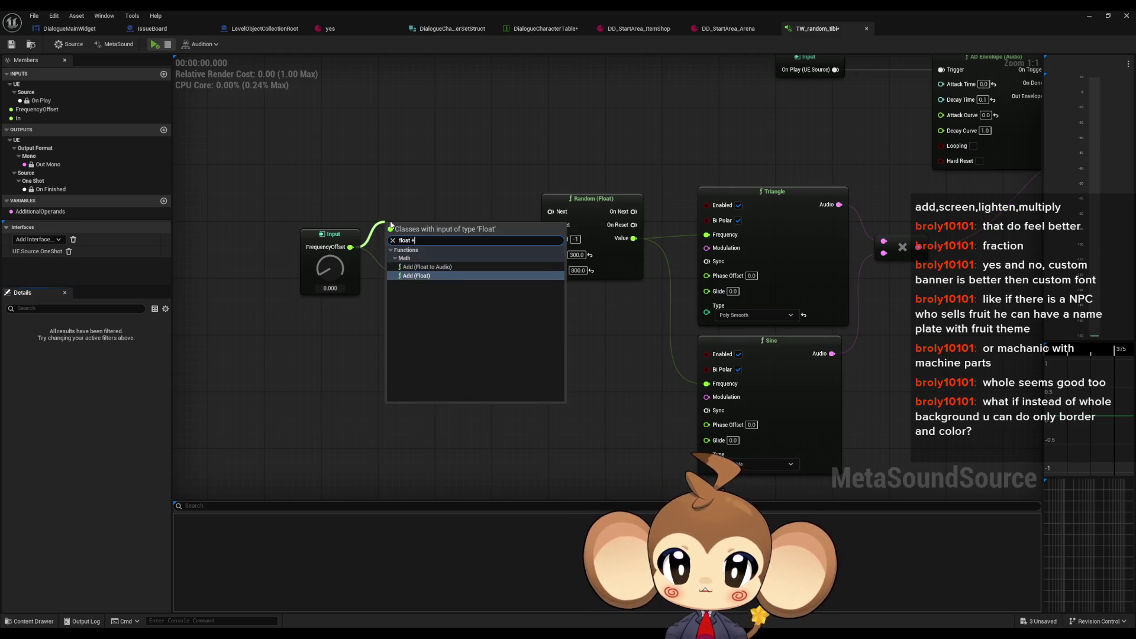
pyautogui.press('Return')
pyautogui.moveTo(424, 235); pyautogui.dragTo(424, 264)
# Step: Duplicate the input/Add pair, set the Add values to 300 and 800, and save
pyautogui.moveTo(284, 219); pyautogui.dragTo(402, 266)
pyautogui.hotkey('ctrl', 'd')
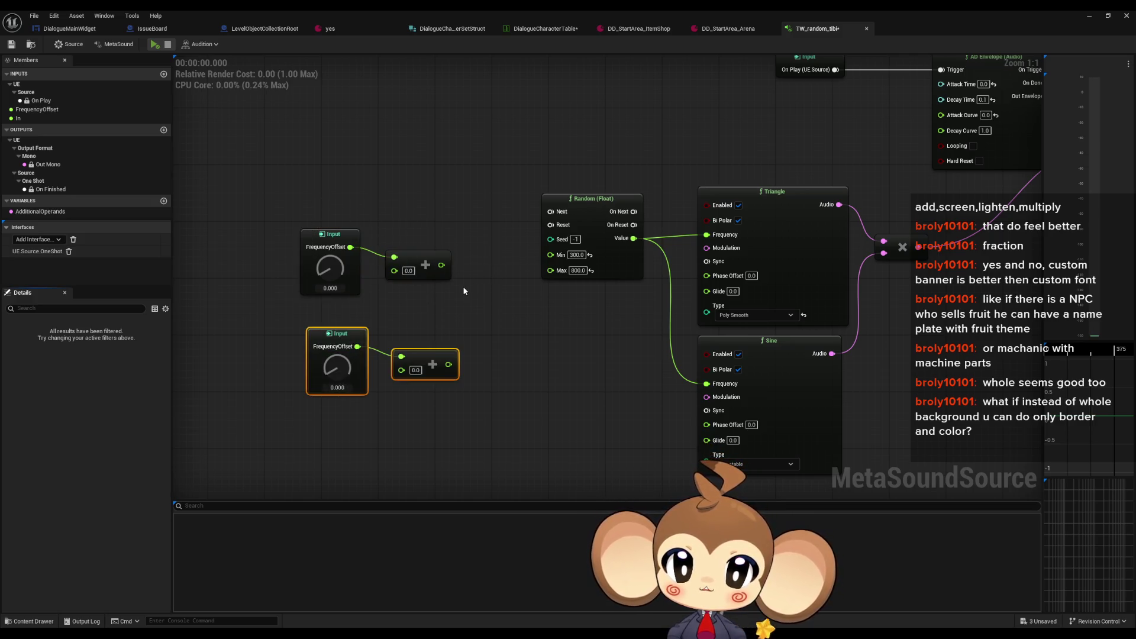
pyautogui.click(409, 271)
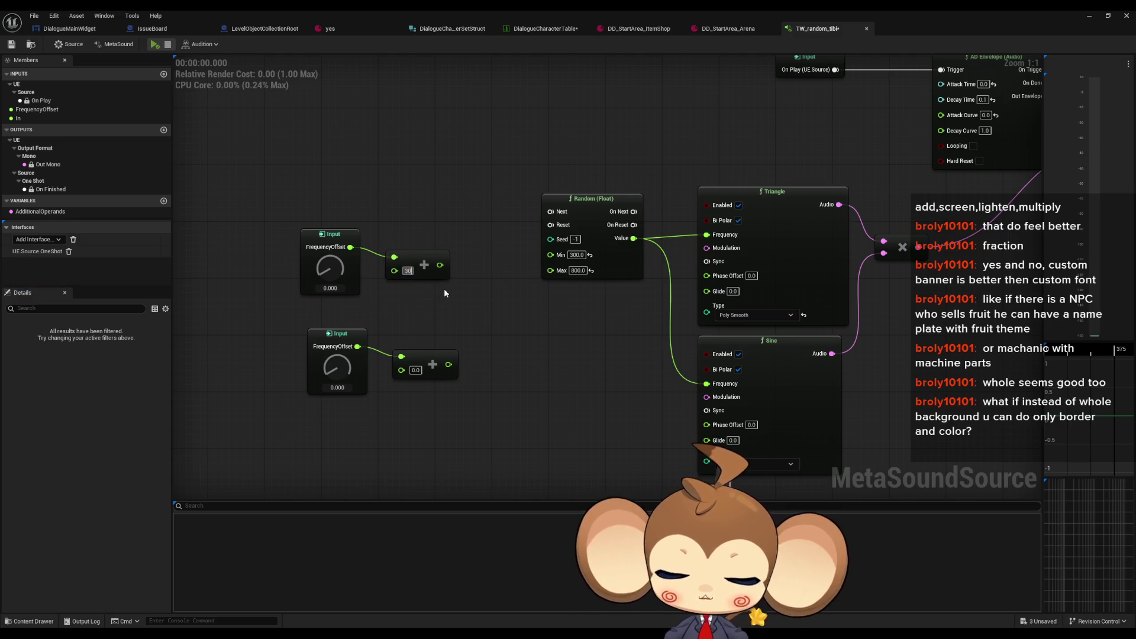
pyautogui.press('Return')
pyautogui.click(415, 369)
pyautogui.write('800')
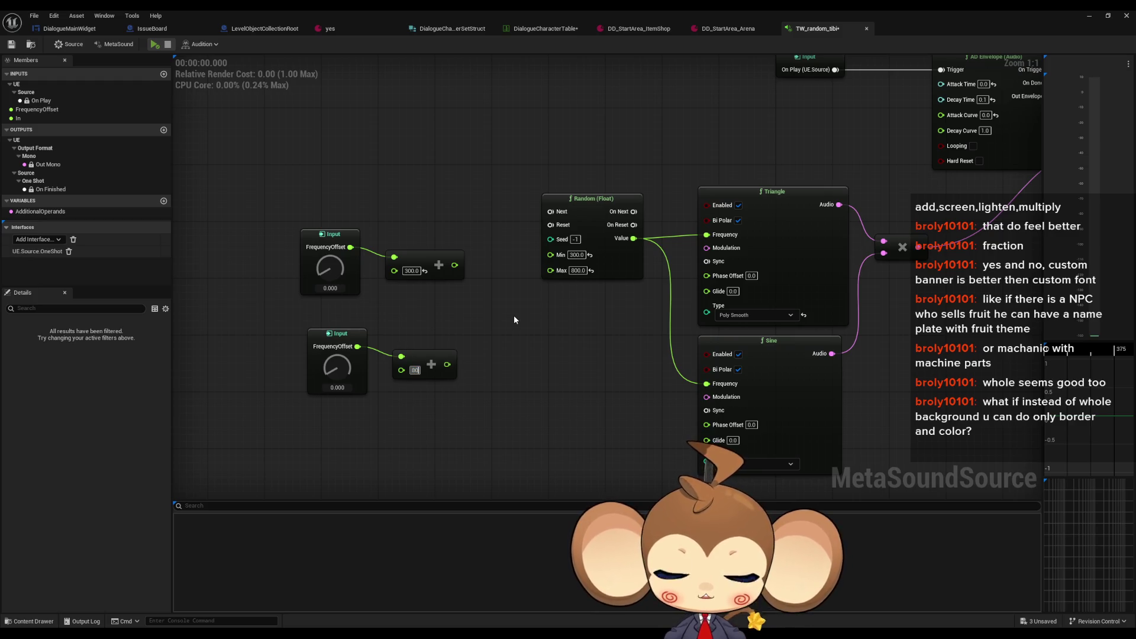
pyautogui.press('Return')
pyautogui.moveTo(441, 355)
pyautogui.mouseDown()
pyautogui.moveTo(425, 342)
pyautogui.moveTo(474, 355)
pyautogui.moveTo(551, 276)
pyautogui.moveTo(455, 264)
pyautogui.mouseUp()
pyautogui.click(575, 338)
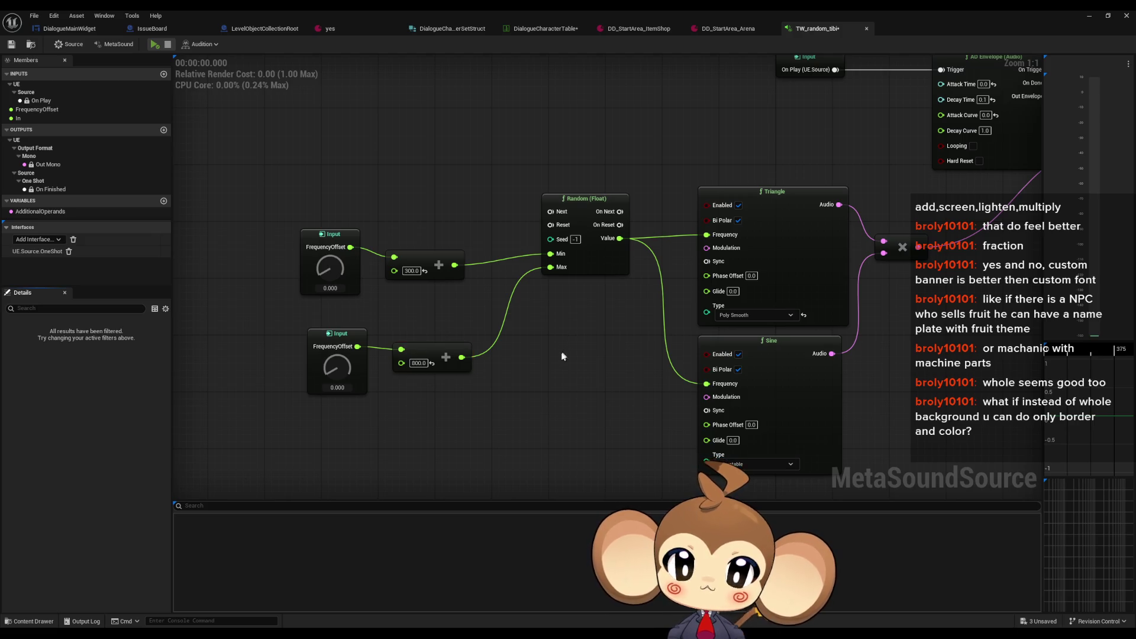
pyautogui.moveTo(271, 201); pyautogui.dragTo(361, 368)
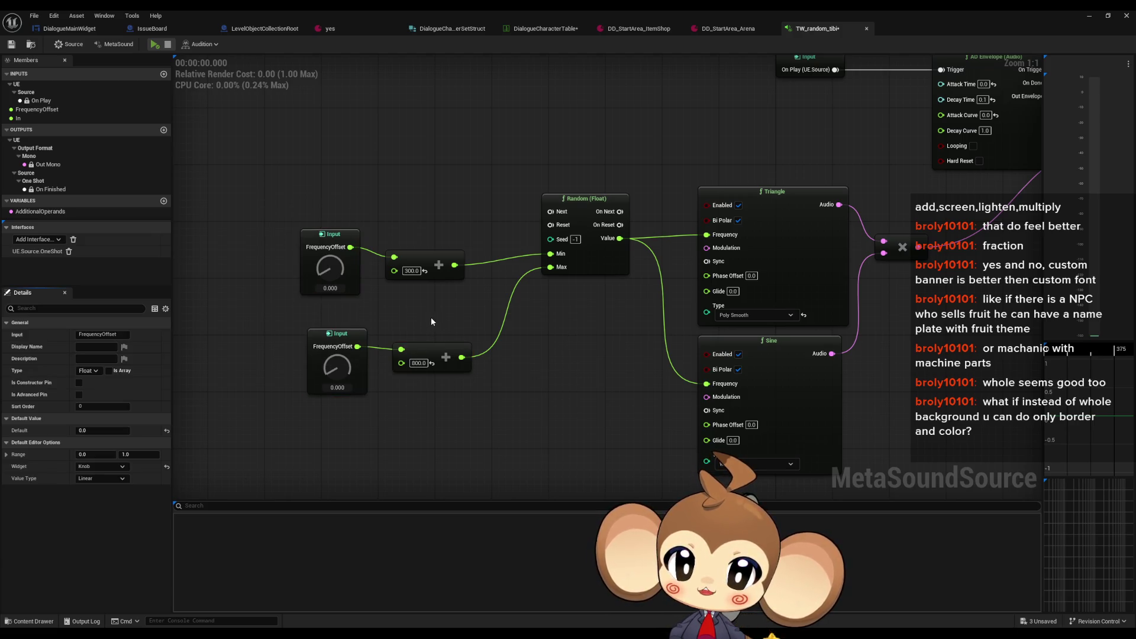
pyautogui.hotkey('ctrl', 's')
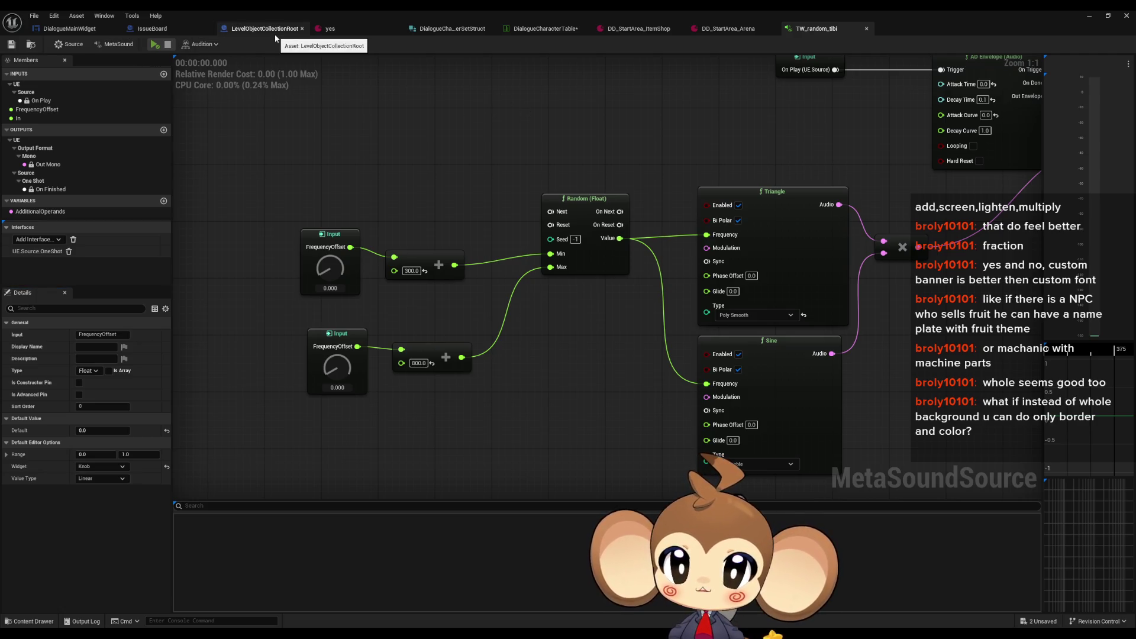
# Step: Show DialogueMainWidget's node graph, zoomed to the Play Sound 2D area of AddNextCharacterToText
pyautogui.click(59, 30)
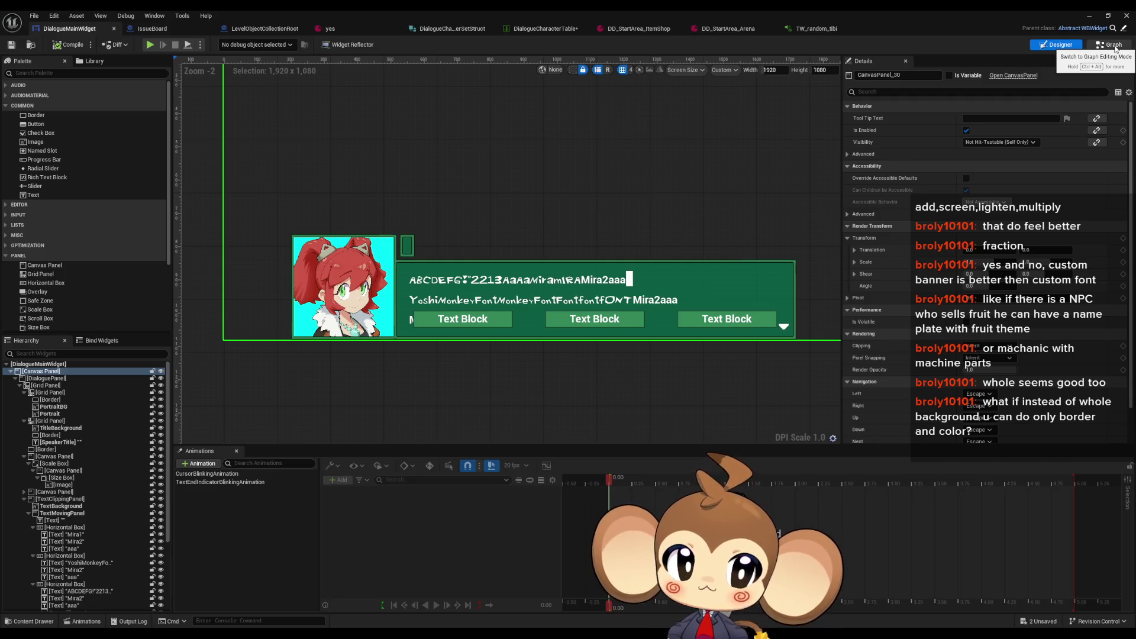
pyautogui.click(1114, 46)
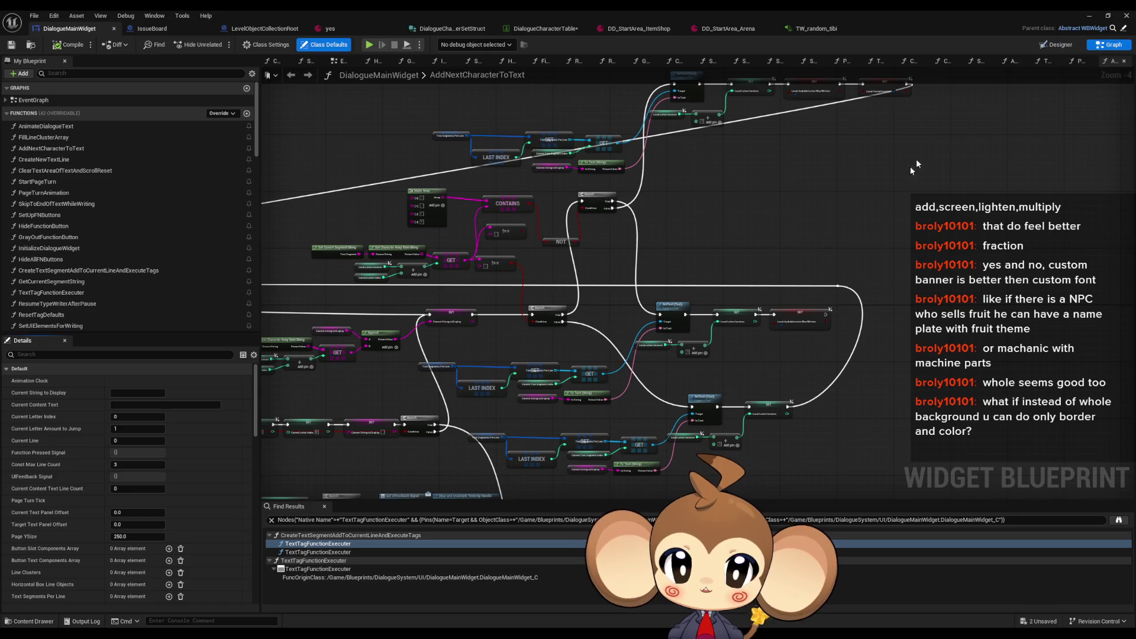
pyautogui.scroll(-4, 679, 284)
pyautogui.scroll(-3, 140, 291)
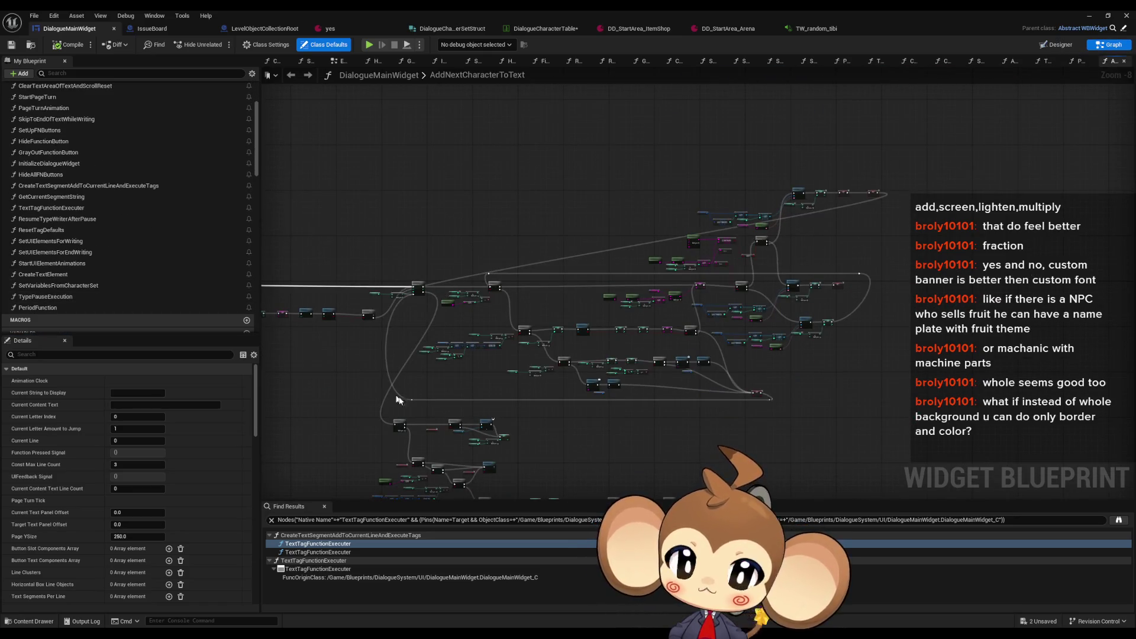
pyautogui.scroll(6, 588, 361)
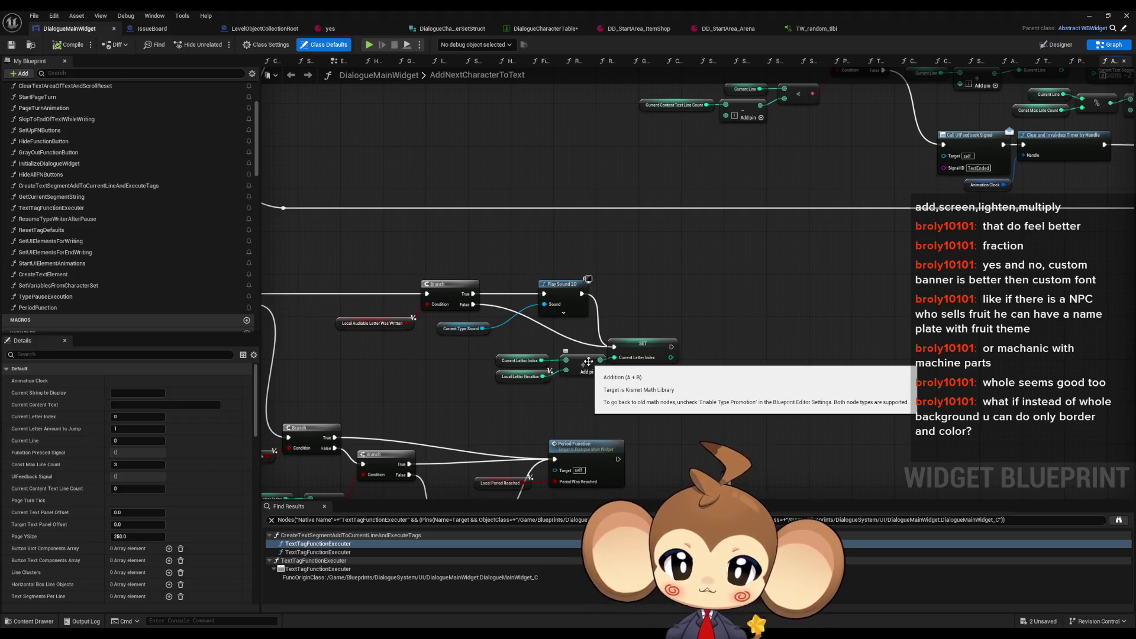
# Step: Add a Current Type Sound getter and cast it to MetaSoundSource
pyautogui.click(462, 328)
pyautogui.hotkey('ctrl', 'c')
pyautogui.hotkey('ctrl', 'v')
pyautogui.scroll(2, 697, 344)
pyautogui.moveTo(693, 341); pyautogui.dragTo(744, 344)
pyautogui.write('cas')
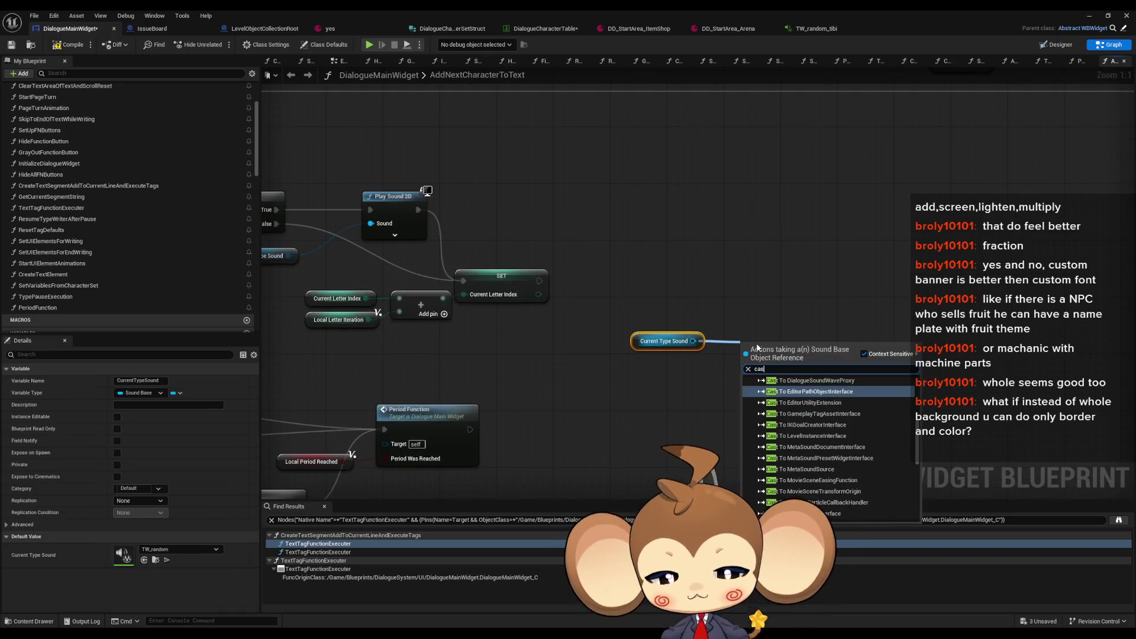
pyautogui.write('t meta')
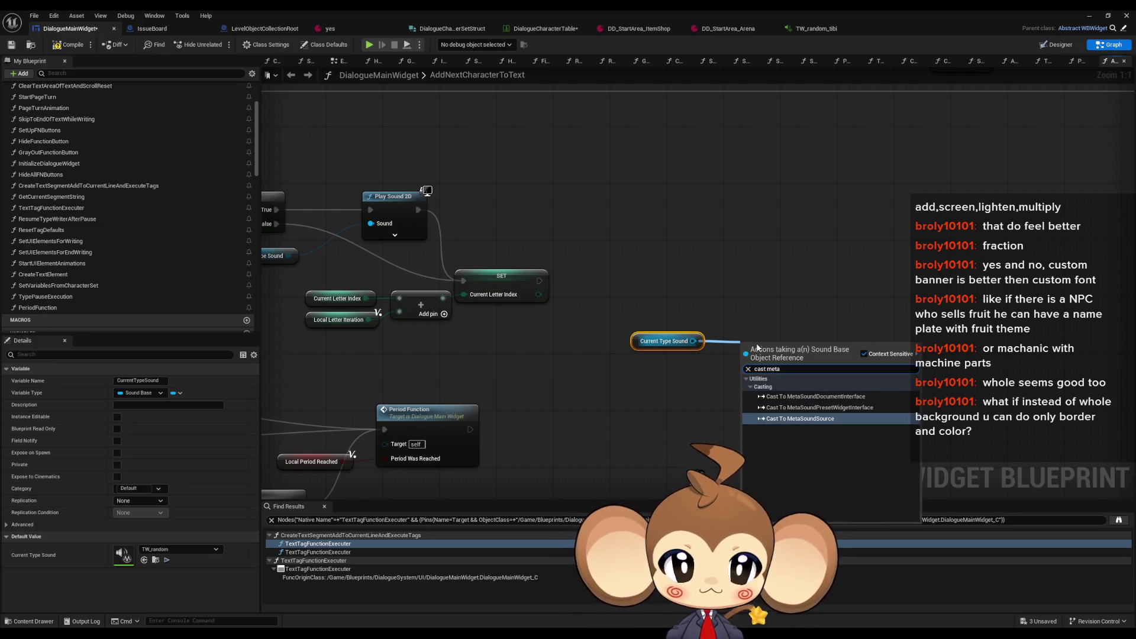
pyautogui.press('Return')
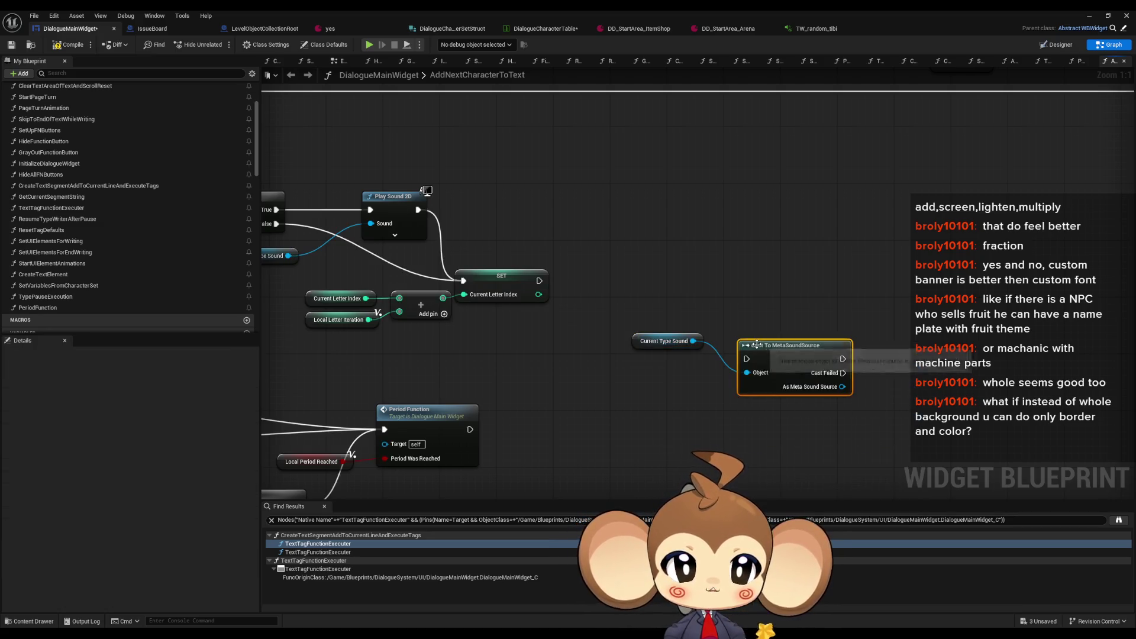
# Step: Create a Set Float Parameter node from the cast's MetaSound output
pyautogui.moveTo(701, 342); pyautogui.dragTo(747, 325)
pyautogui.write('set inpu')
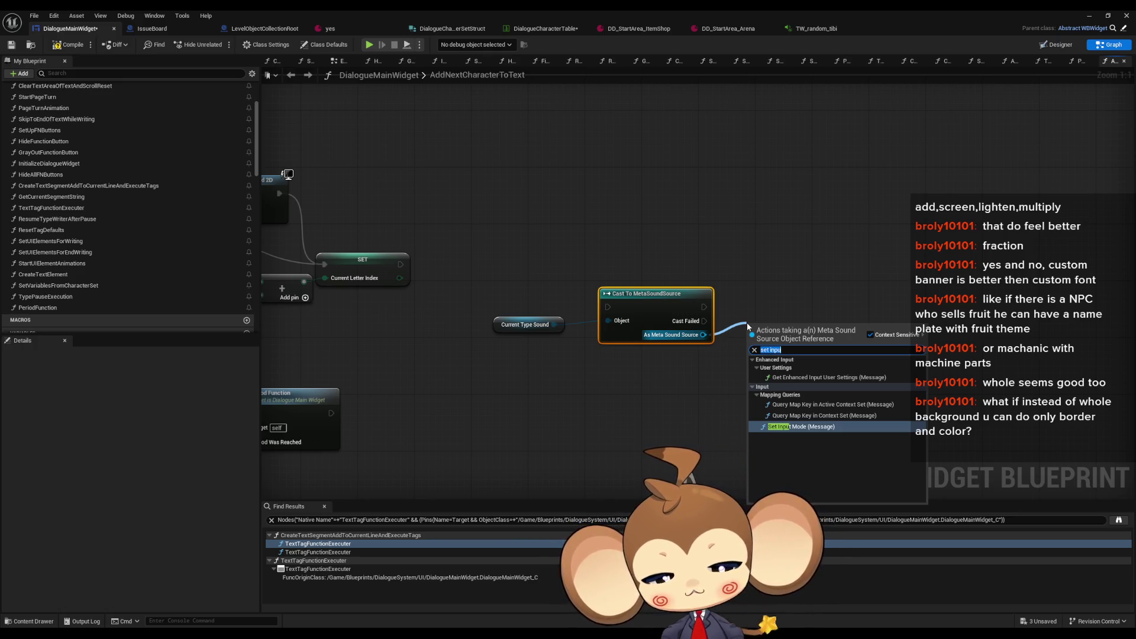
pyautogui.write('float')
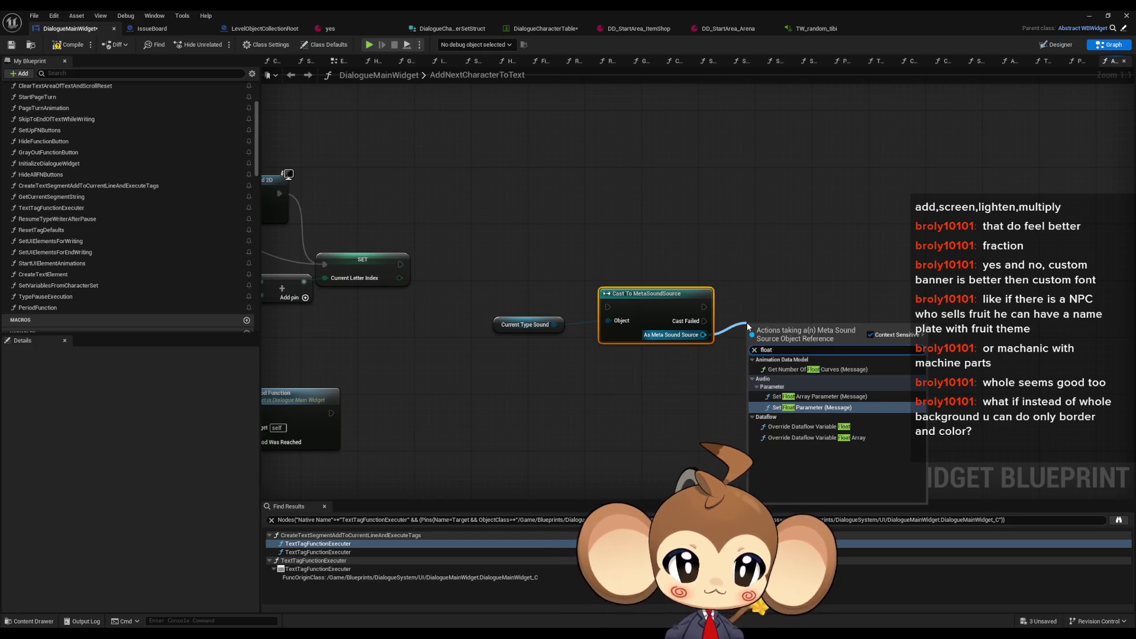
pyautogui.press('Return')
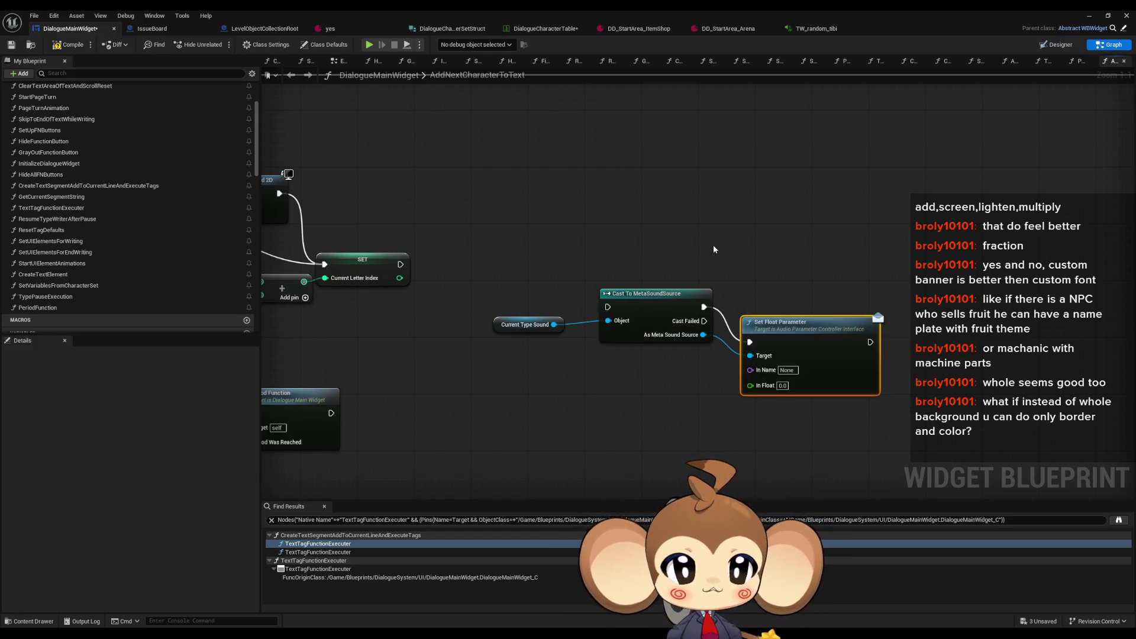
pyautogui.moveTo(794, 335); pyautogui.dragTo(812, 289)
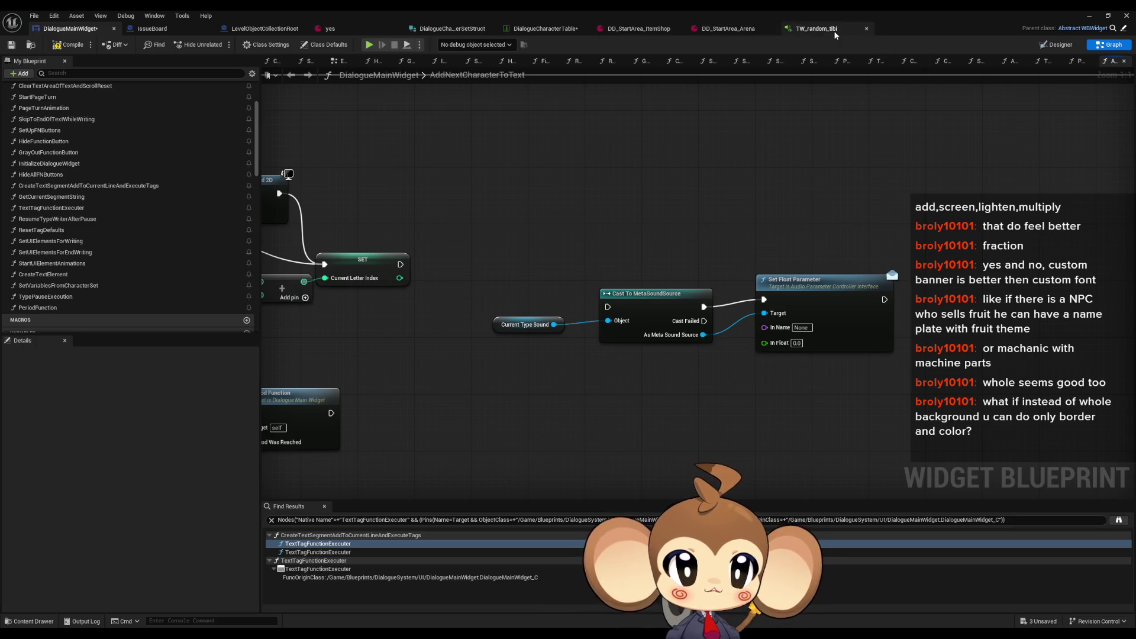
pyautogui.click(817, 29)
# Step: Copy the FrequencyOffset name from the MetaSound input and paste it into Set Float Parameter's In Name
pyautogui.click(327, 235)
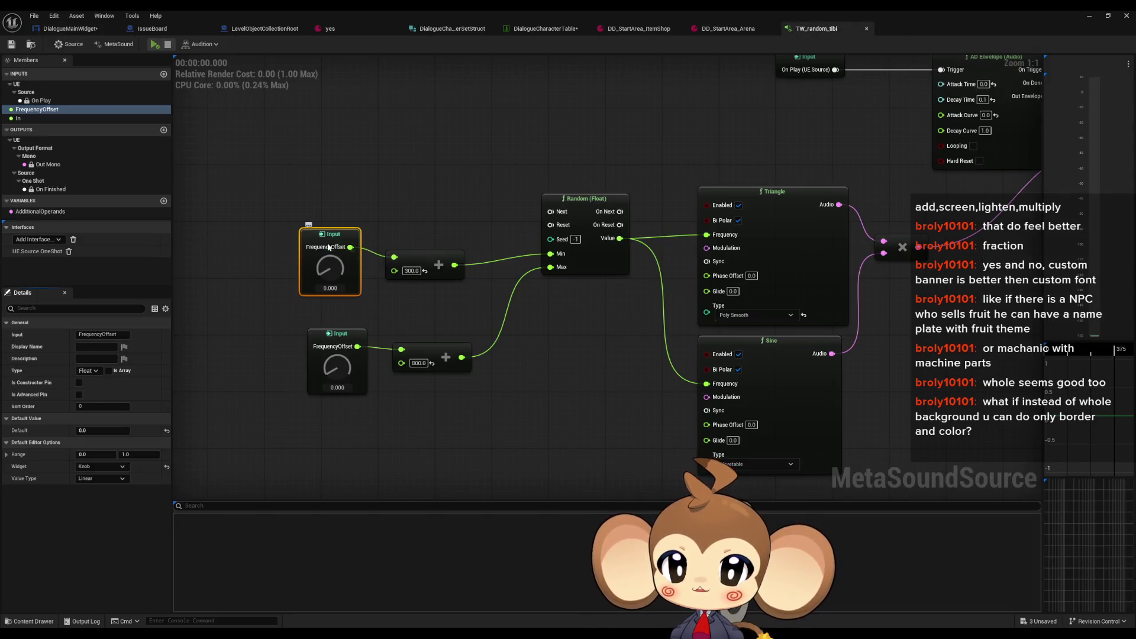
pyautogui.click(35, 110)
pyautogui.click(35, 110)
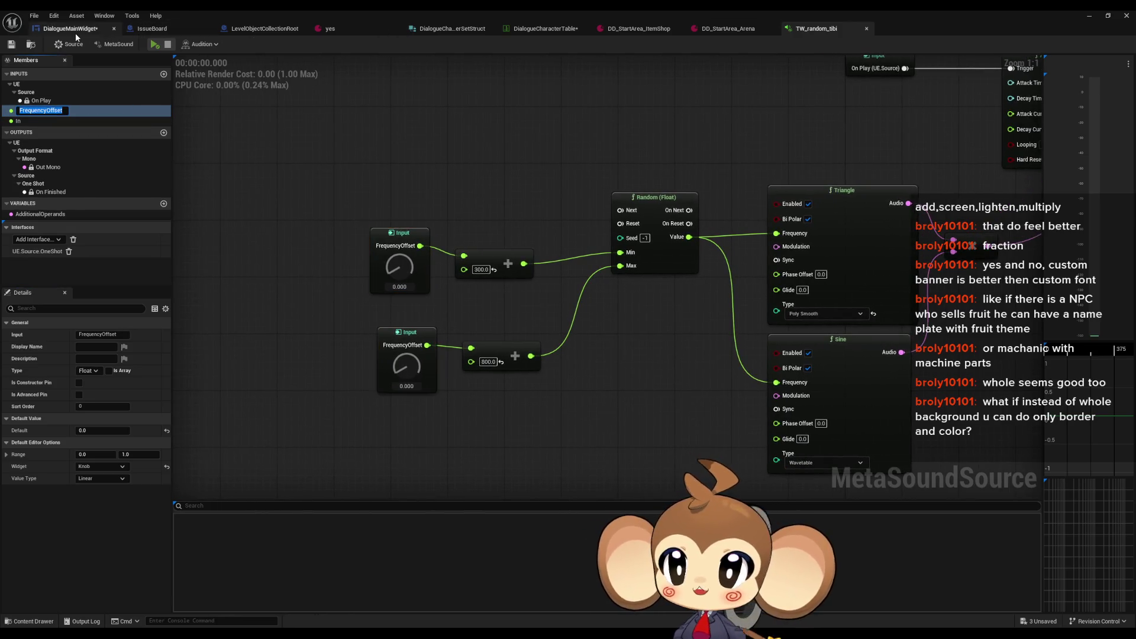
pyautogui.click(65, 28)
pyautogui.click(801, 328)
pyautogui.hotkey('ctrl', 'v')
pyautogui.press('Return')
pyautogui.moveTo(850, 282); pyautogui.dragTo(815, 289)
pyautogui.click(873, 255)
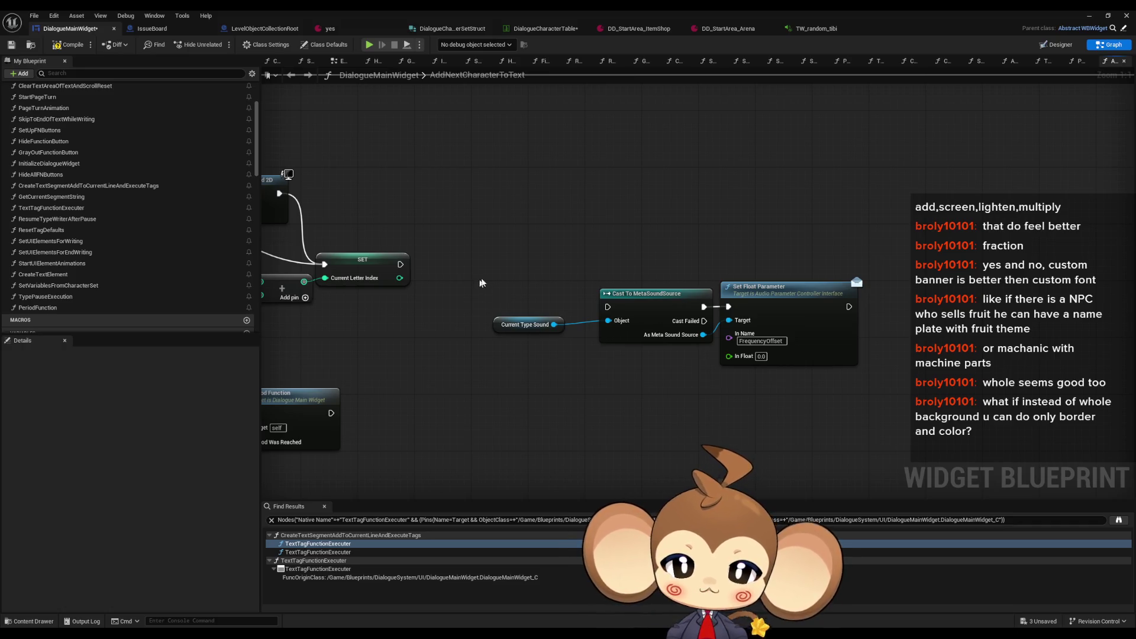
# Step: Cut the Current Type Sound, Cast and Set Float Parameter nodes from AddNextCharacterToText
pyautogui.moveTo(512, 331); pyautogui.dragTo(527, 346)
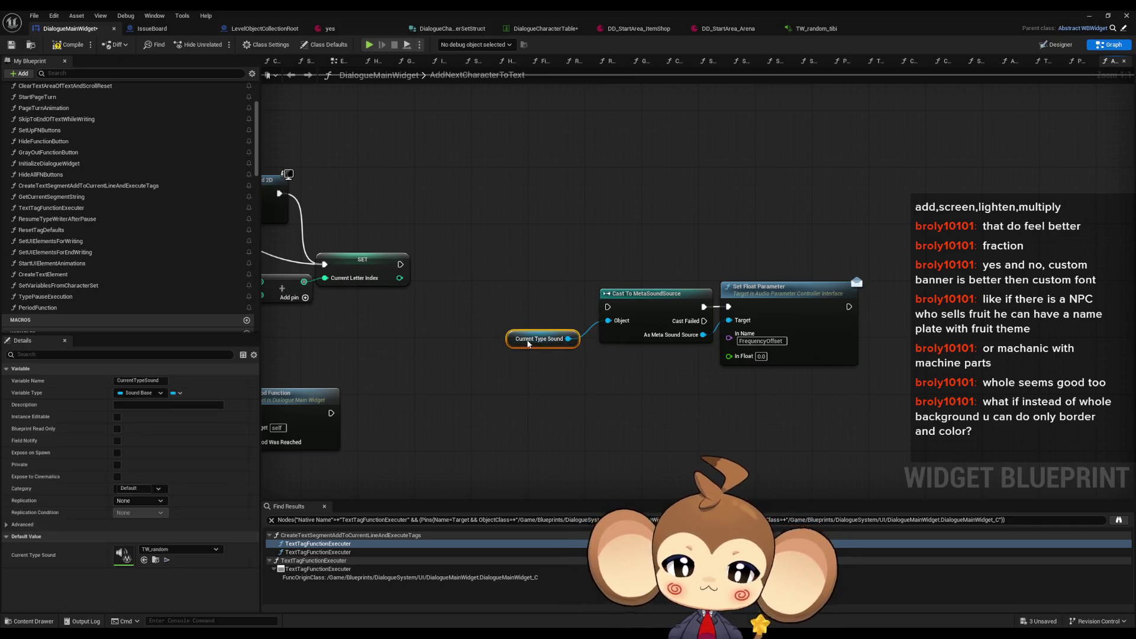
pyautogui.moveTo(509, 230); pyautogui.dragTo(889, 410)
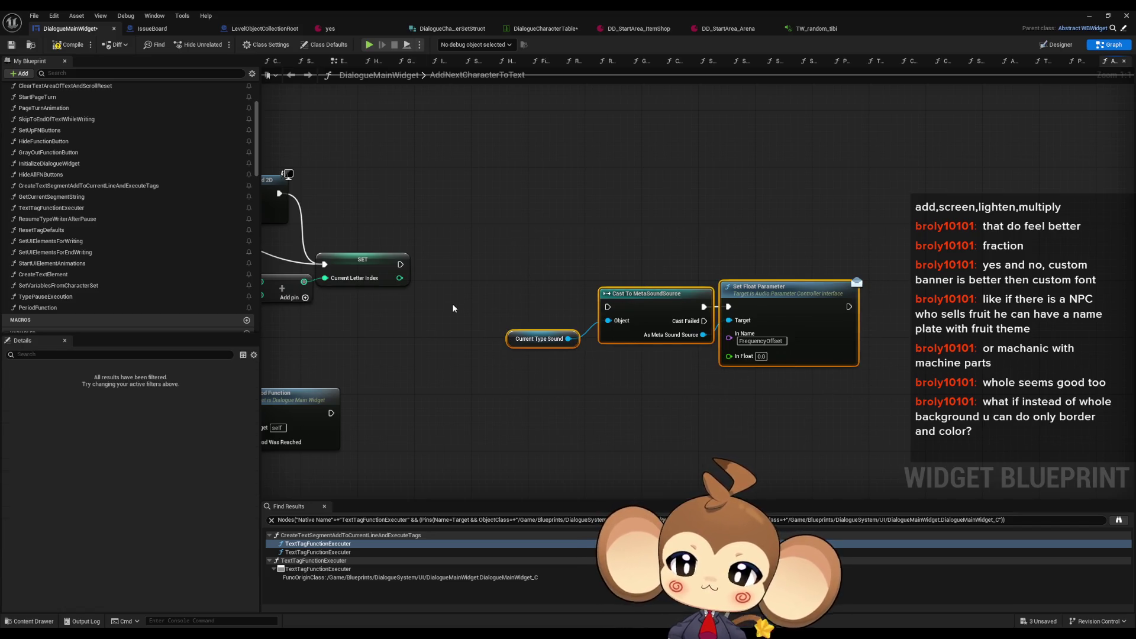
pyautogui.press('Delete')
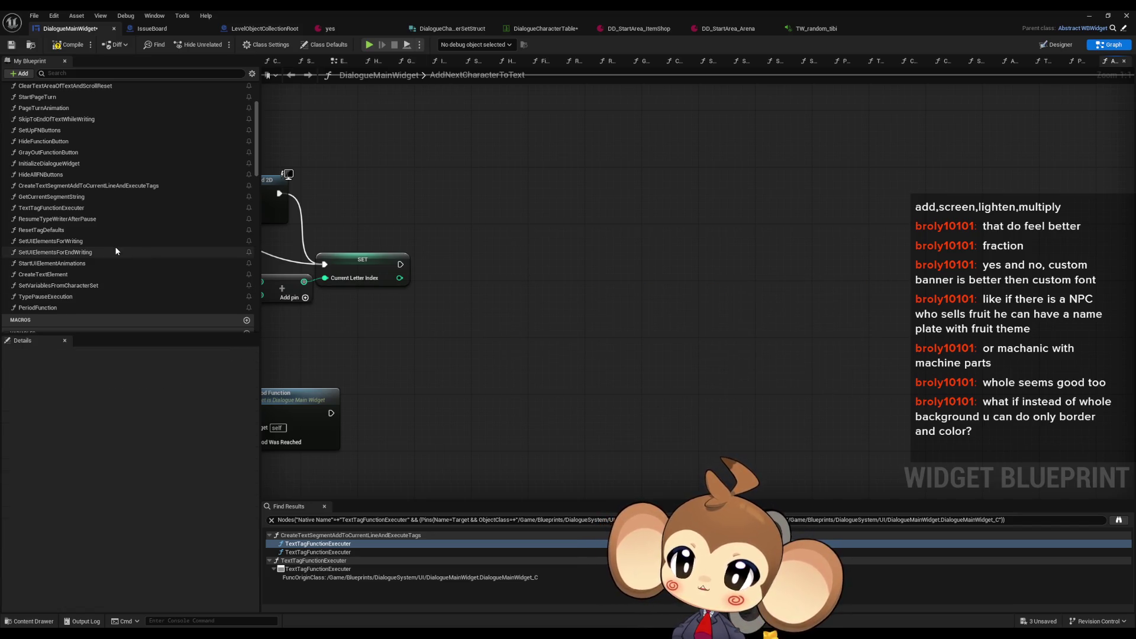
# Step: Open the ResetTagDefaults function graph from My Blueprint
pyautogui.scroll(-3, 116, 249)
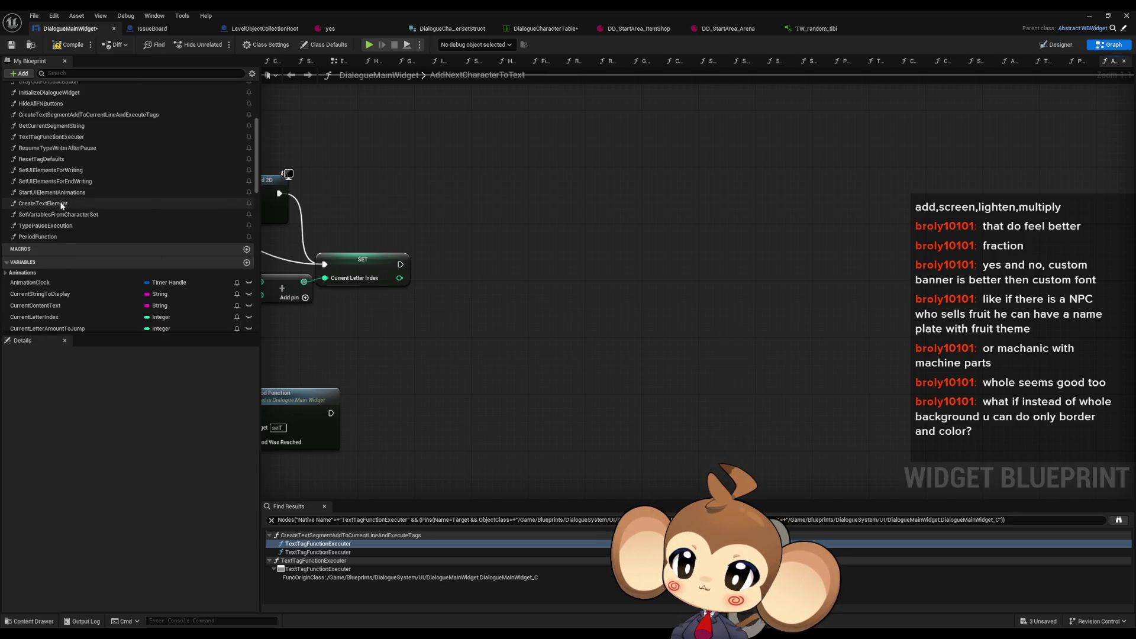
pyautogui.scroll(1, 67, 204)
pyautogui.doubleClick(54, 151)
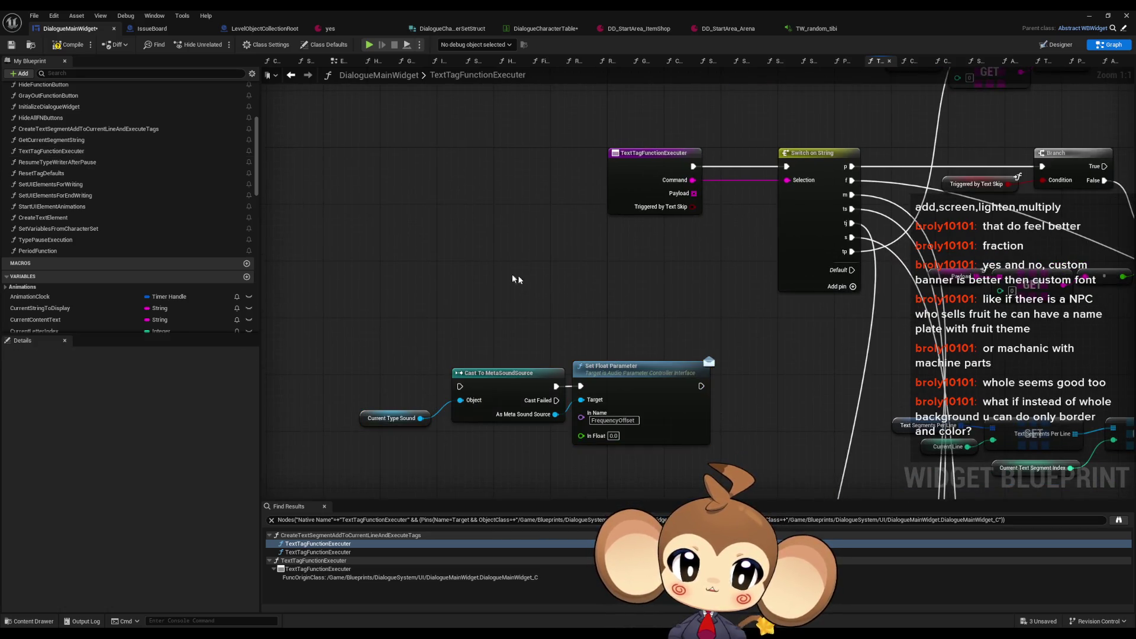
pyautogui.click(69, 173)
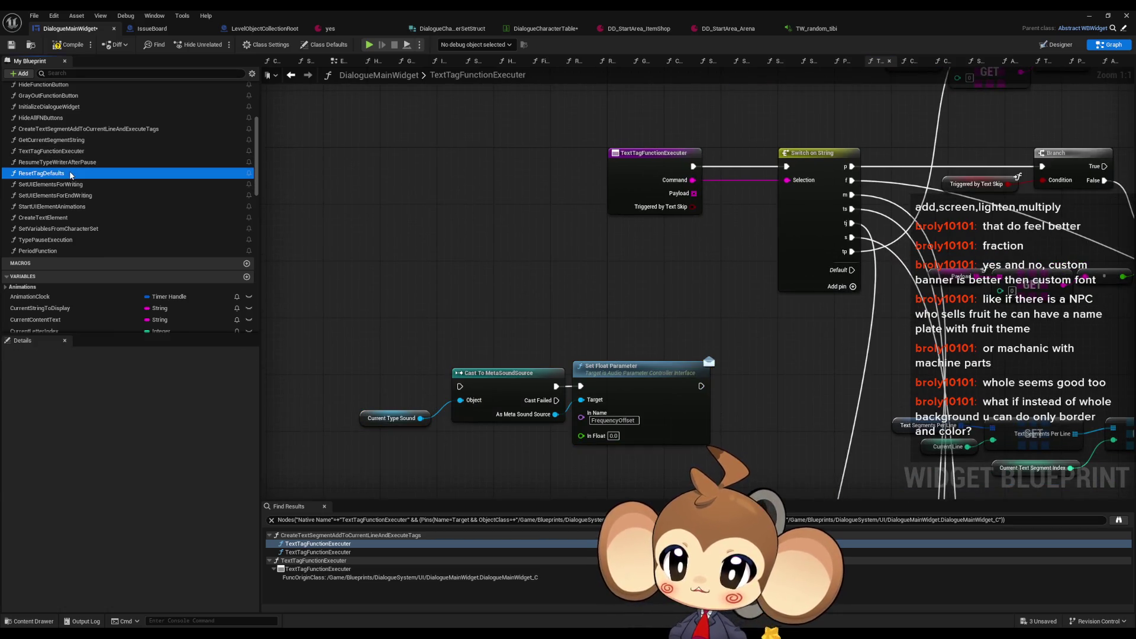
pyautogui.click(72, 164)
pyautogui.doubleClick(72, 173)
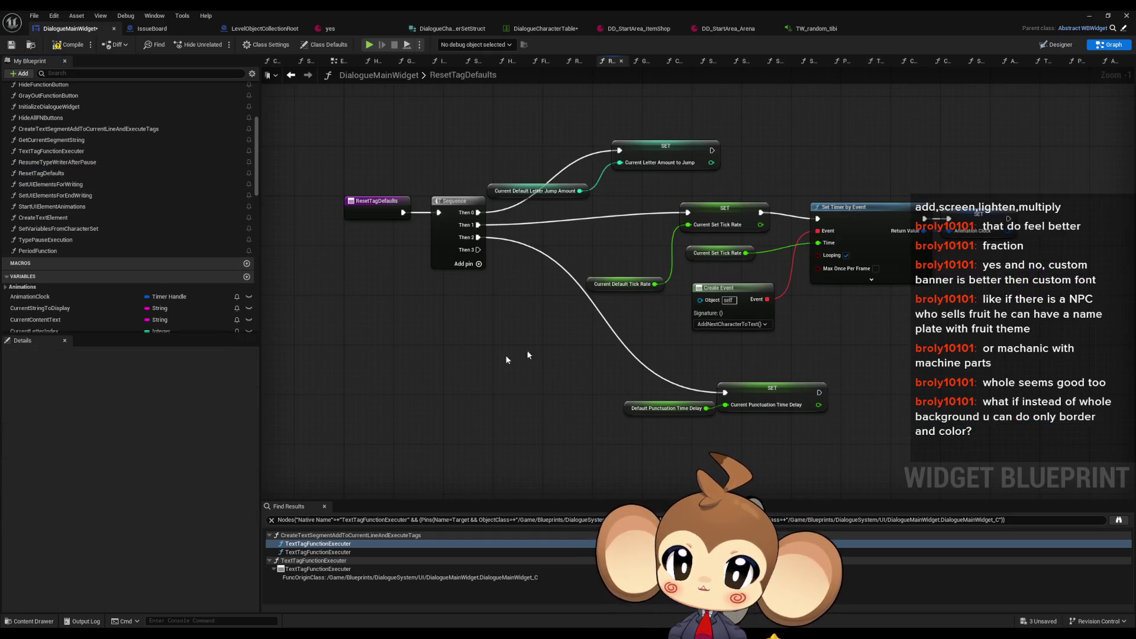
# Step: Paste the three sound-parameter nodes below the Sequence in ResetTagDefaults
pyautogui.scroll(-5, 160, 286)
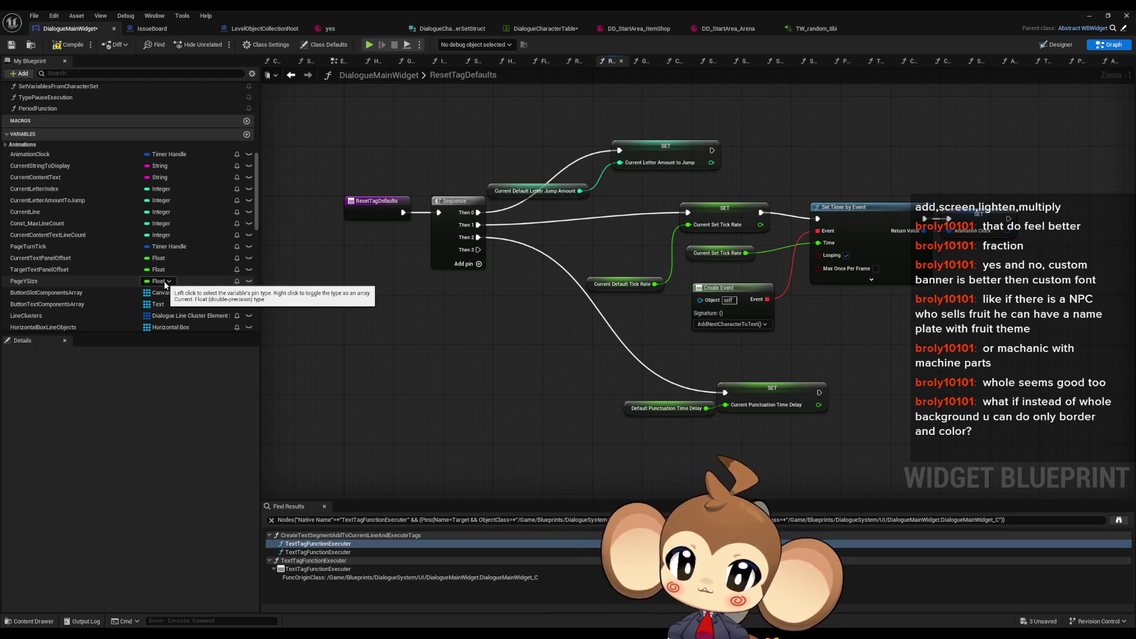
pyautogui.moveTo(416, 482)
pyautogui.mouseDown()
pyautogui.moveTo(420, 426)
pyautogui.moveTo(460, 402)
pyautogui.mouseUp()
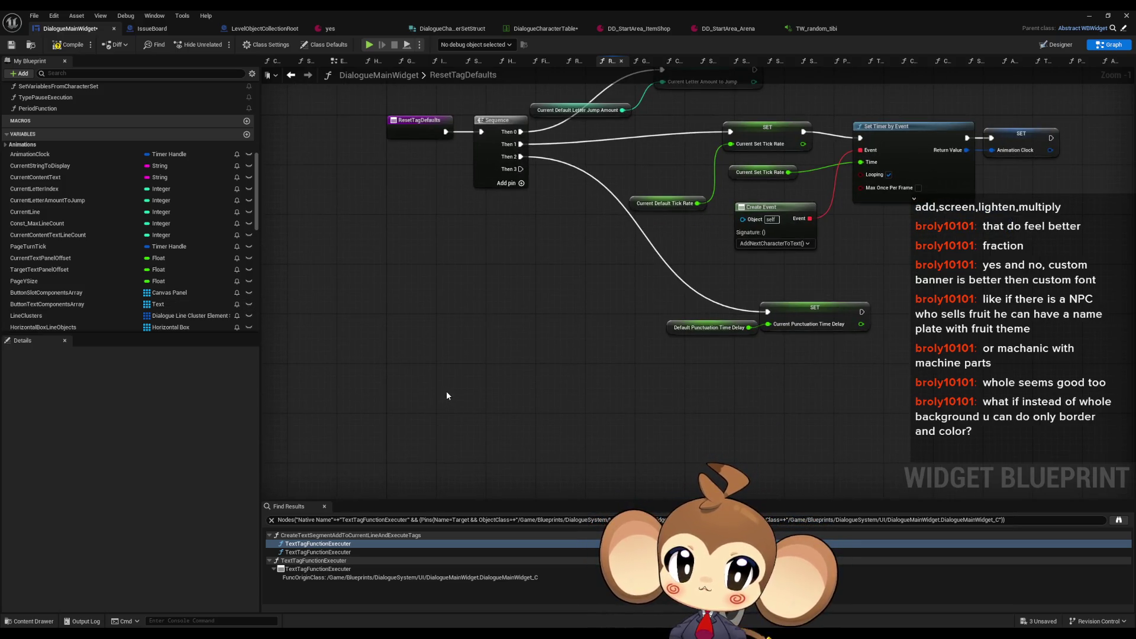
pyautogui.moveTo(446, 395)
pyautogui.mouseDown()
pyautogui.moveTo(447, 432)
pyautogui.moveTo(474, 363)
pyautogui.mouseUp()
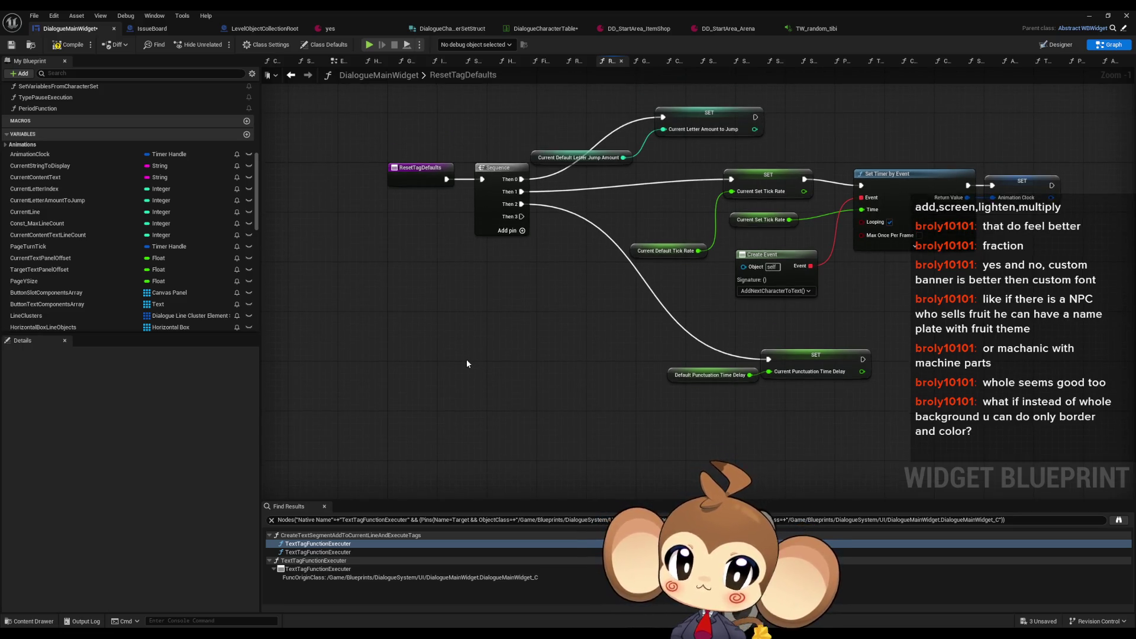
pyautogui.moveTo(466, 363); pyautogui.dragTo(437, 319)
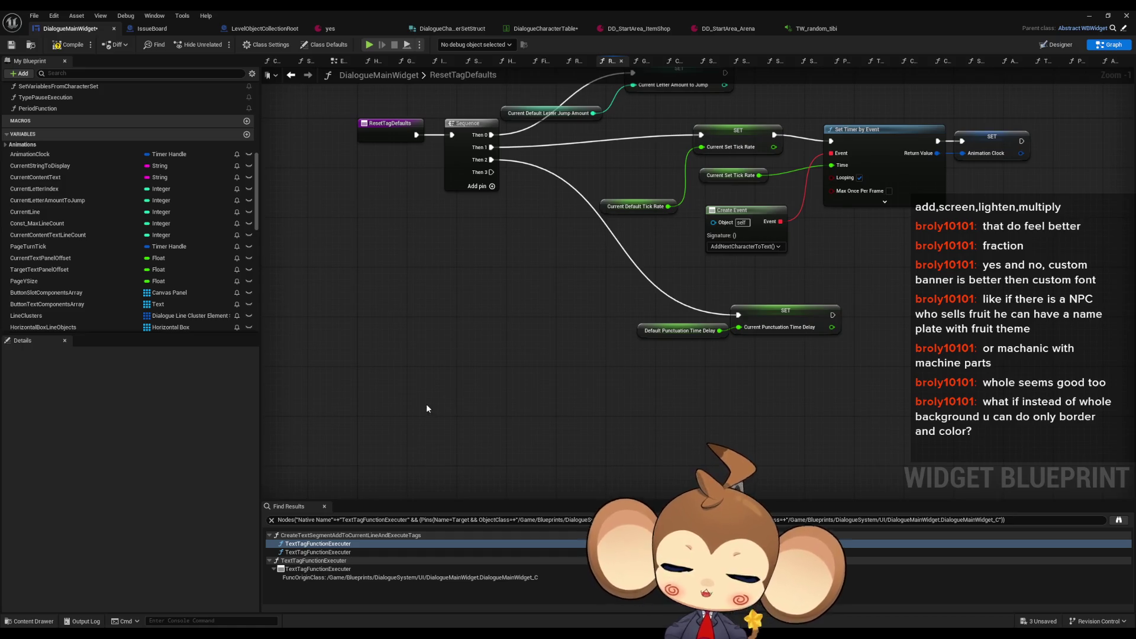
pyautogui.hotkey('ctrl', 'v')
pyautogui.click(591, 406)
pyautogui.click(551, 343)
pyautogui.moveTo(475, 287)
pyautogui.mouseDown()
pyautogui.moveTo(492, 334)
pyautogui.moveTo(491, 315)
pyautogui.mouseUp()
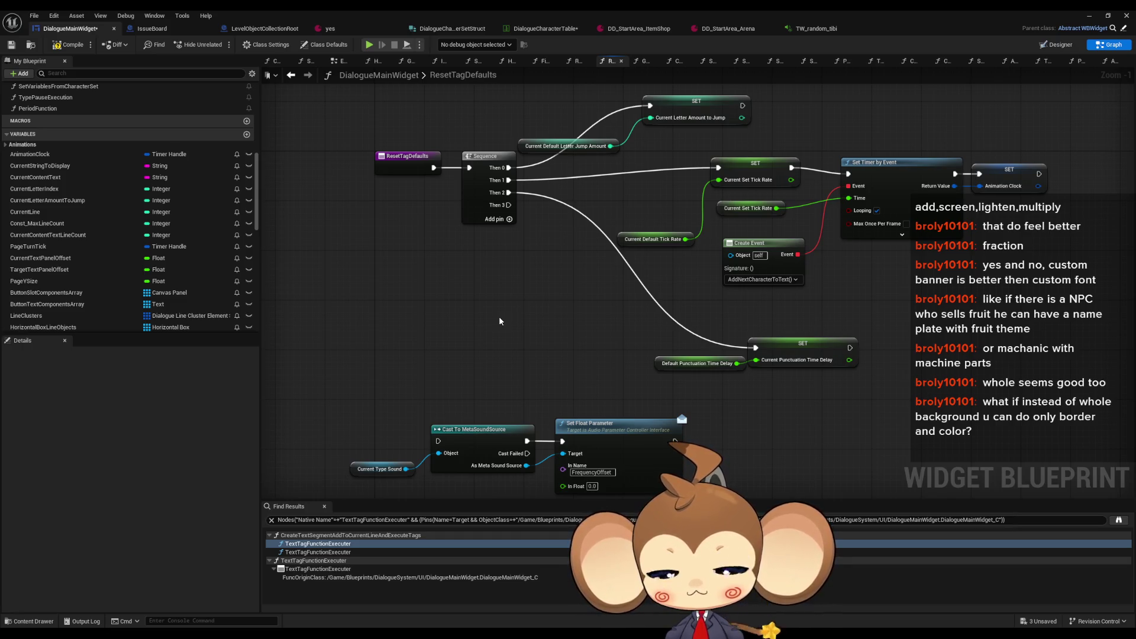
pyautogui.moveTo(502, 322)
pyautogui.mouseDown()
pyautogui.moveTo(533, 303)
pyautogui.moveTo(535, 279)
pyautogui.mouseUp()
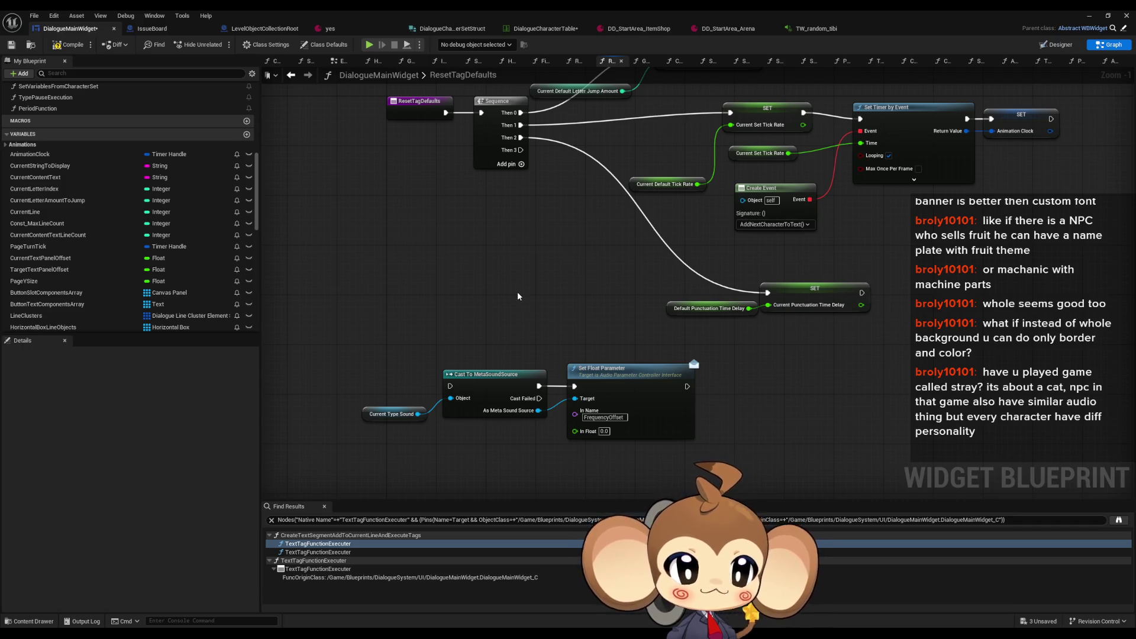
# Step: Move the three nodes right and wire the Sequence's Then 3 output into the Cast
pyautogui.moveTo(518, 296); pyautogui.dragTo(592, 305)
pyautogui.moveTo(427, 361)
pyautogui.mouseDown()
pyautogui.moveTo(521, 433)
pyautogui.moveTo(657, 450)
pyautogui.mouseUp()
pyautogui.moveTo(543, 380)
pyautogui.mouseDown()
pyautogui.moveTo(744, 374)
pyautogui.moveTo(730, 375)
pyautogui.mouseUp()
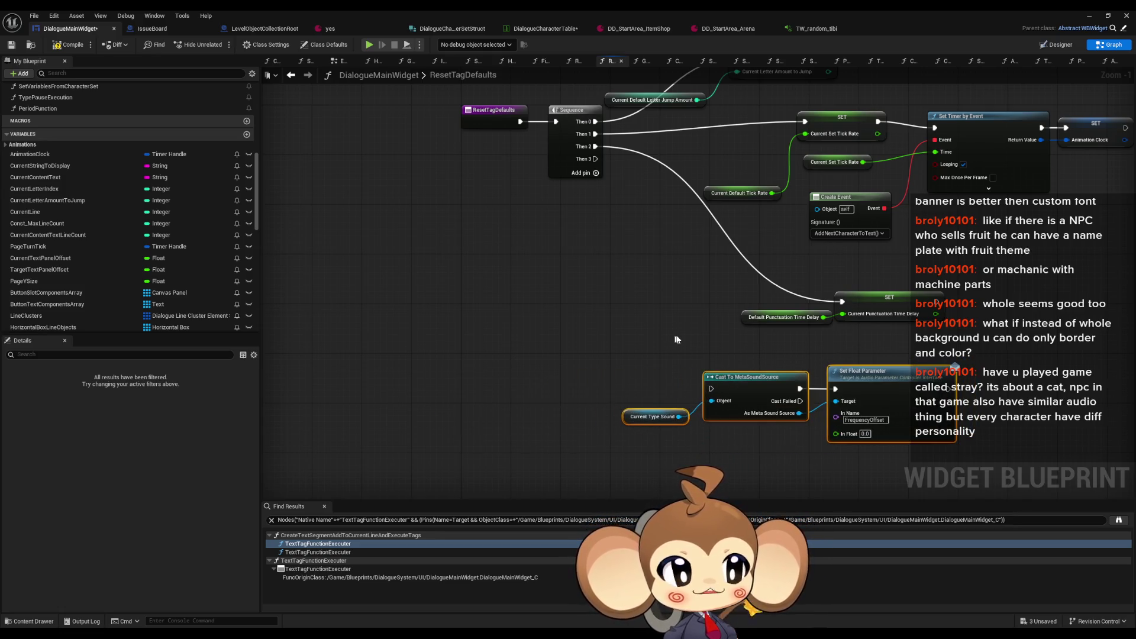
pyautogui.click(705, 342)
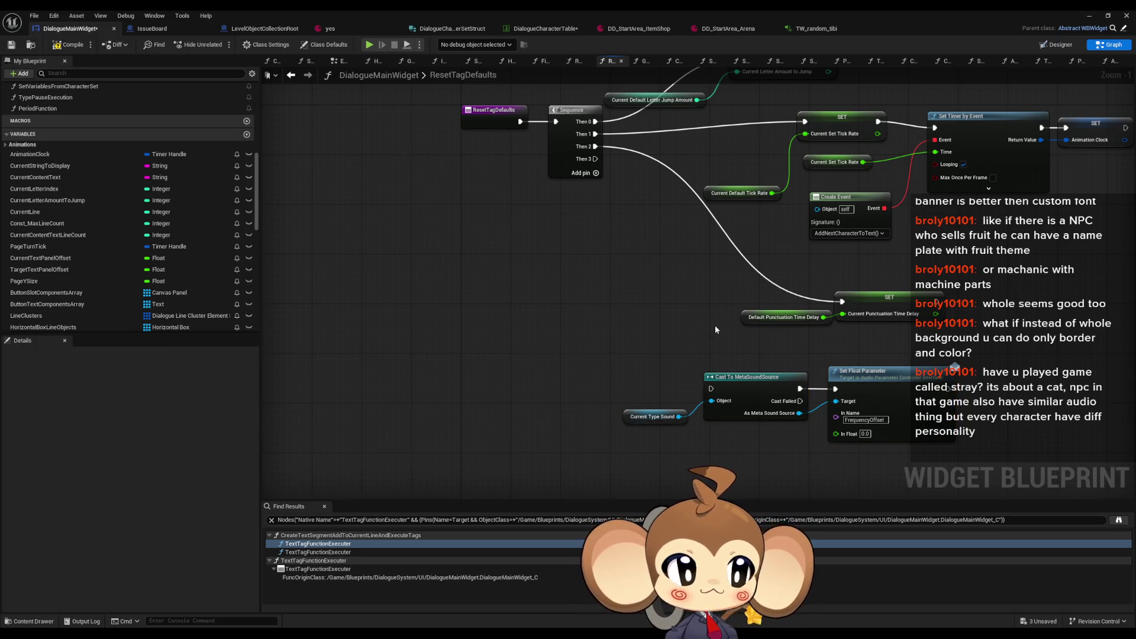
pyautogui.moveTo(715, 328); pyautogui.dragTo(692, 339)
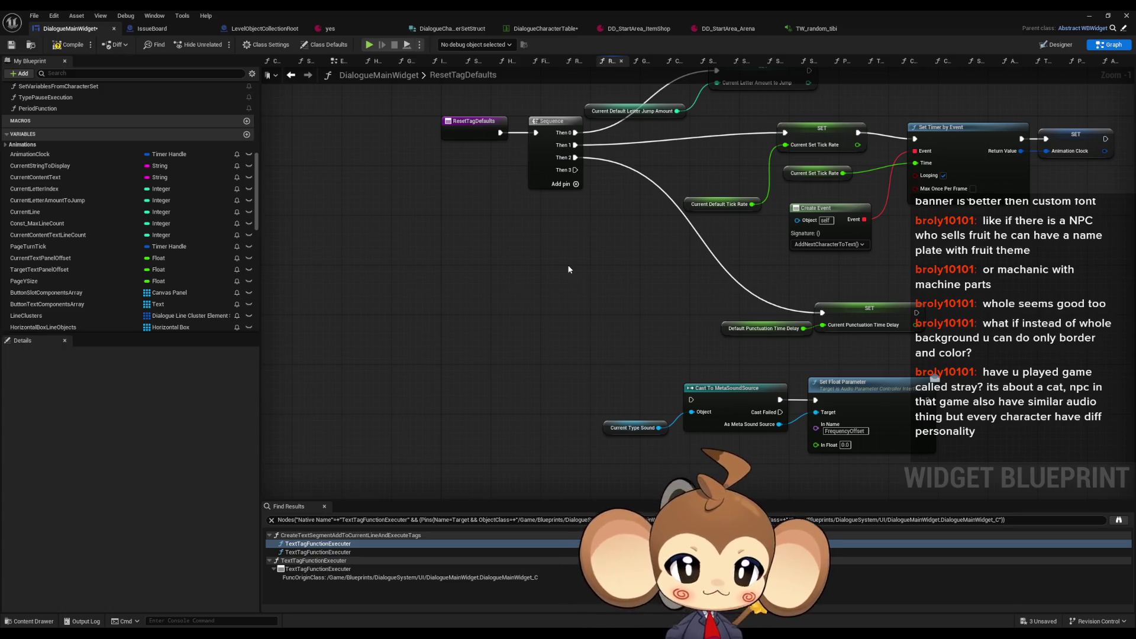
pyautogui.moveTo(616, 316); pyautogui.dragTo(602, 319)
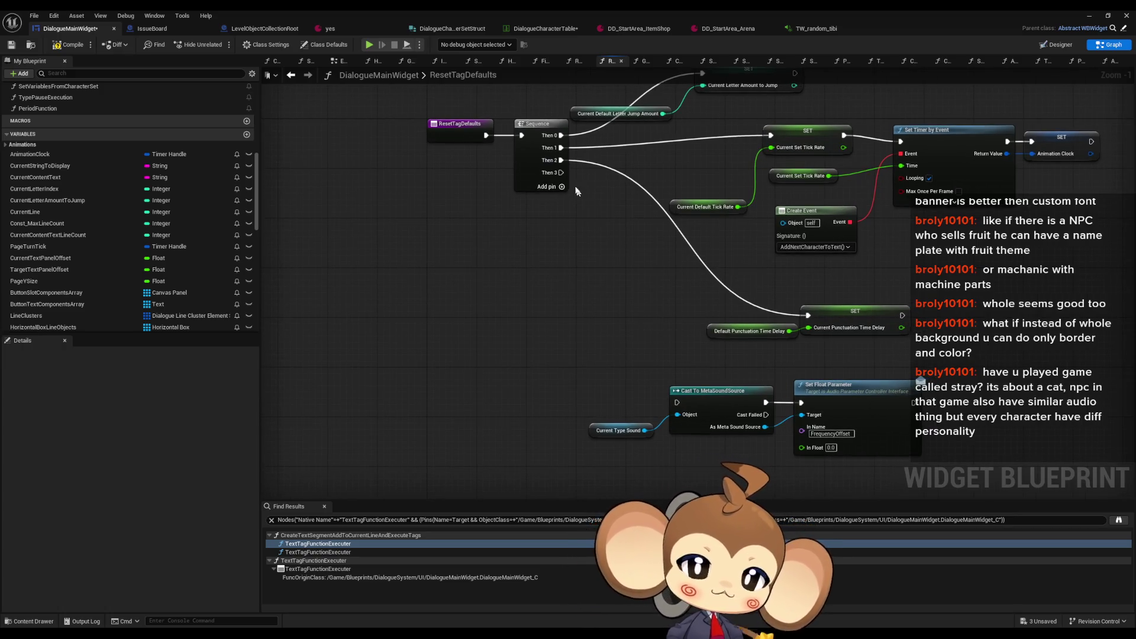
pyautogui.moveTo(561, 173)
pyautogui.mouseDown()
pyautogui.moveTo(589, 356)
pyautogui.moveTo(621, 388)
pyautogui.moveTo(677, 402)
pyautogui.mouseUp()
# Step: Tuck the three nodes closer to the Sequence and save DialogueMainWidget
pyautogui.moveTo(618, 372); pyautogui.dragTo(547, 331)
pyautogui.moveTo(547, 331)
pyautogui.mouseDown()
pyautogui.moveTo(681, 390)
pyautogui.moveTo(798, 412)
pyautogui.mouseUp()
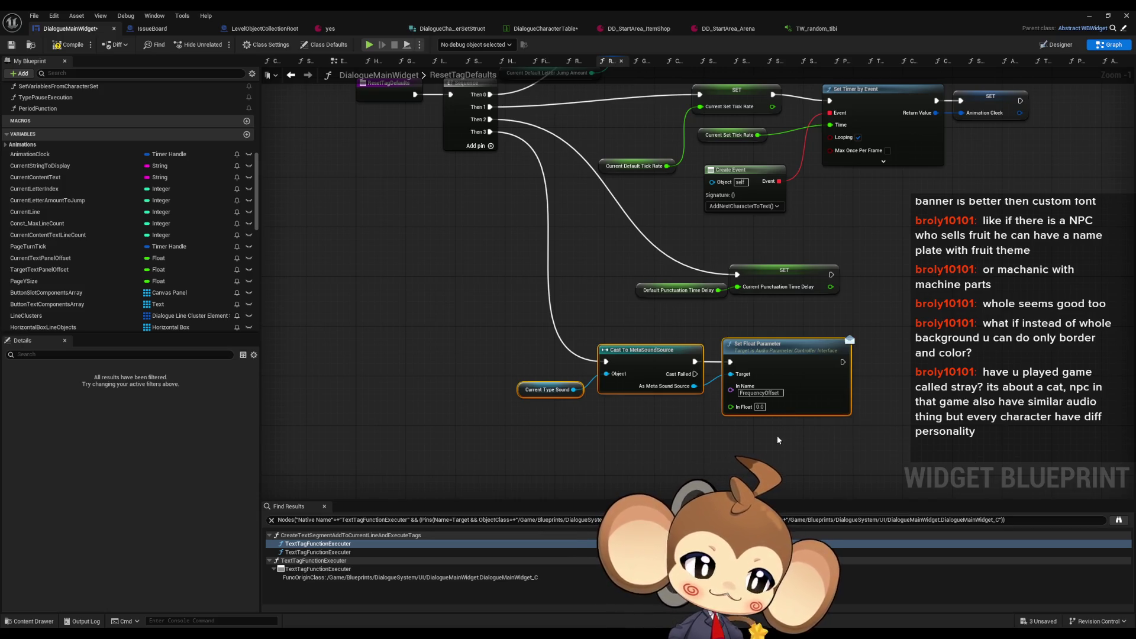
pyautogui.moveTo(644, 365); pyautogui.dragTo(689, 354)
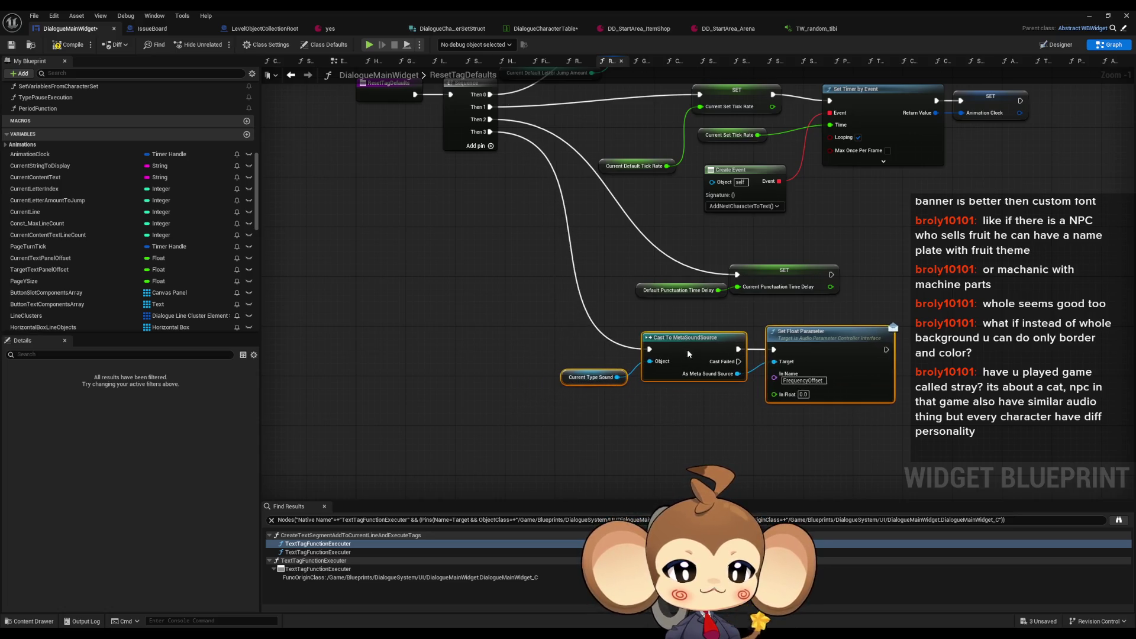
pyautogui.click(672, 394)
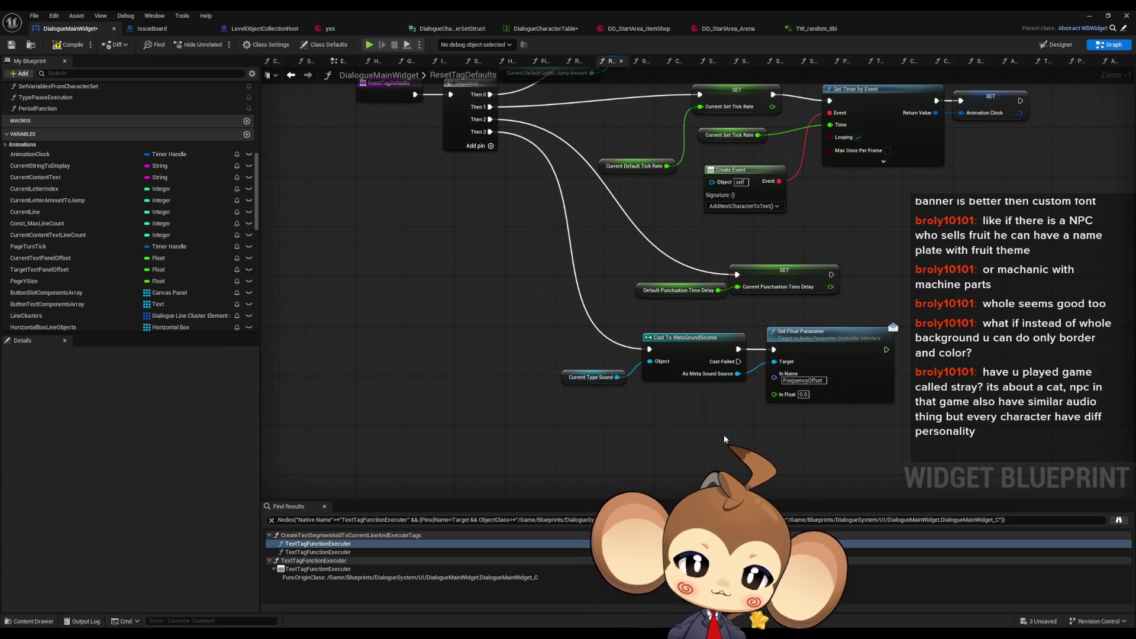
pyautogui.hotkey('ctrl', 's')
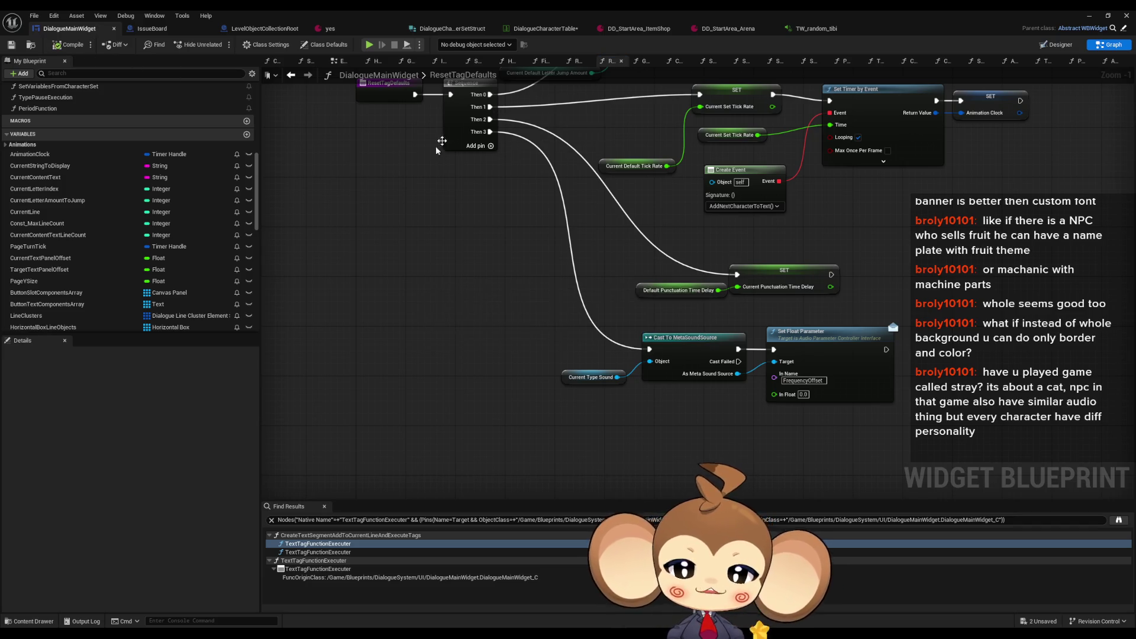
pyautogui.scroll(5, 108, 186)
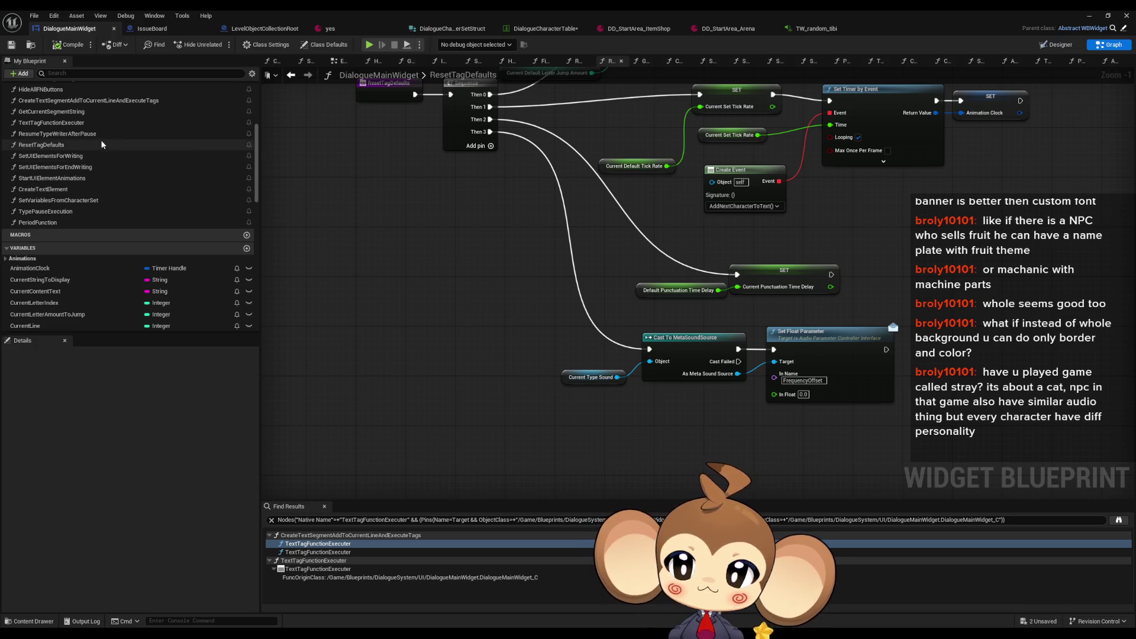
pyautogui.scroll(2, 59, 162)
pyautogui.click(51, 153)
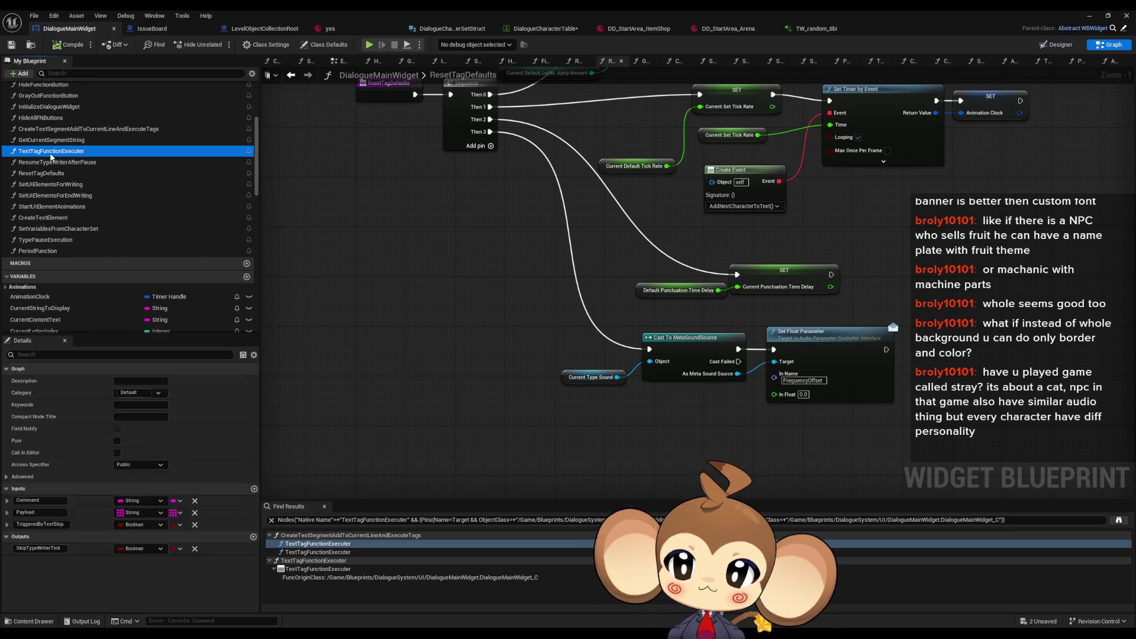
# Step: In TextTagFunctionExecuter, add an Index [7] pin name to Switch on String and start typing it
pyautogui.doubleClick(51, 154)
pyautogui.click(735, 257)
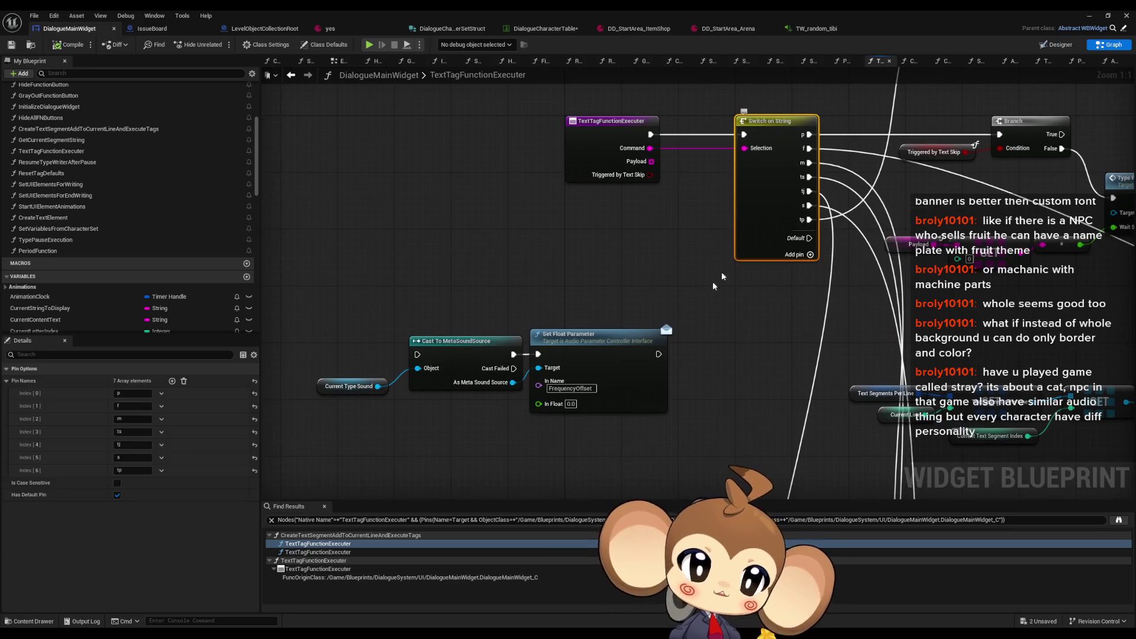
pyautogui.click(172, 381)
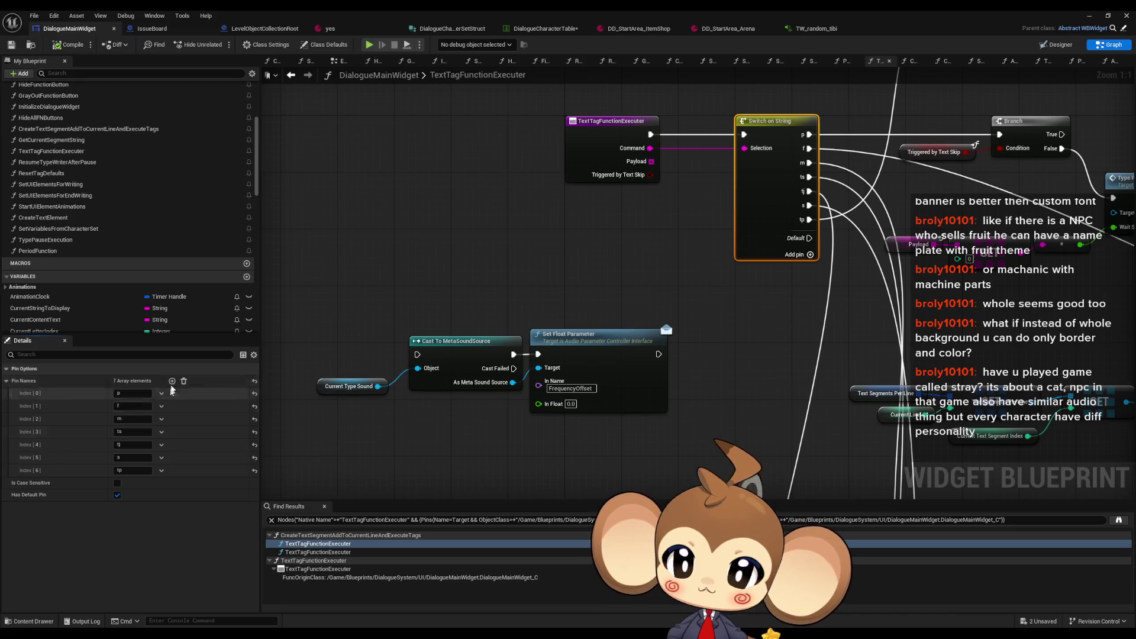
pyautogui.click(131, 480)
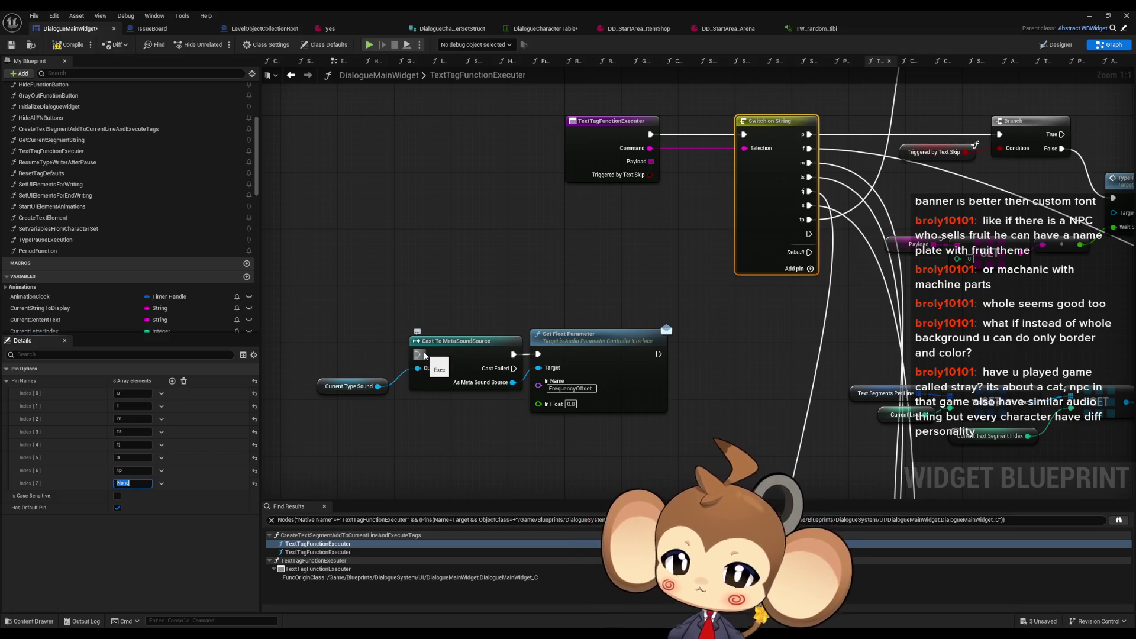
pyautogui.write('a')
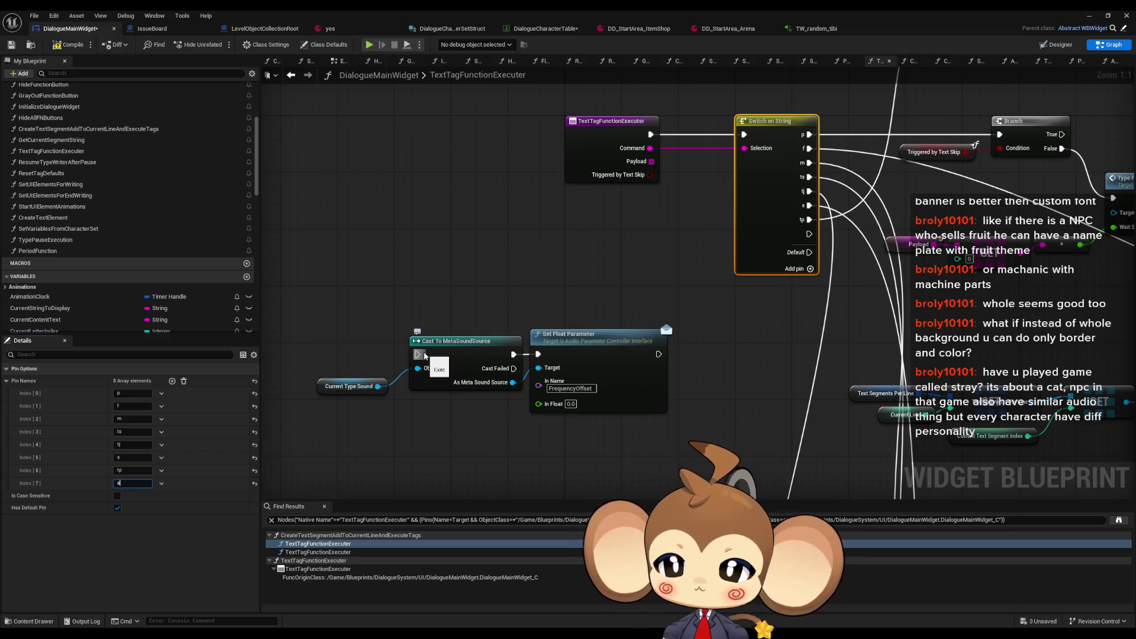
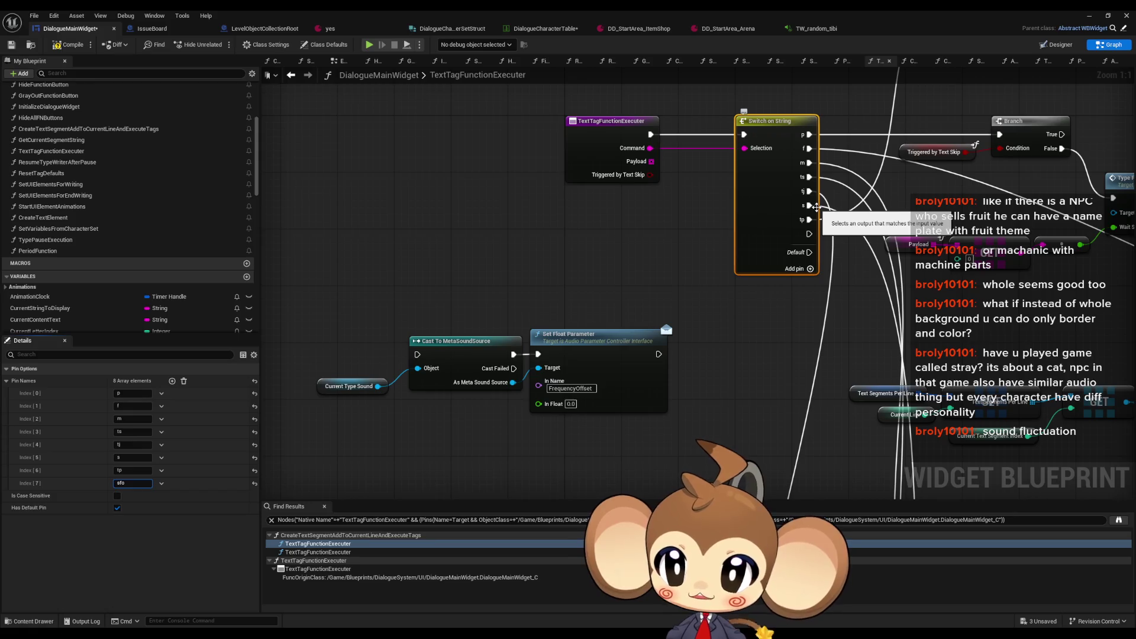
# Step: Add an sfo switch case wired to Cast To MetaSoundSource, feeding a copied Payload value into In Float
pyautogui.press('Return')
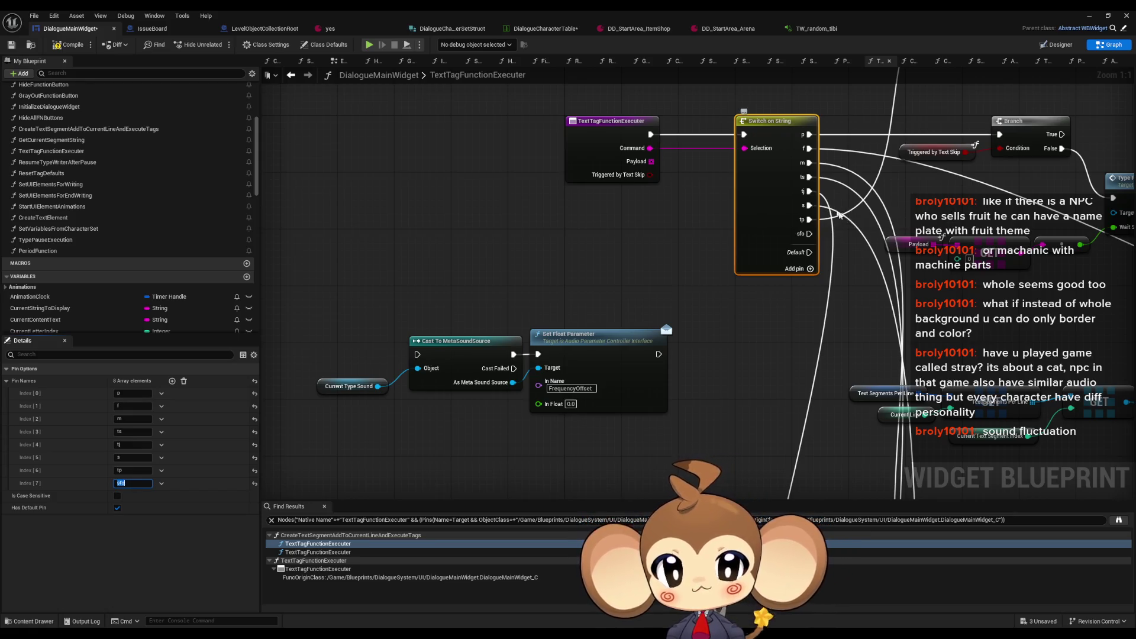
pyautogui.moveTo(809, 234)
pyautogui.mouseDown()
pyautogui.moveTo(355, 343)
pyautogui.moveTo(418, 354)
pyautogui.mouseUp()
pyautogui.moveTo(948, 220)
pyautogui.mouseDown()
pyautogui.moveTo(1007, 260)
pyautogui.moveTo(1095, 264)
pyautogui.mouseUp()
pyautogui.hotkey('ctrl', 'c')
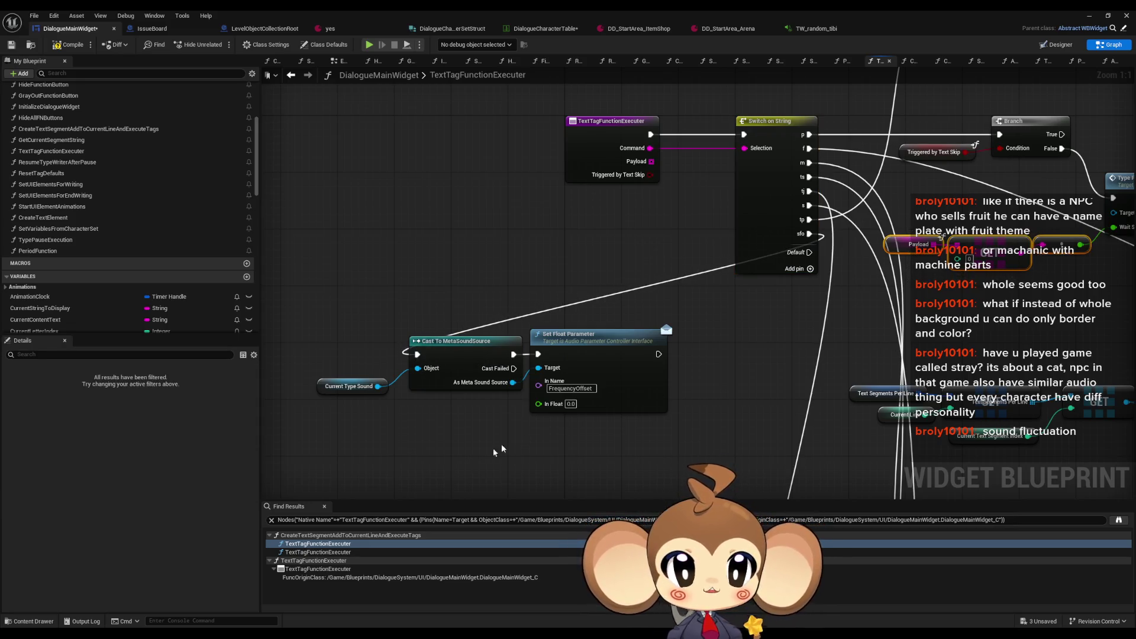
pyautogui.hotkey('ctrl', 'v')
pyautogui.moveTo(478, 444); pyautogui.dragTo(568, 389)
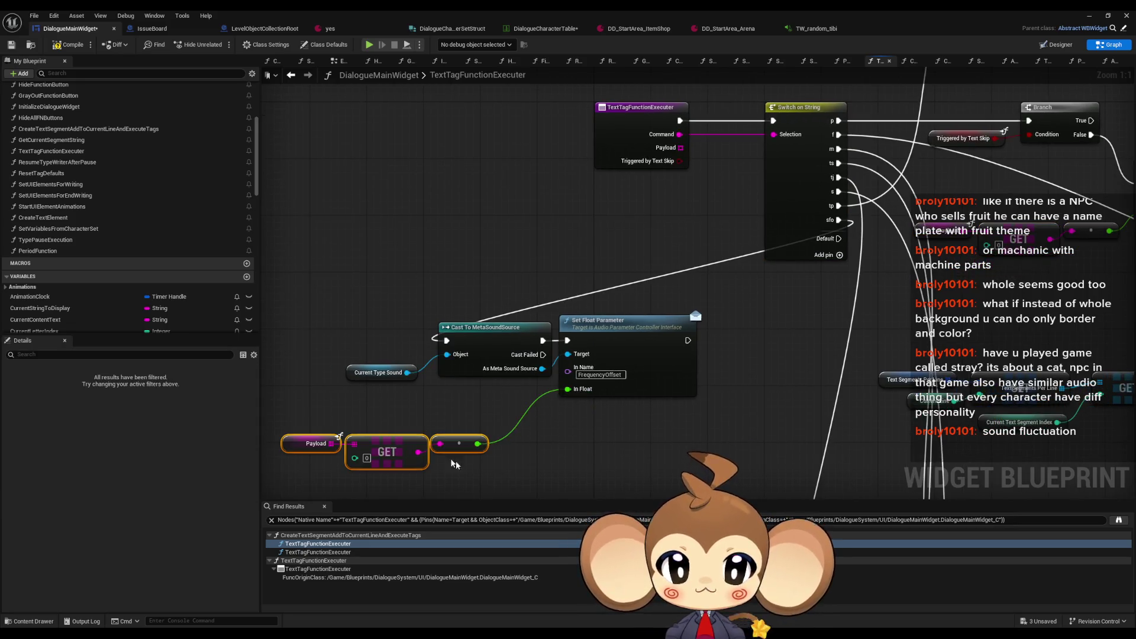
pyautogui.moveTo(457, 445); pyautogui.dragTo(514, 410)
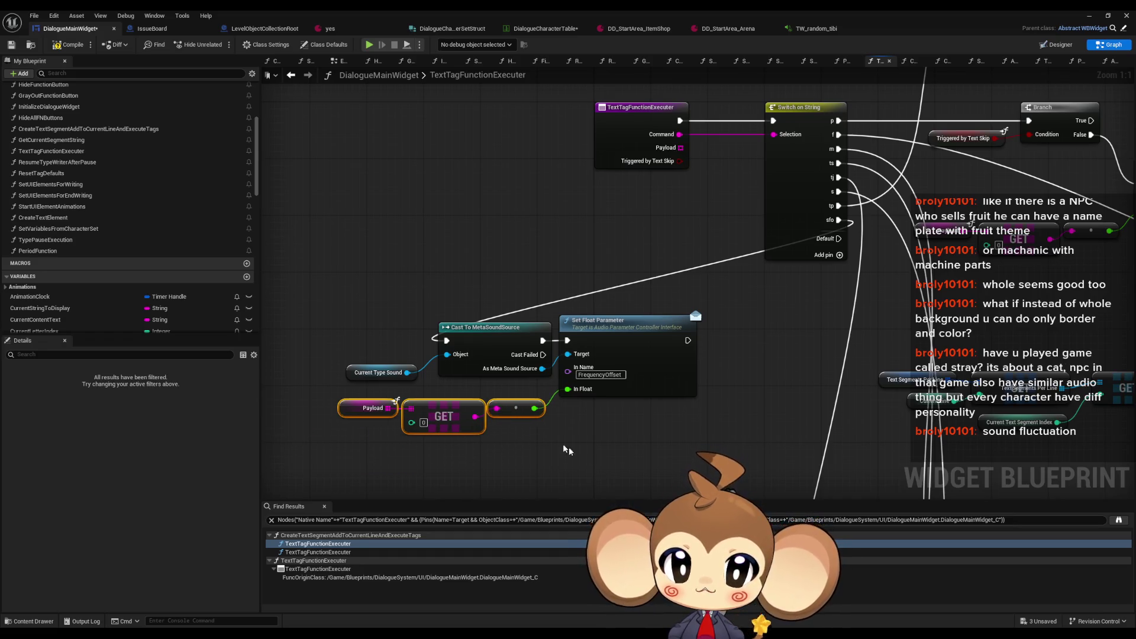
pyautogui.click(589, 462)
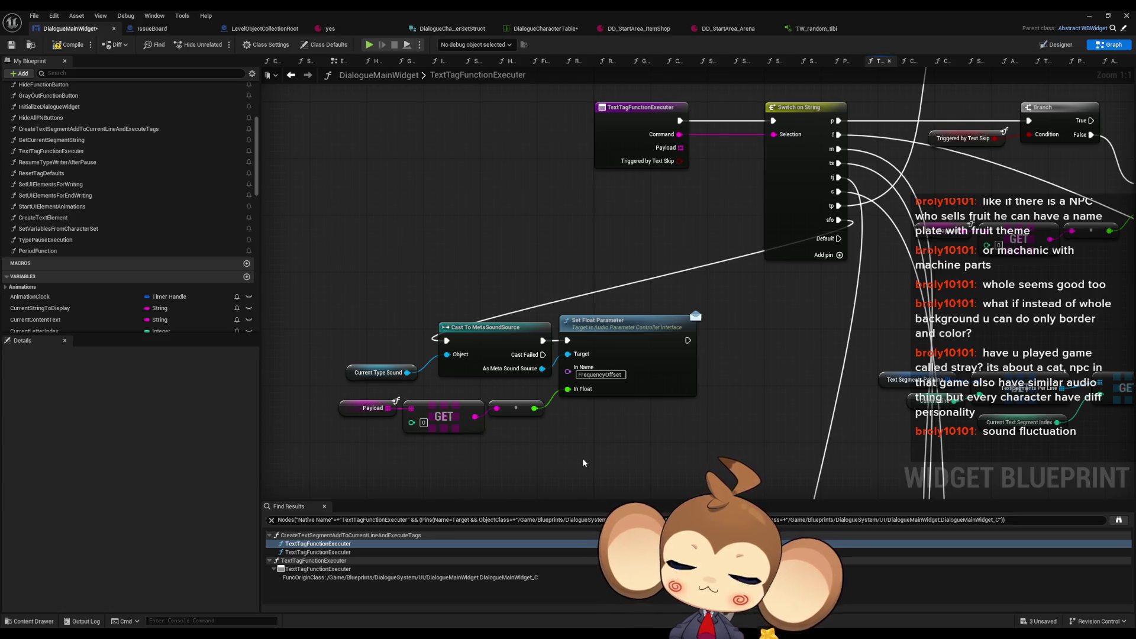
# Step: Check the Current Type Sound variable, then compile and save the DialogueMainWidget blueprint
pyautogui.click(381, 372)
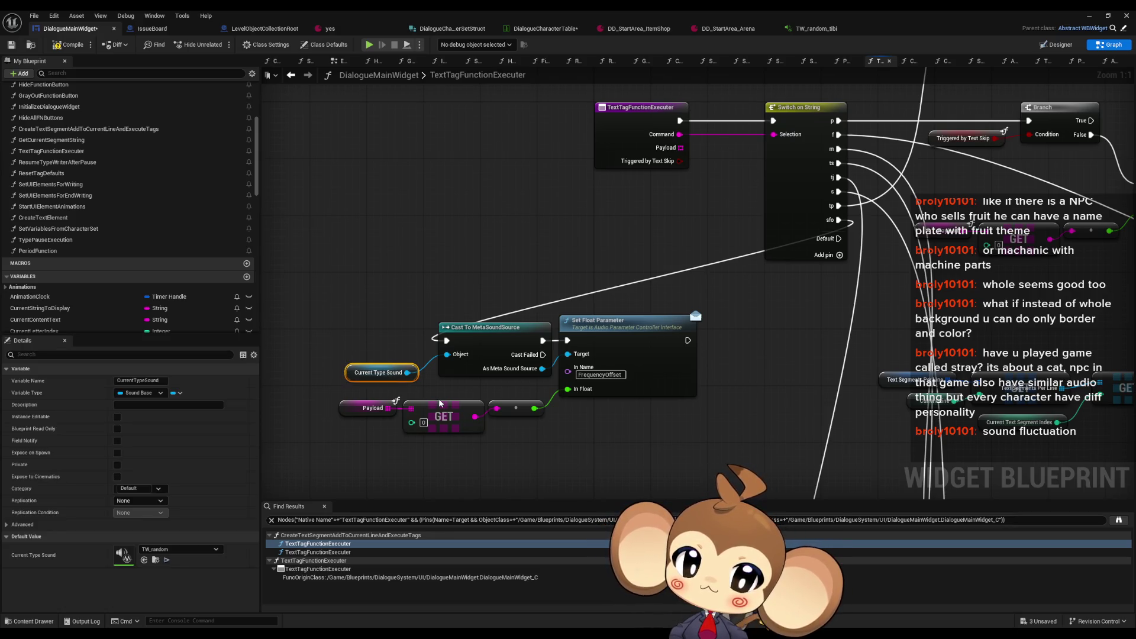
pyautogui.moveTo(634, 446); pyautogui.dragTo(648, 420)
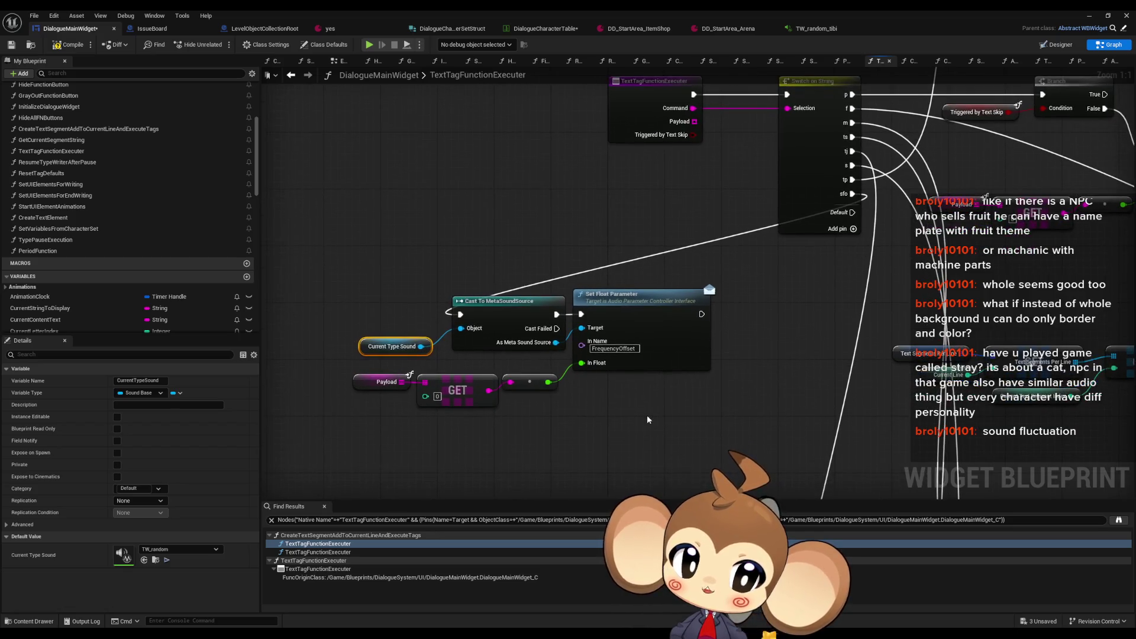
pyautogui.click(68, 45)
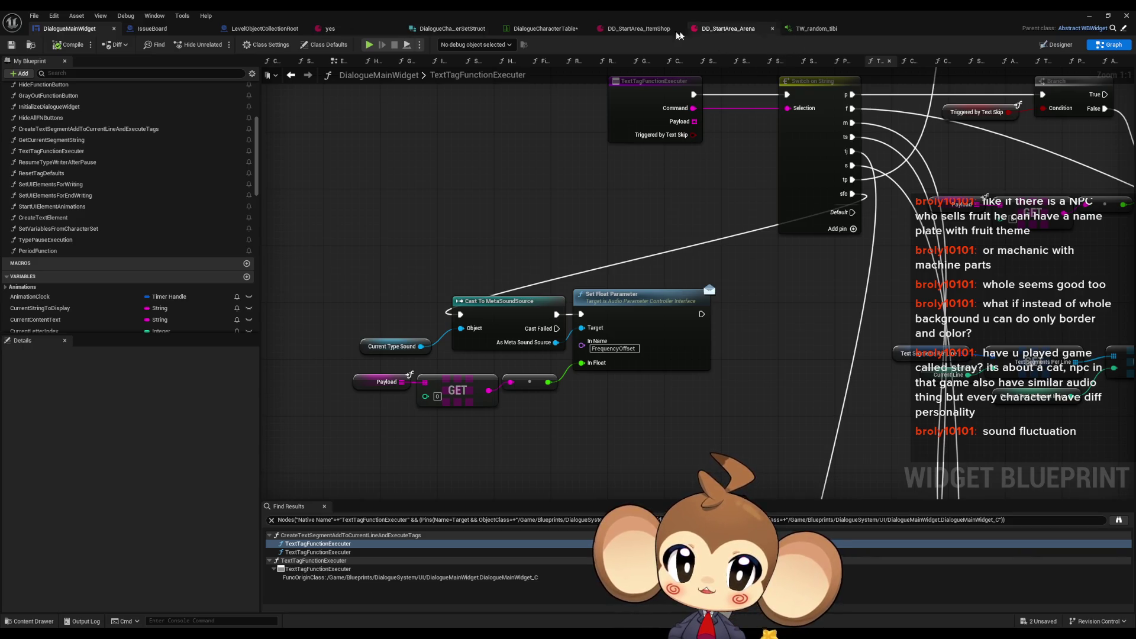
# Step: Browse the Arena, ItemShop and yes dialogue assets, then open DD_StartArea_ItemRecovery from the Content Browser
pyautogui.click(731, 33)
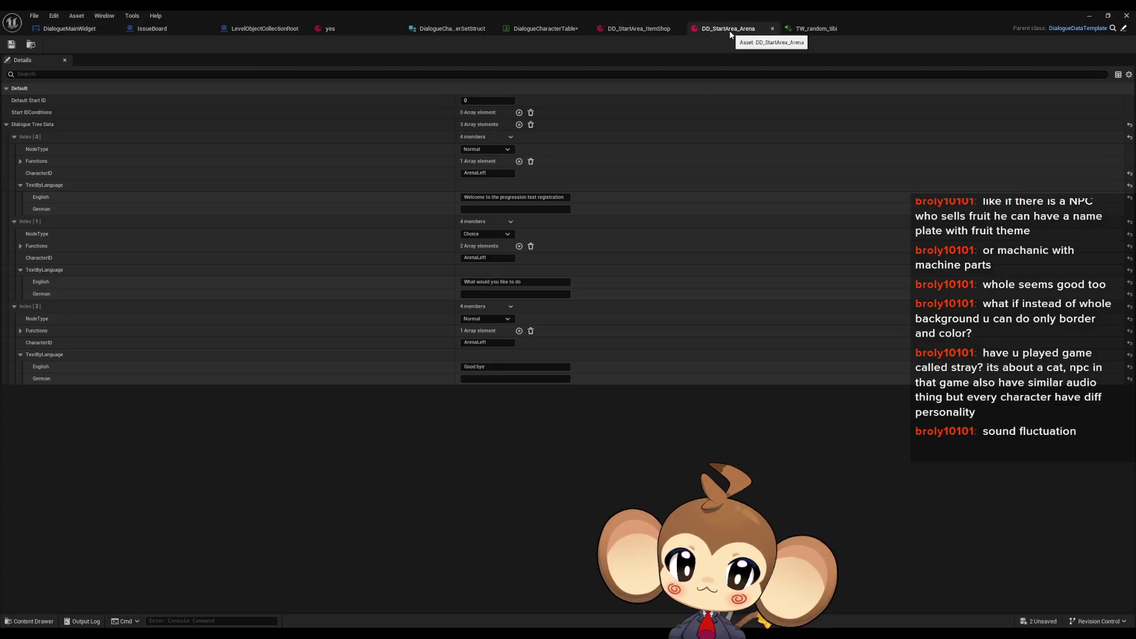
pyautogui.click(642, 30)
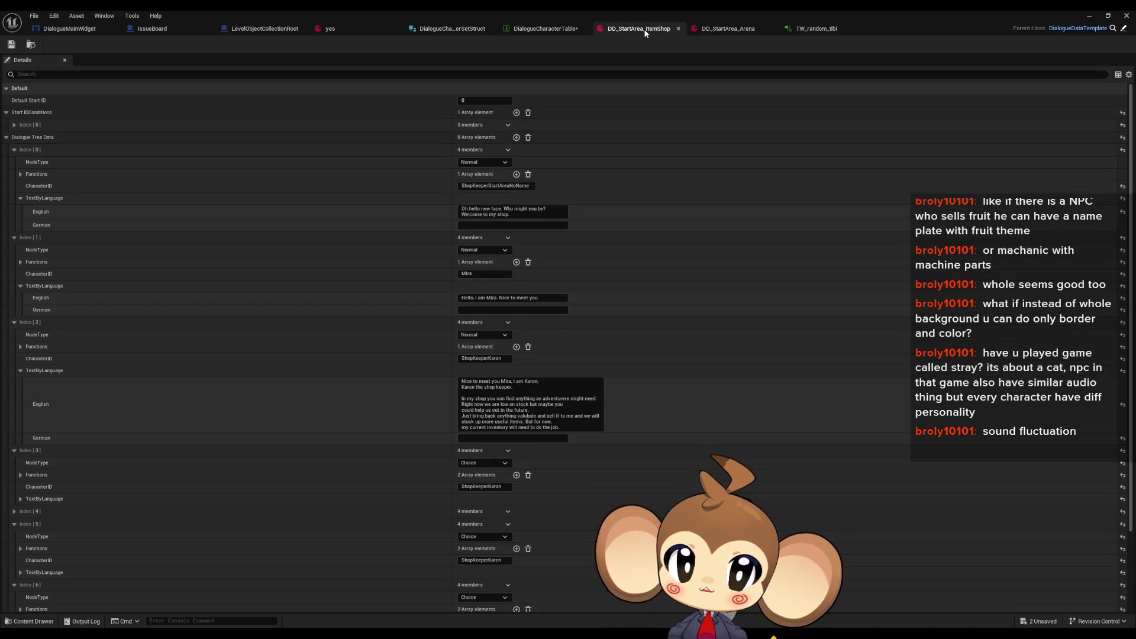
pyautogui.click(329, 34)
pyautogui.hotkey('ctrl', 'Tab')
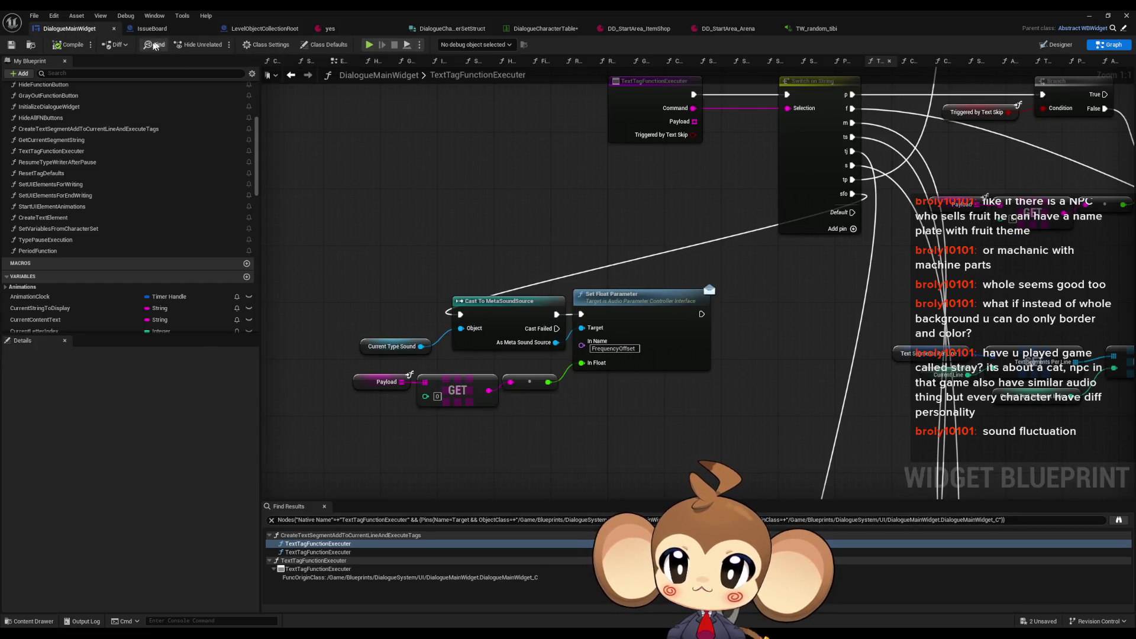
pyautogui.click(263, 28)
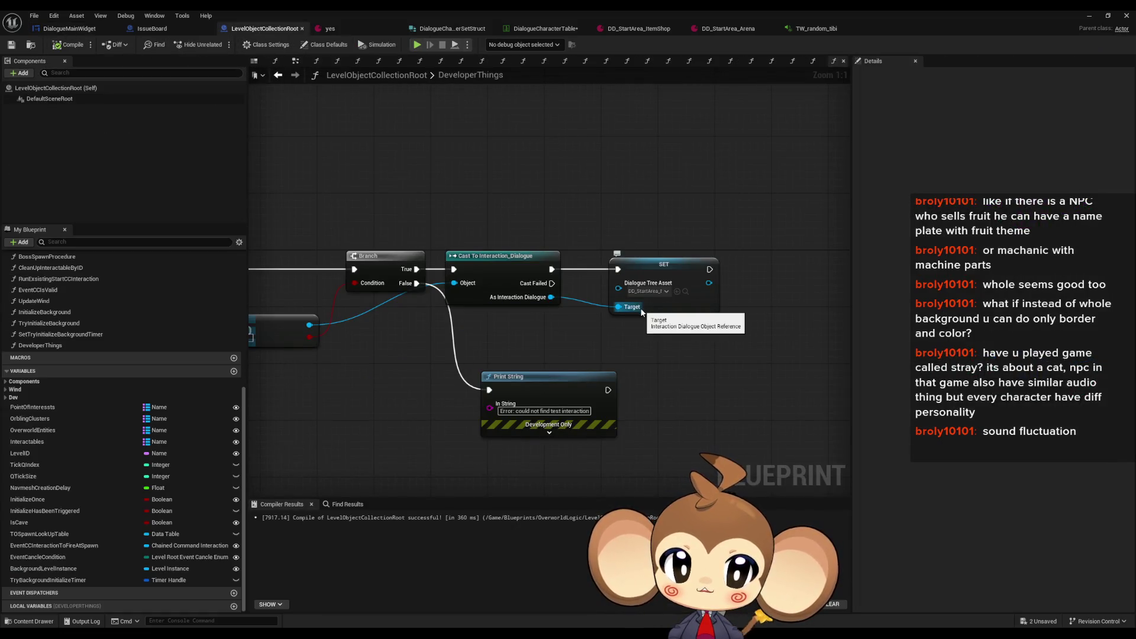
pyautogui.doubleClick(934, 10)
pyautogui.doubleClick(645, 463)
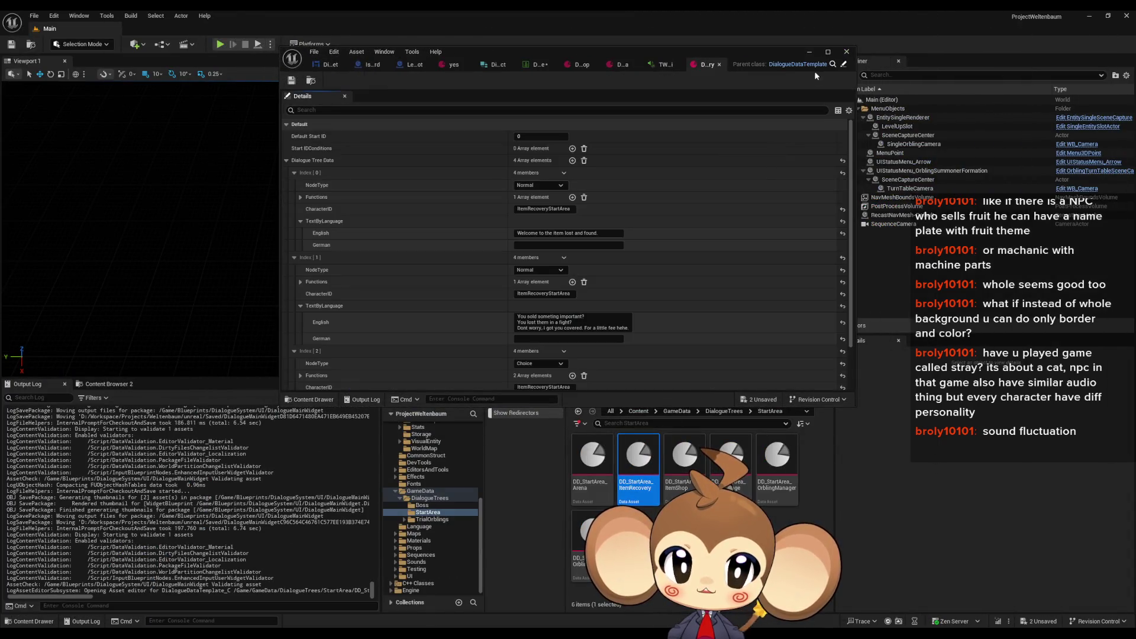
# Step: Prefix the English line of dialogue entry Index [3] with the tag [sfo:-200]
pyautogui.doubleClick(769, 50)
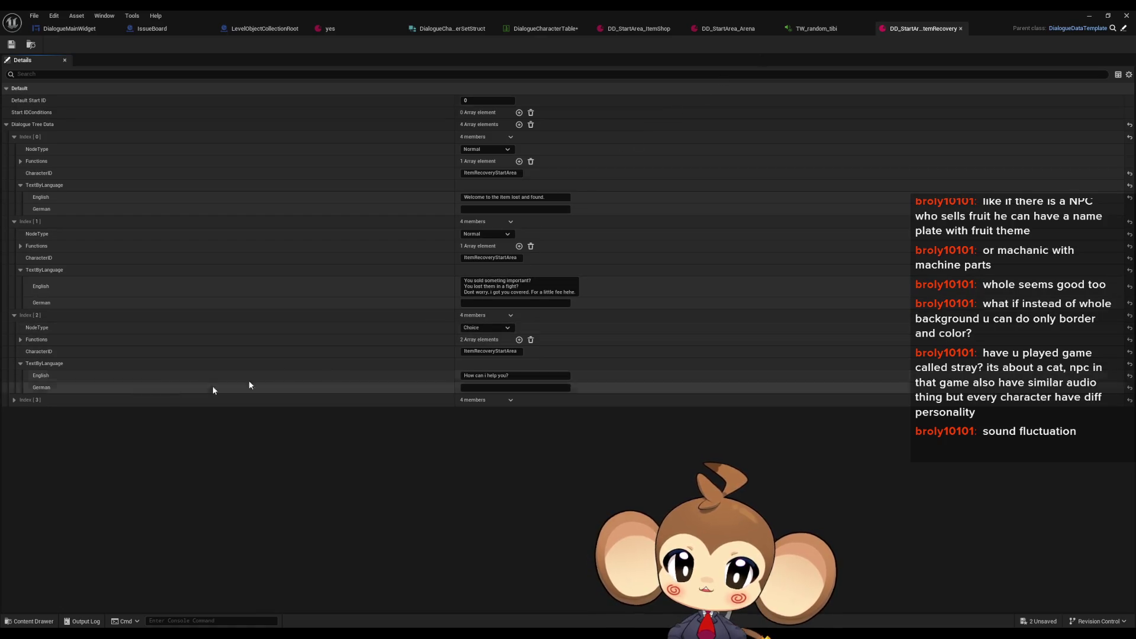
pyautogui.click(14, 400)
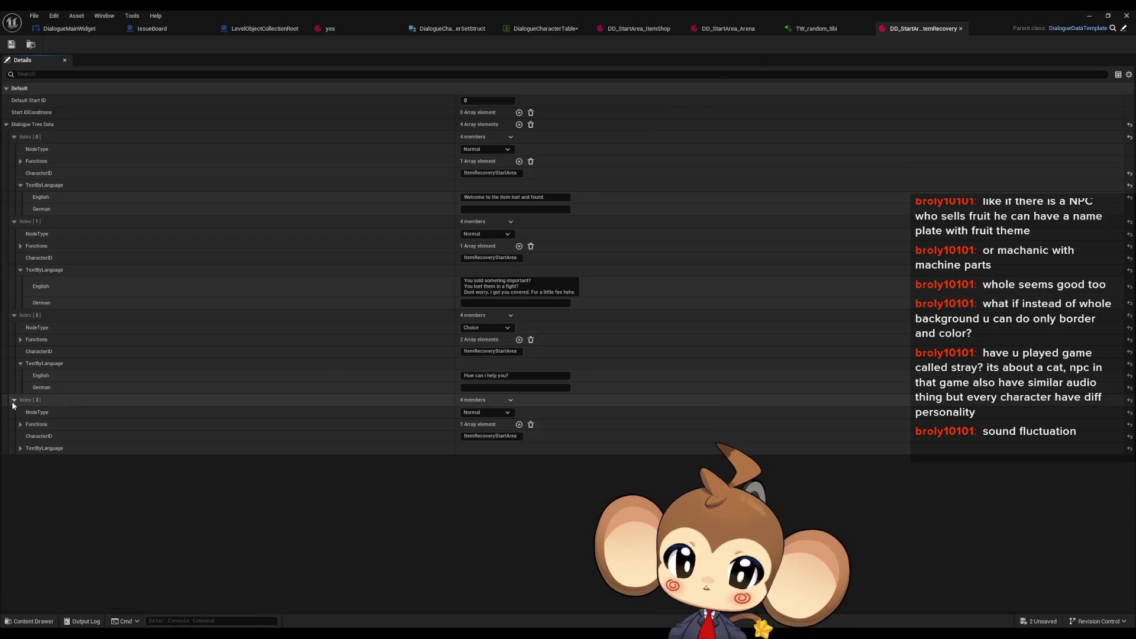
pyautogui.click(20, 448)
pyautogui.click(467, 461)
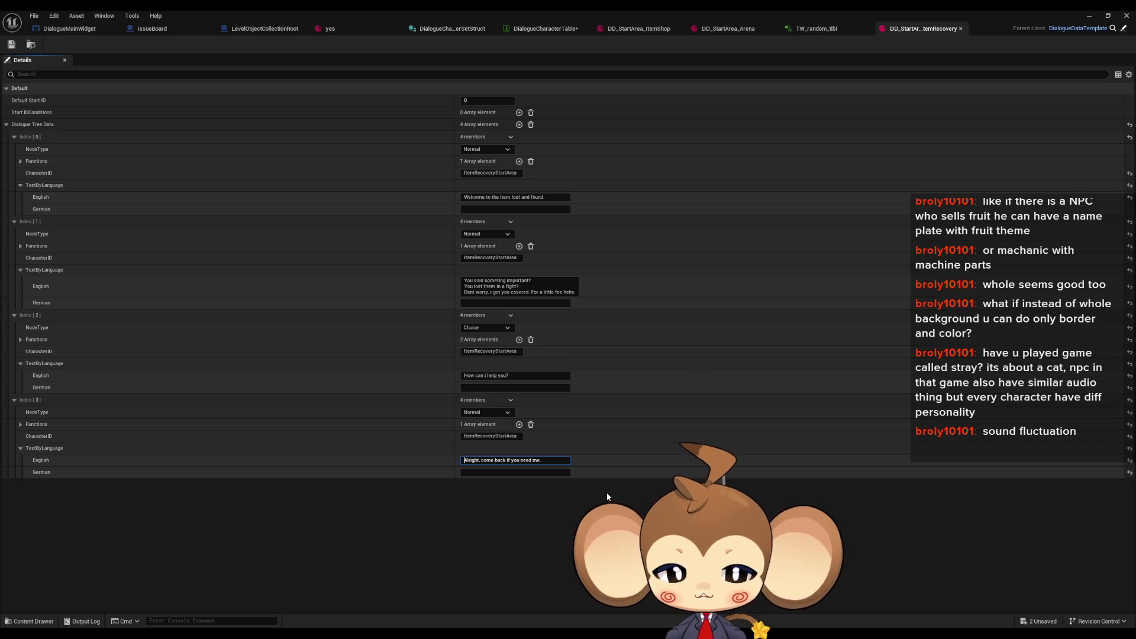
pyautogui.write('\\')
pyautogui.write('[]')
pyautogui.write('sfo')
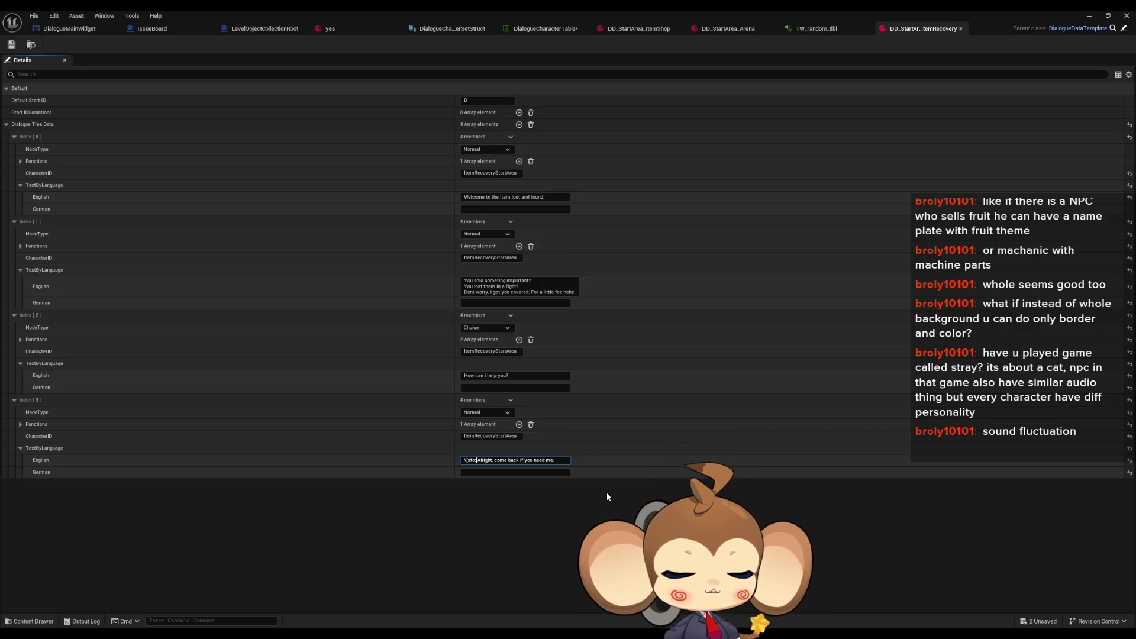
pyautogui.write(':-')
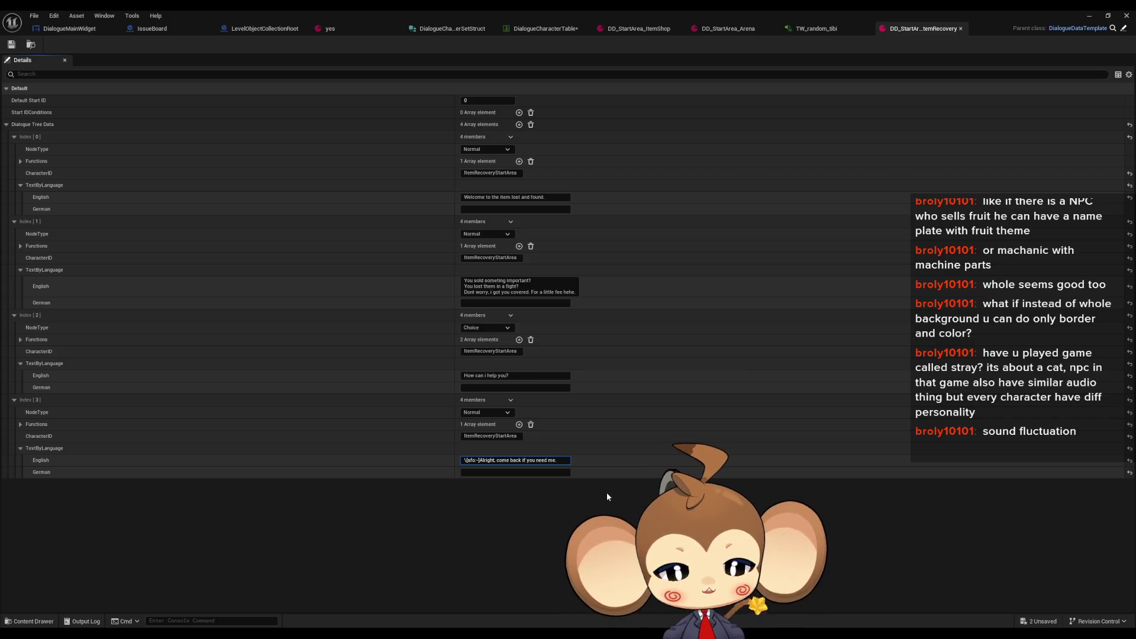
pyautogui.write('200')
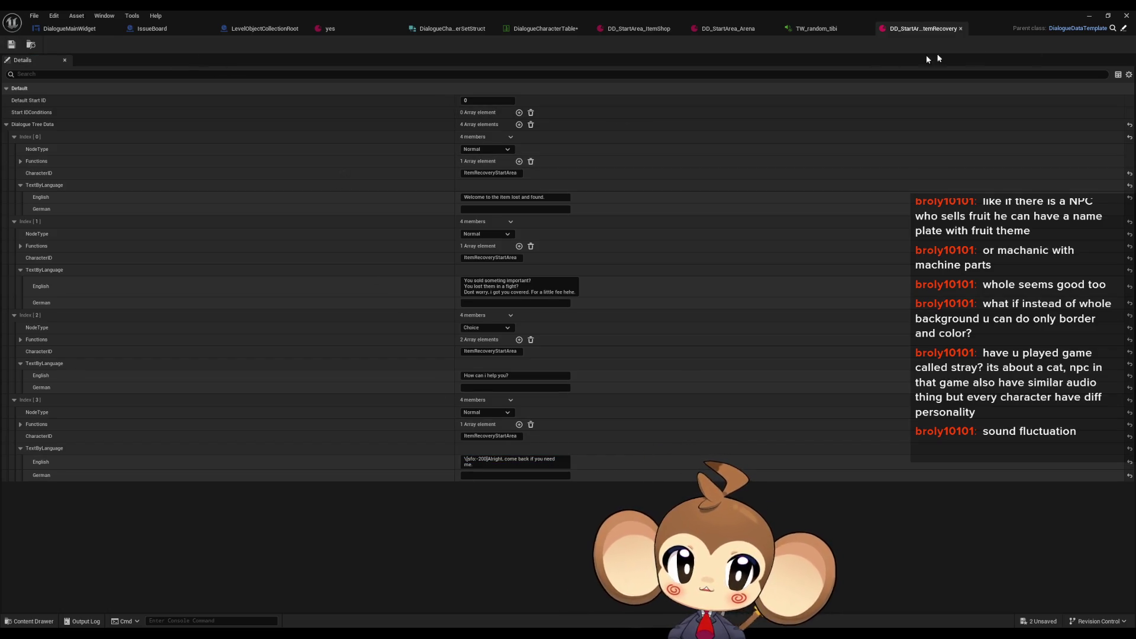
# Step: Restore the asset window to floating and start a play-in-editor test
pyautogui.click(1108, 15)
pyautogui.click(916, 45)
pyautogui.click(220, 43)
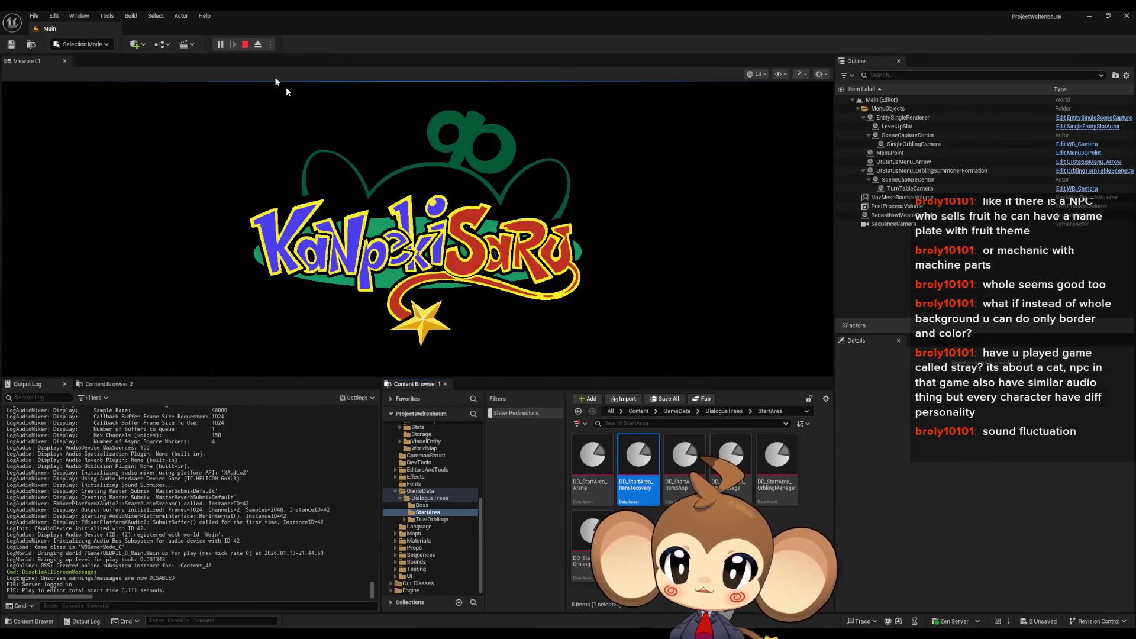
# Step: Load the saved game, choose Leave to reach the farewell line, then stop the session
pyautogui.click(129, 329)
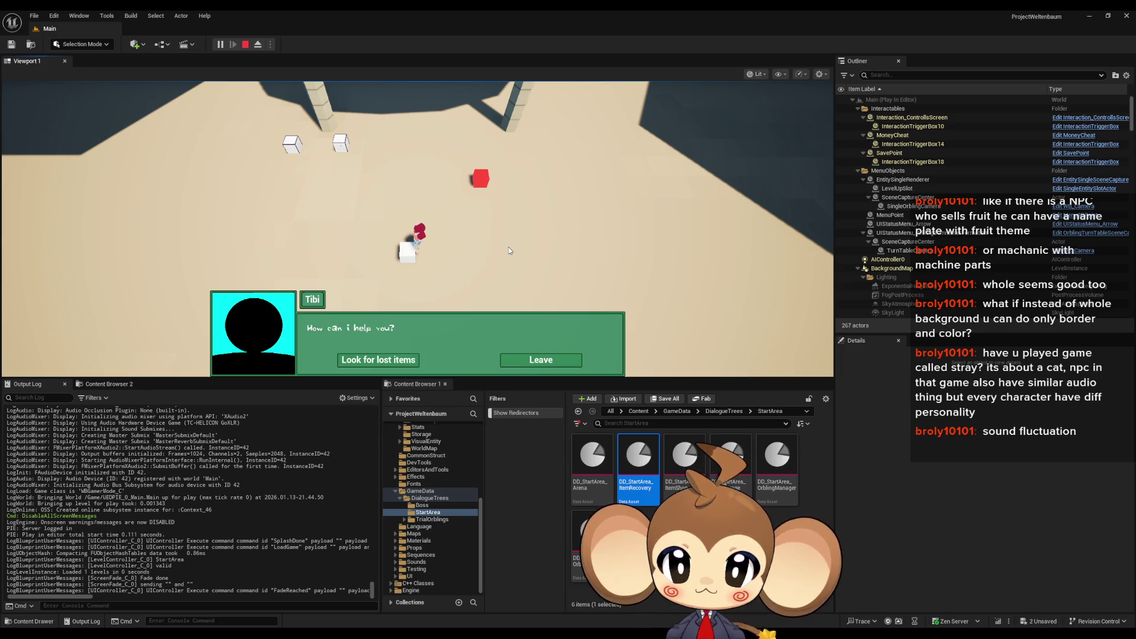
pyautogui.click(542, 360)
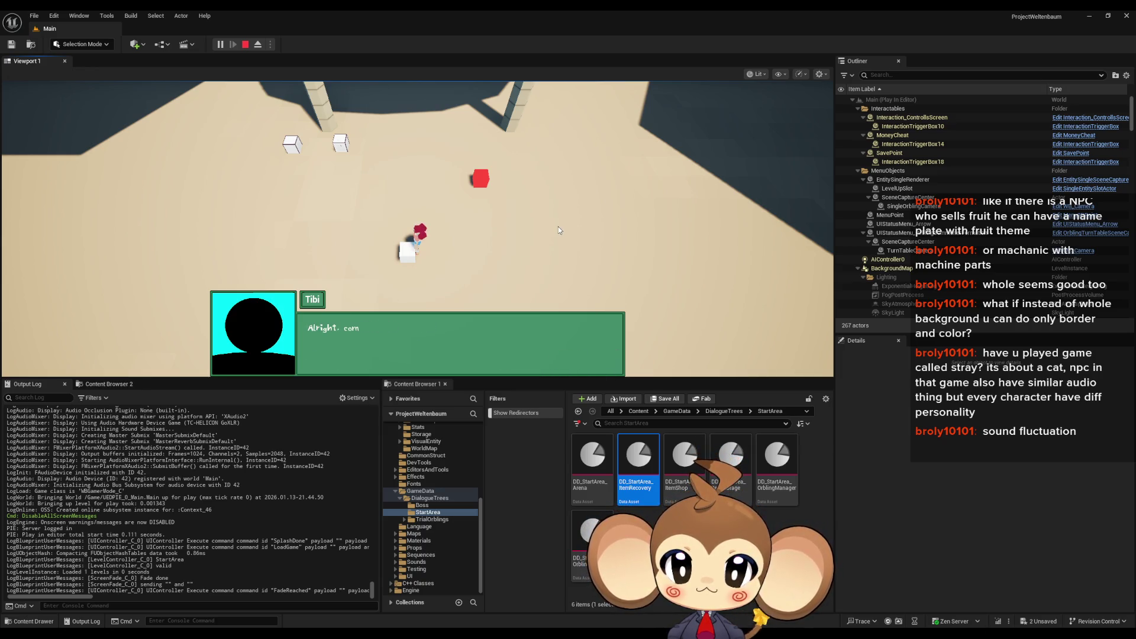
pyautogui.click(246, 45)
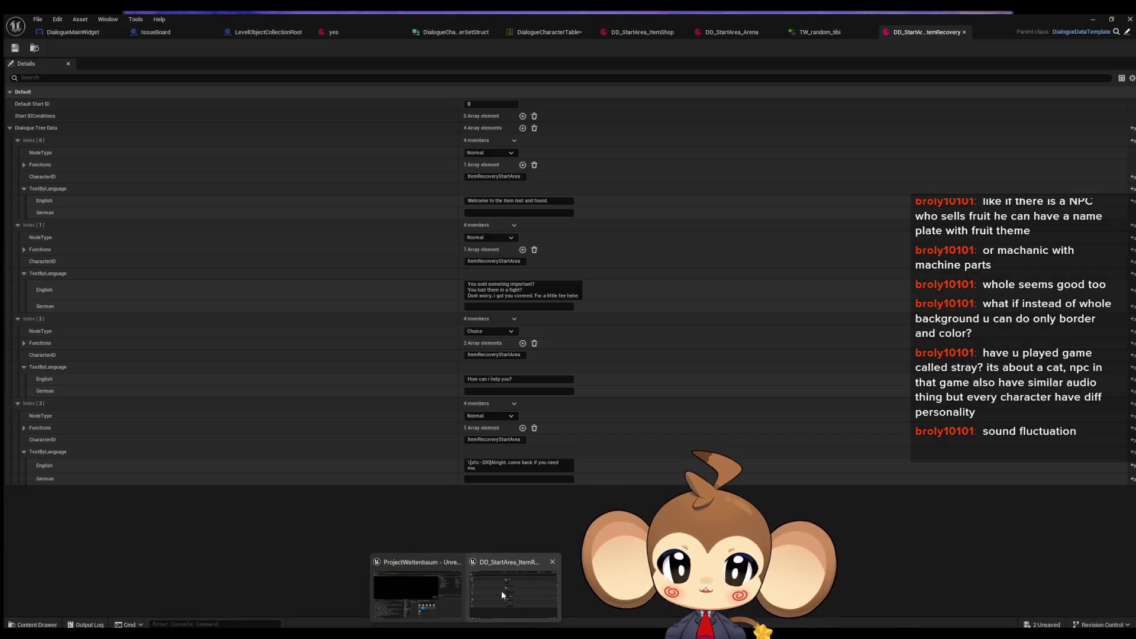
# Step: In TW_random_tibi, set both FrequencyOffset inputs to -200 and preview the sound
pyautogui.click(502, 591)
pyautogui.click(820, 32)
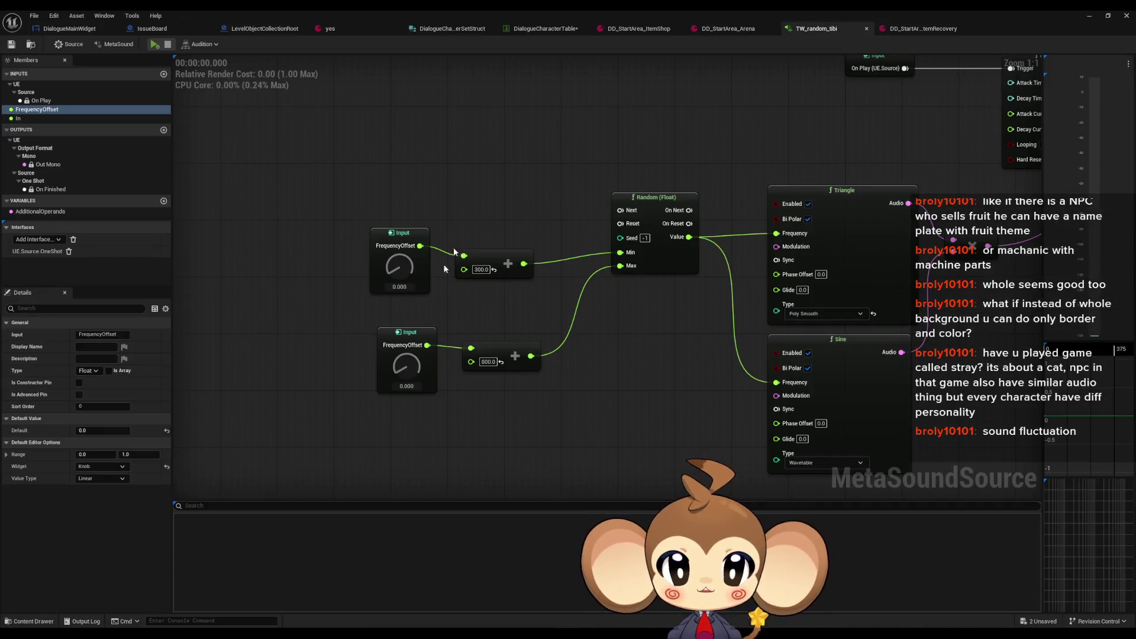
pyautogui.click(399, 287)
pyautogui.write('-2')
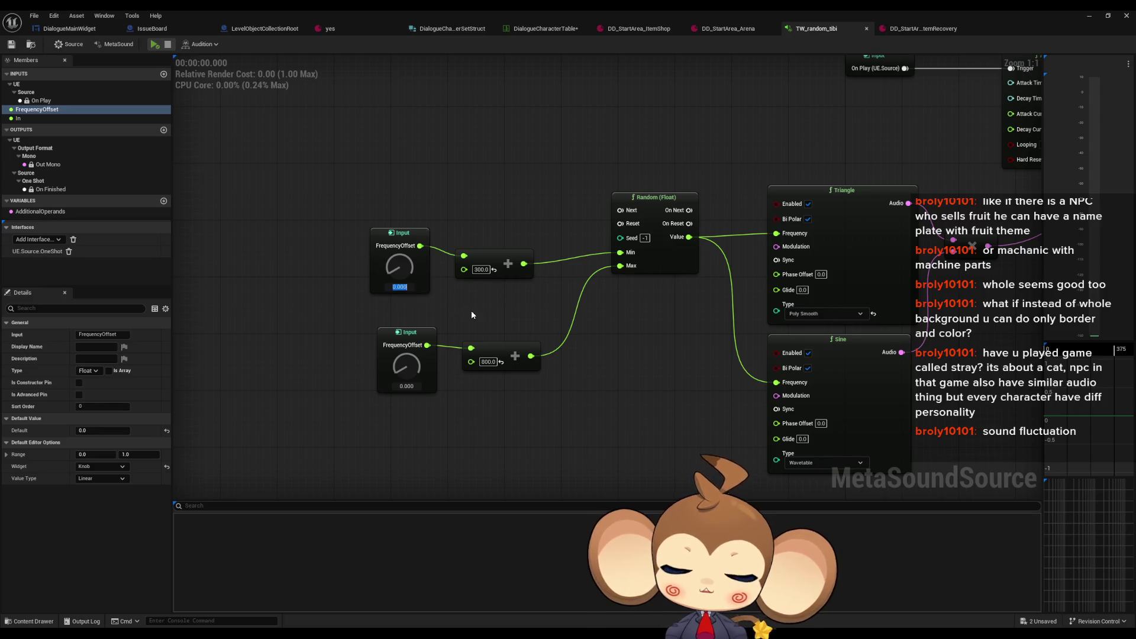
pyautogui.write('00')
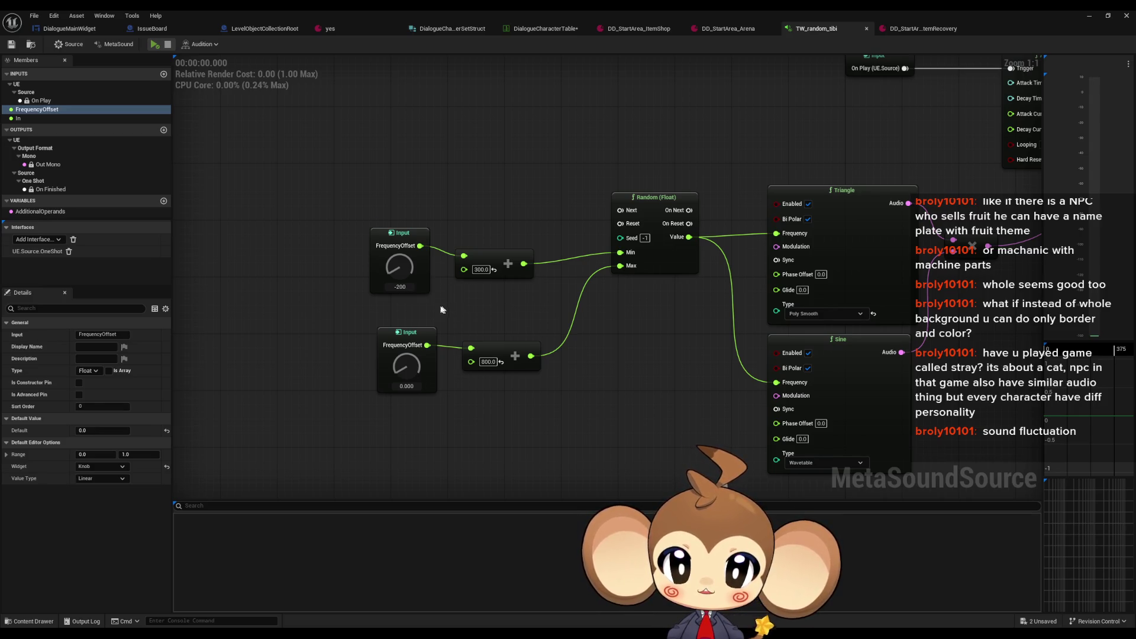
pyautogui.press('Return')
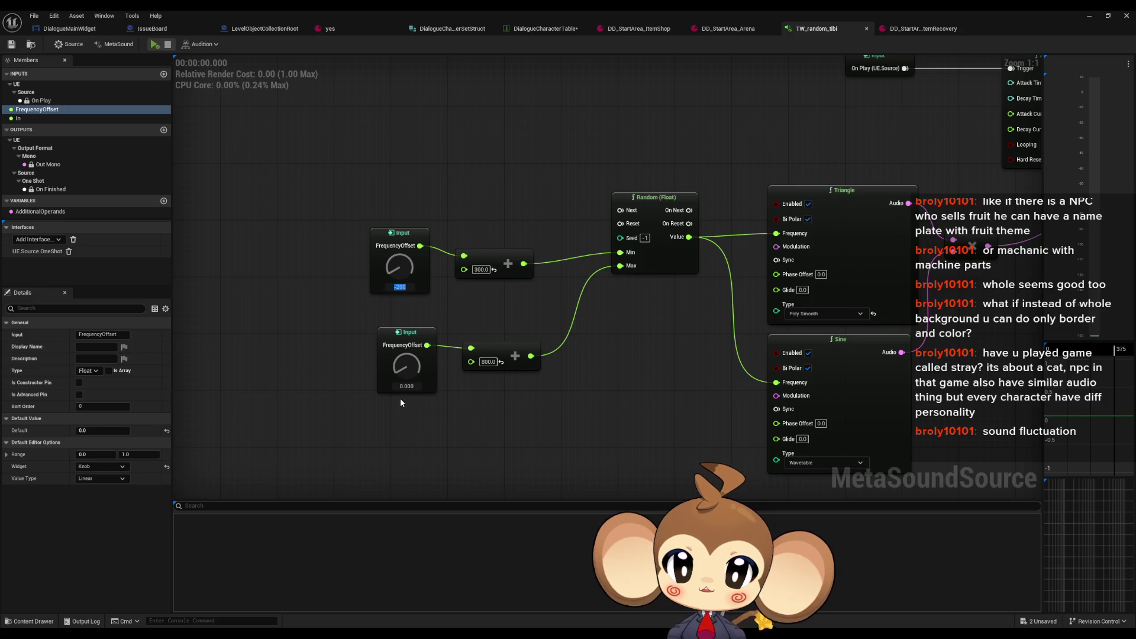
pyautogui.click(407, 386)
pyautogui.write('-200')
pyautogui.press('Return')
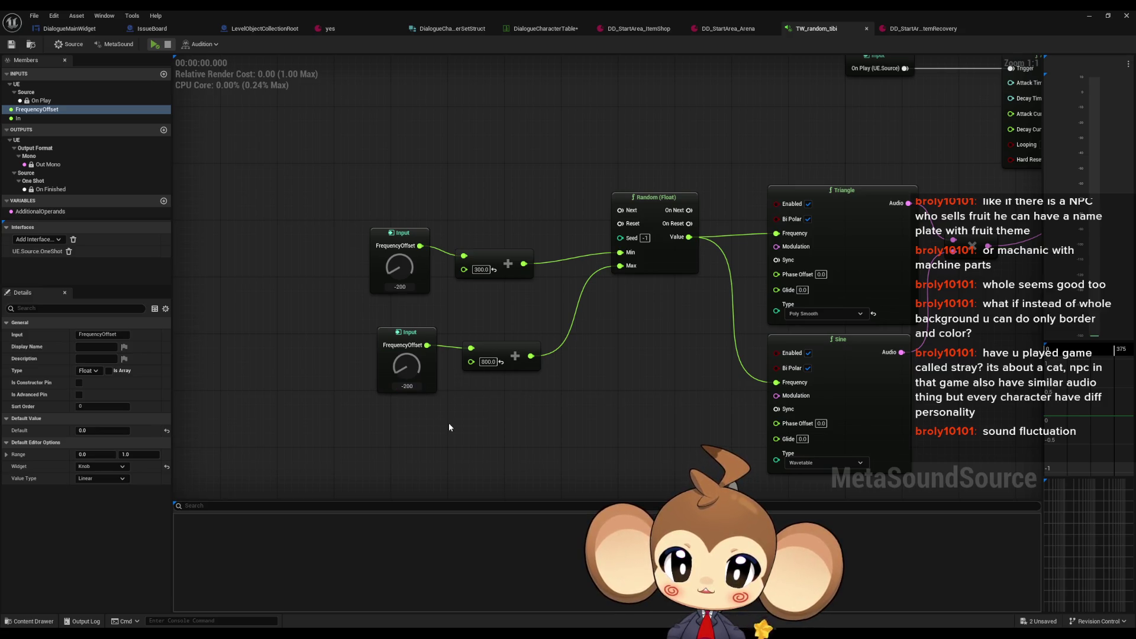
pyautogui.click(155, 44)
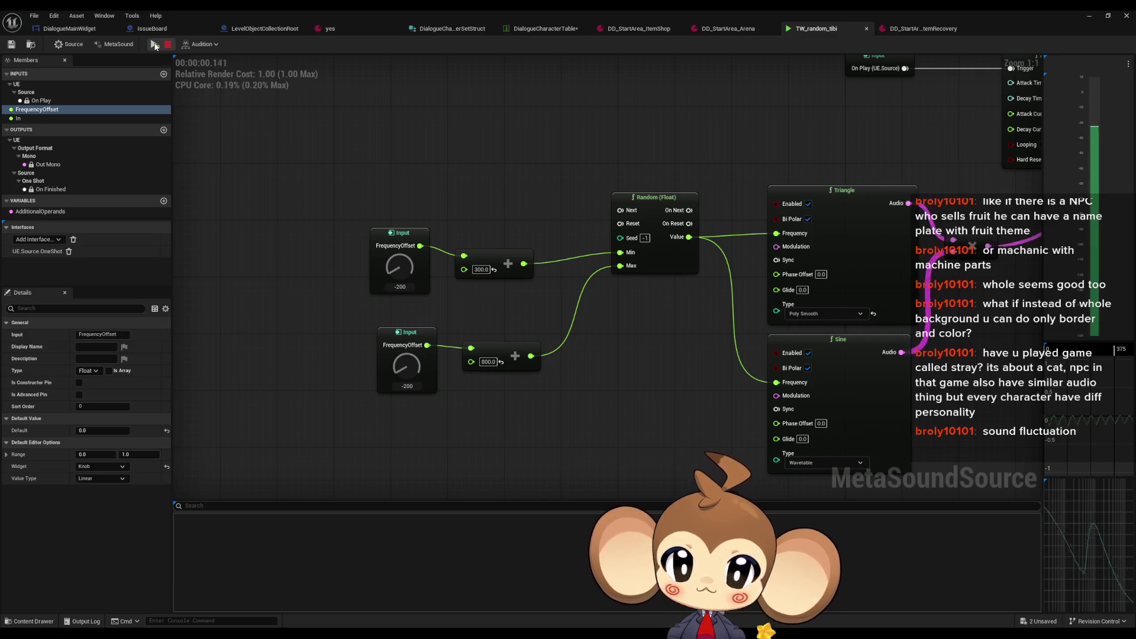
pyautogui.click(155, 44)
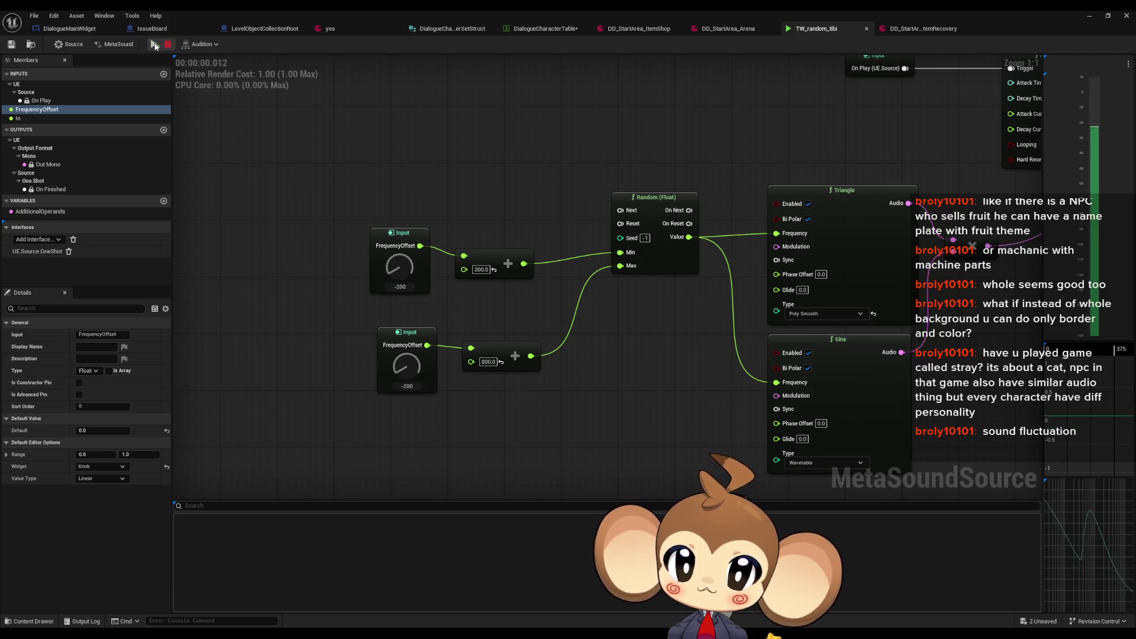
# Step: Change the lower Add node's value from 800 to 600 and audition the typewriter sound
pyautogui.click(490, 362)
pyautogui.write('600')
pyautogui.press('Return')
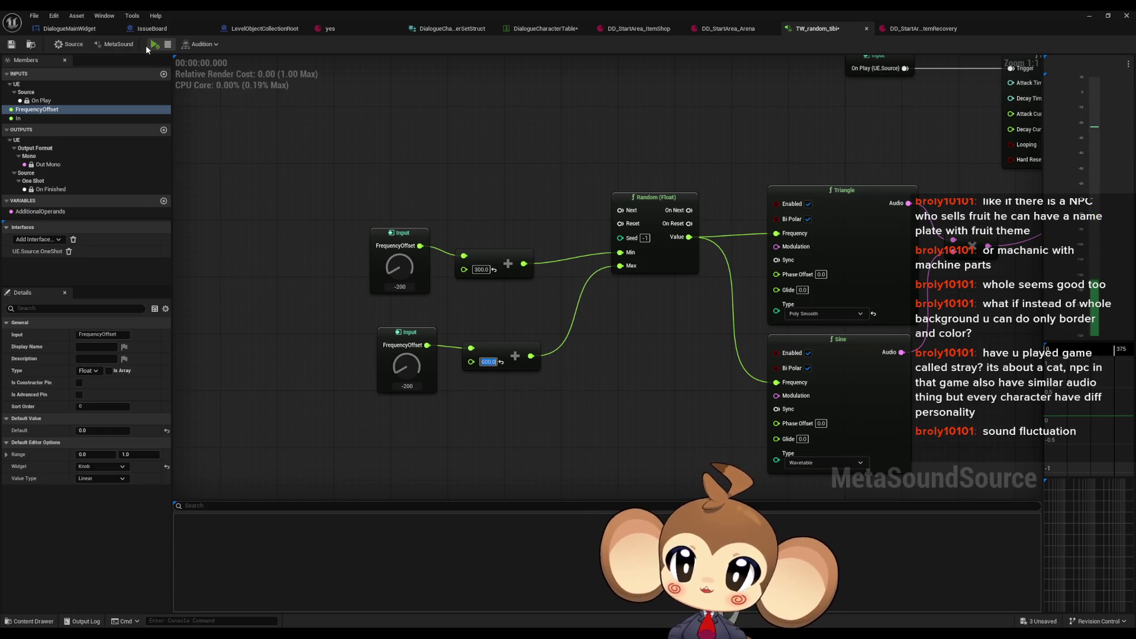
pyautogui.click(153, 45)
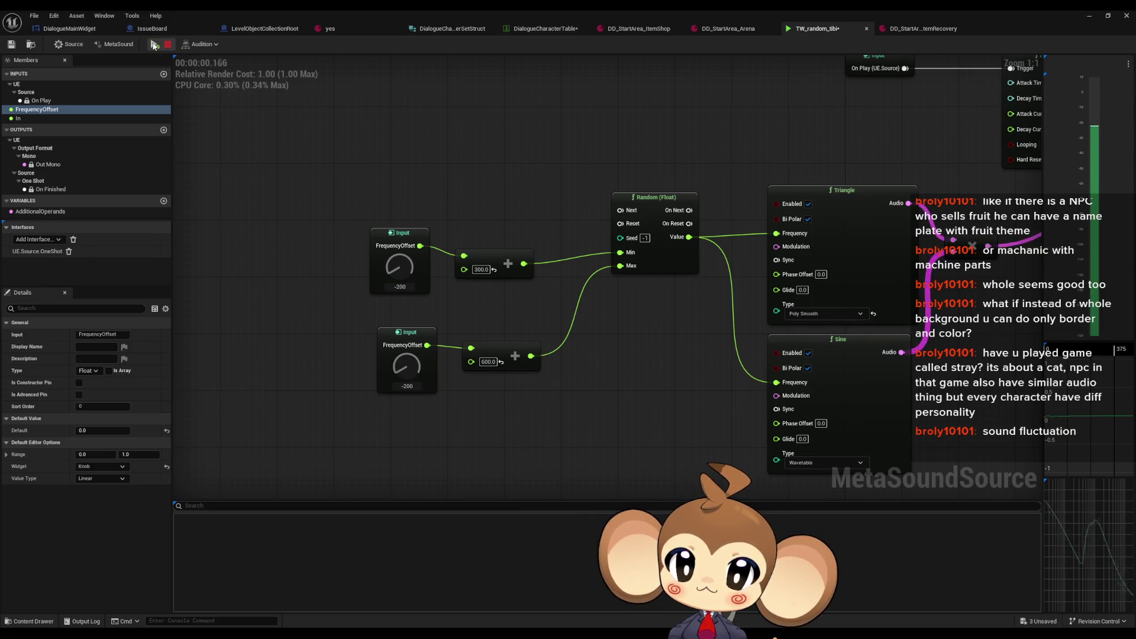
pyautogui.click(168, 44)
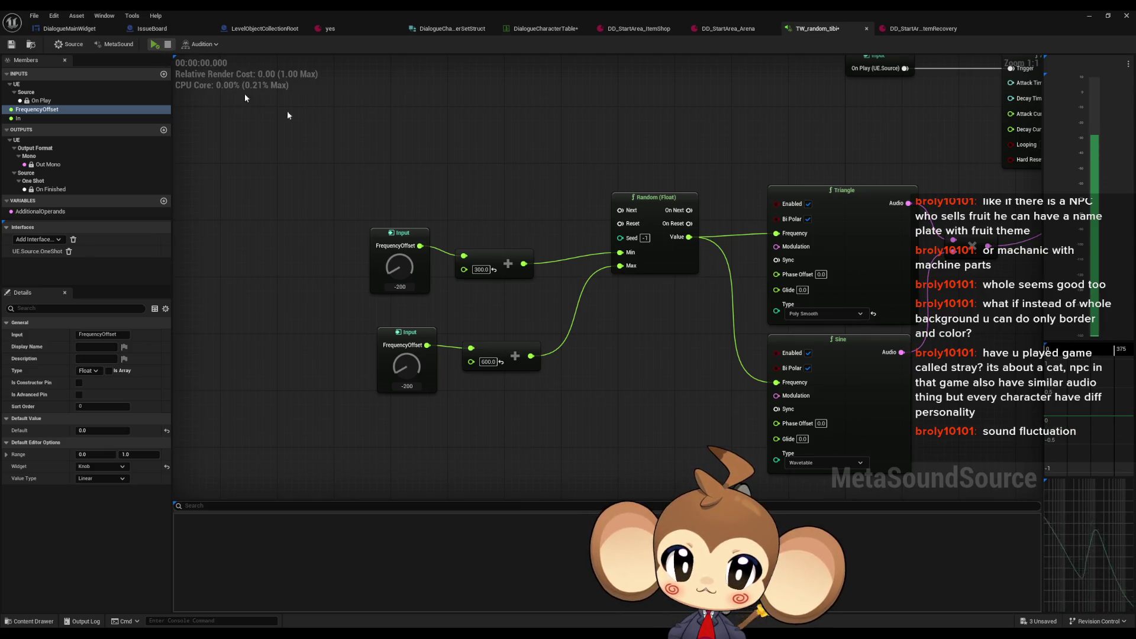
pyautogui.moveTo(670, 301); pyautogui.dragTo(551, 313)
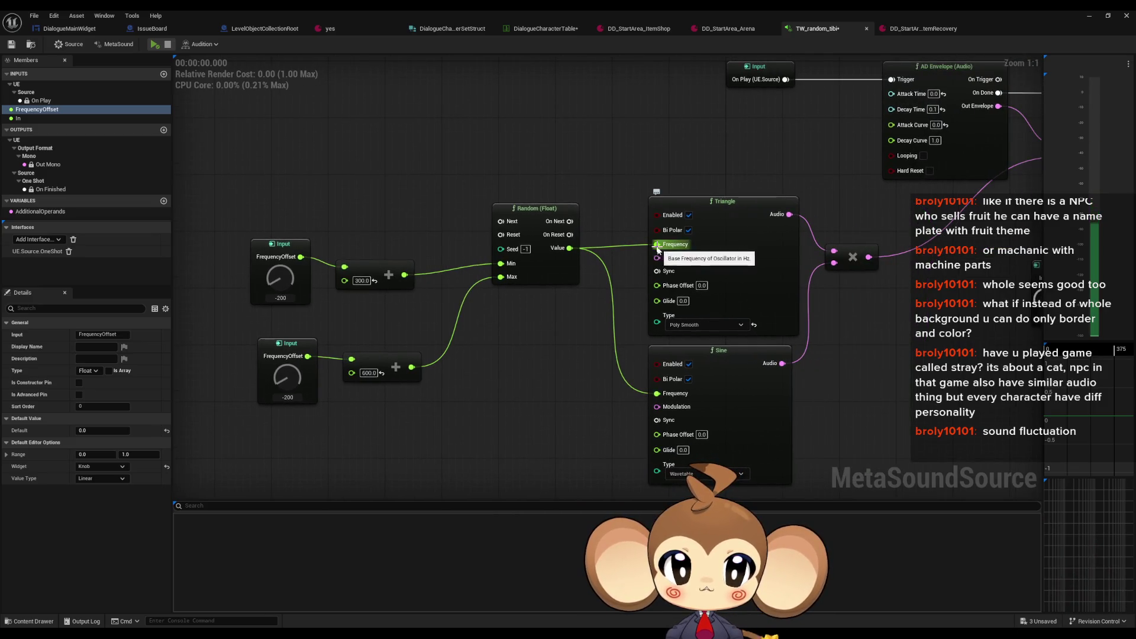
# Step: Reconnect the Triangle and Sine audio outputs to the multiply nodes and unhook the random value from Triangle Frequency
pyautogui.moveTo(756, 354); pyautogui.dragTo(607, 347)
pyautogui.keyDown('alt'); pyautogui.click(651, 357); pyautogui.keyUp('alt')
pyautogui.moveTo(639, 208)
pyautogui.mouseDown()
pyautogui.moveTo(582, 226)
pyautogui.moveTo(886, 179)
pyautogui.moveTo(853, 170)
pyautogui.mouseUp()
pyautogui.moveTo(627, 275)
pyautogui.mouseDown()
pyautogui.moveTo(592, 367)
pyautogui.moveTo(575, 375)
pyautogui.mouseUp()
pyautogui.keyDown('alt'); pyautogui.click(448, 256); pyautogui.keyUp('alt')
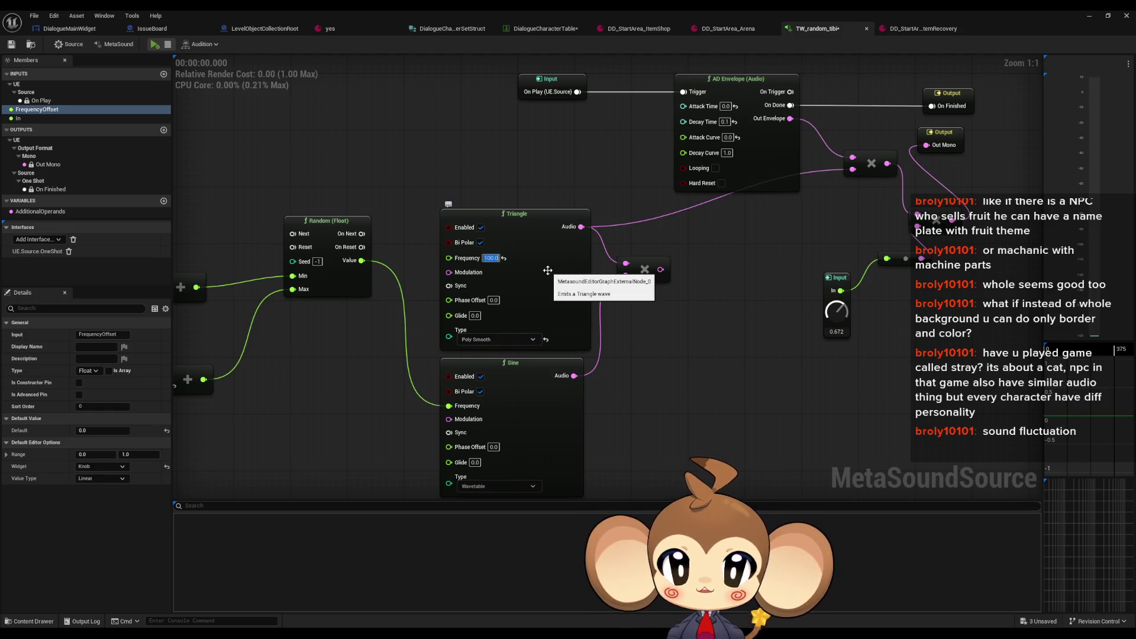
pyautogui.click(153, 45)
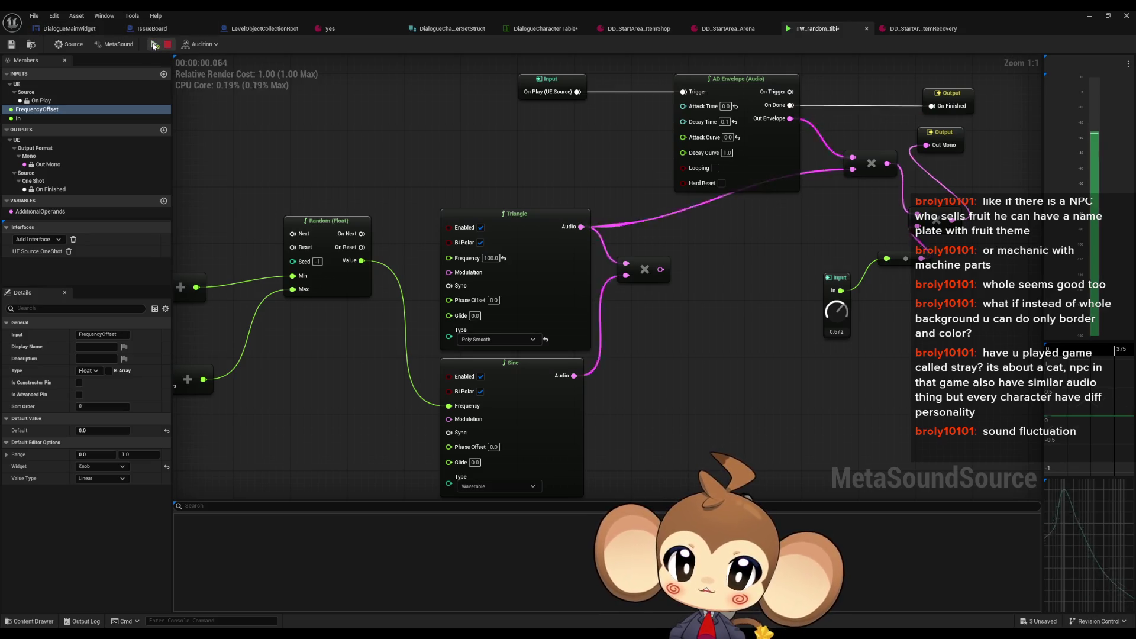
pyautogui.click(154, 45)
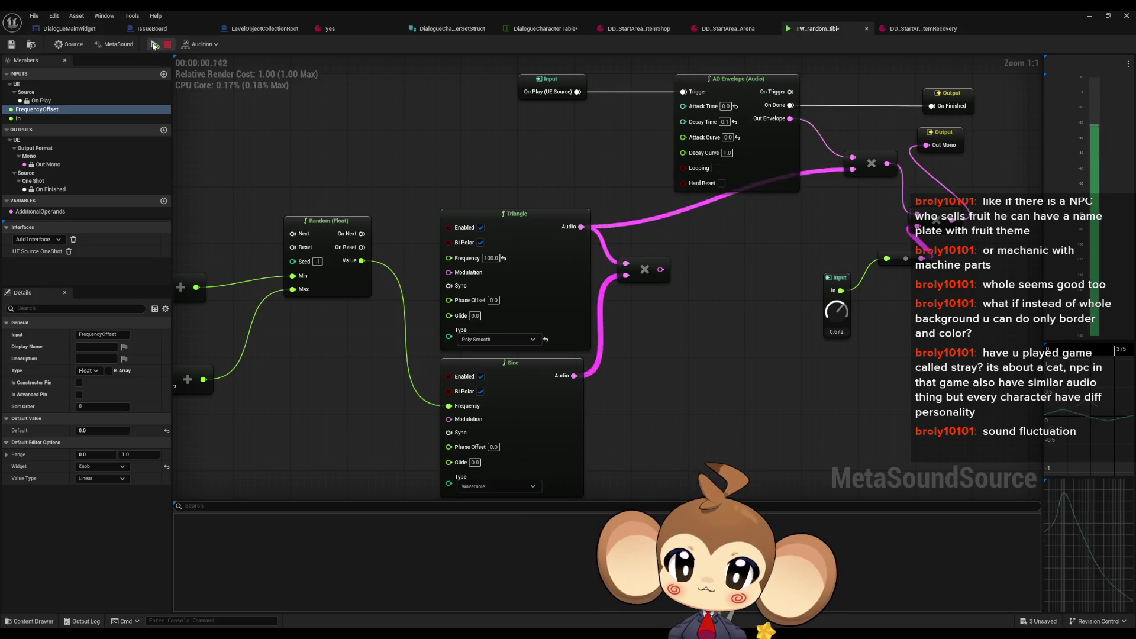
# Step: Wire the FrequencyOffset add result into both Triangle and Sine Frequency pins, previewing the sound
pyautogui.moveTo(203, 384); pyautogui.dragTo(422, 351)
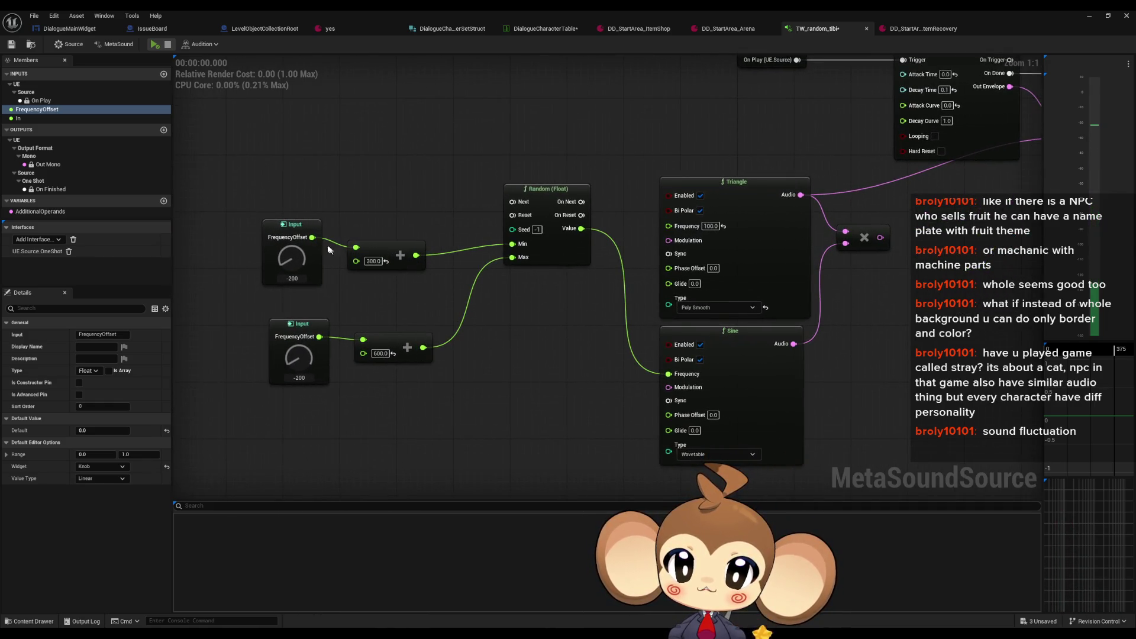
pyautogui.moveTo(312, 237)
pyautogui.mouseDown()
pyautogui.moveTo(355, 232)
pyautogui.moveTo(367, 198)
pyautogui.moveTo(356, 248)
pyautogui.mouseUp()
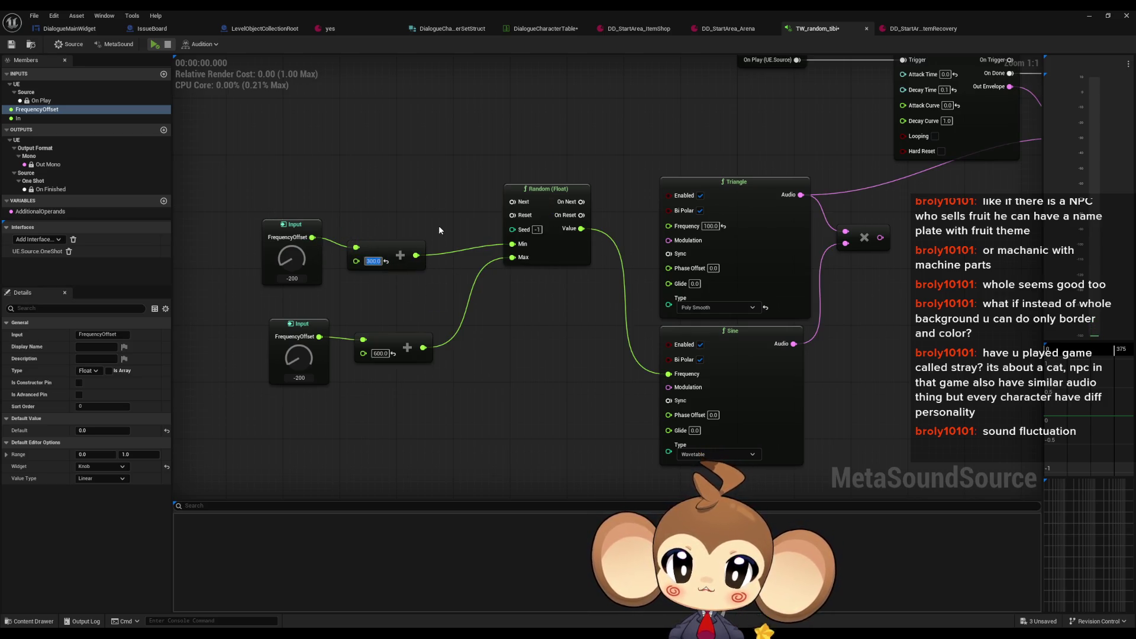
pyautogui.click(710, 226)
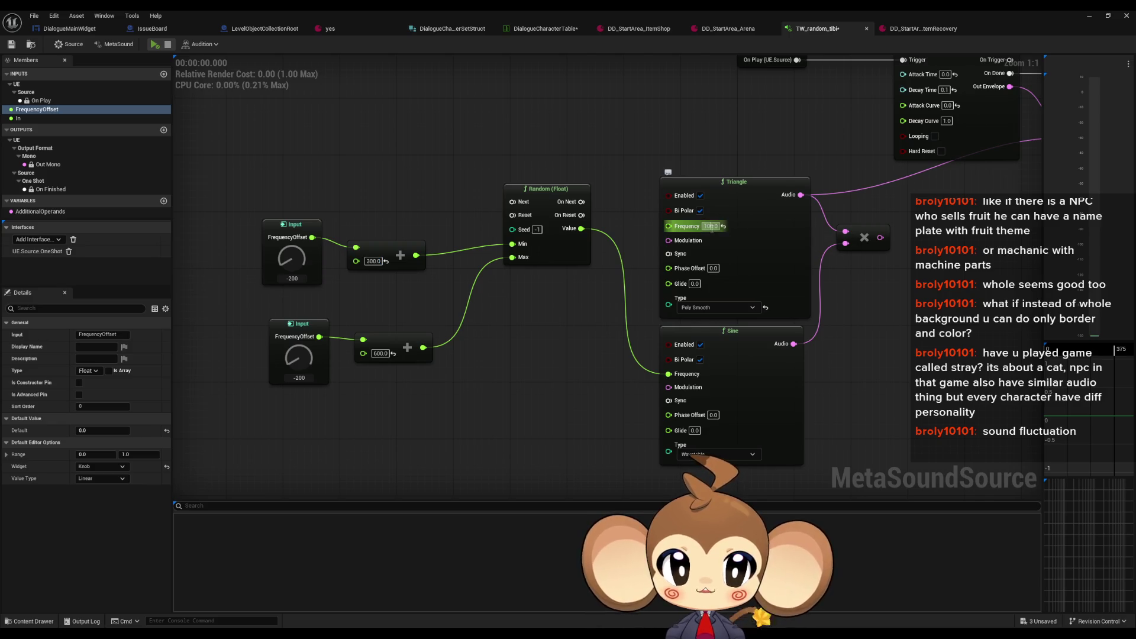
pyautogui.write('400')
pyautogui.click(154, 44)
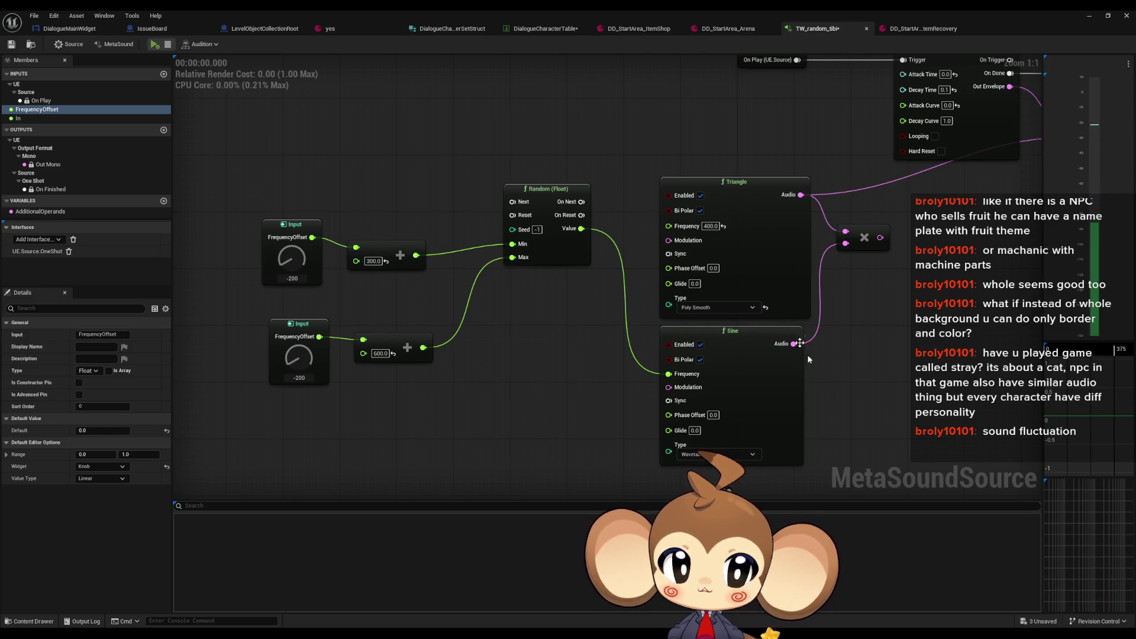
pyautogui.moveTo(808, 359); pyautogui.dragTo(646, 410)
pyautogui.moveTo(719, 288)
pyautogui.mouseDown()
pyautogui.moveTo(862, 255)
pyautogui.moveTo(911, 188)
pyautogui.mouseUp()
pyautogui.moveTo(254, 306)
pyautogui.mouseDown()
pyautogui.moveTo(390, 282)
pyautogui.moveTo(440, 255)
pyautogui.mouseUp()
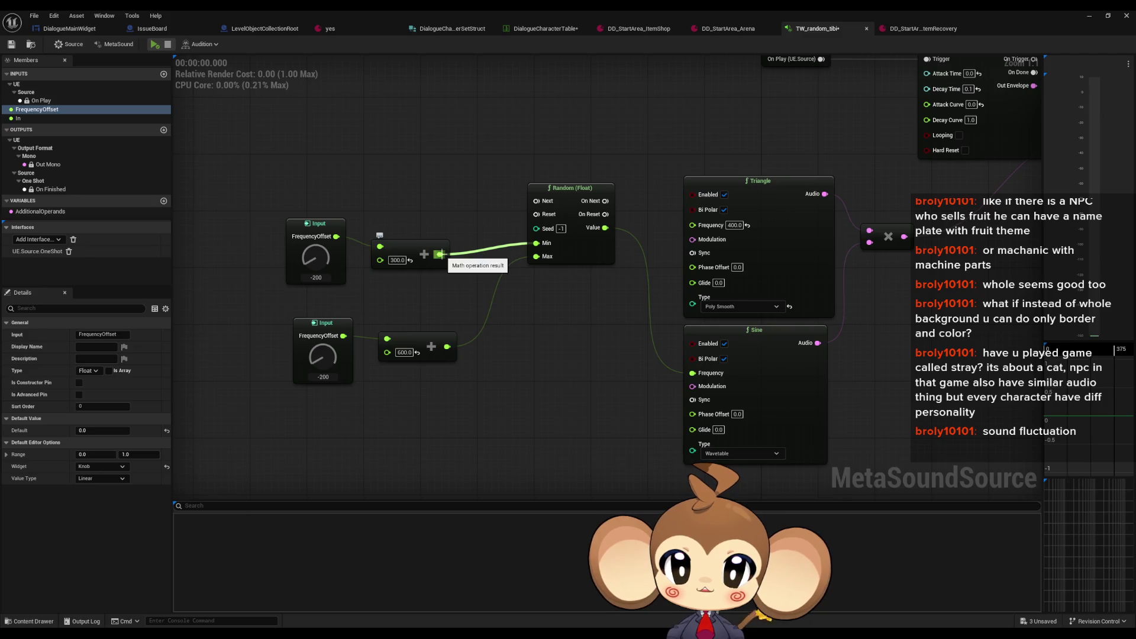
pyautogui.moveTo(440, 254)
pyautogui.mouseDown()
pyautogui.moveTo(687, 237)
pyautogui.moveTo(693, 225)
pyautogui.mouseUp()
pyautogui.moveTo(693, 371)
pyautogui.mouseDown()
pyautogui.moveTo(569, 326)
pyautogui.moveTo(441, 255)
pyautogui.mouseUp()
pyautogui.click(158, 45)
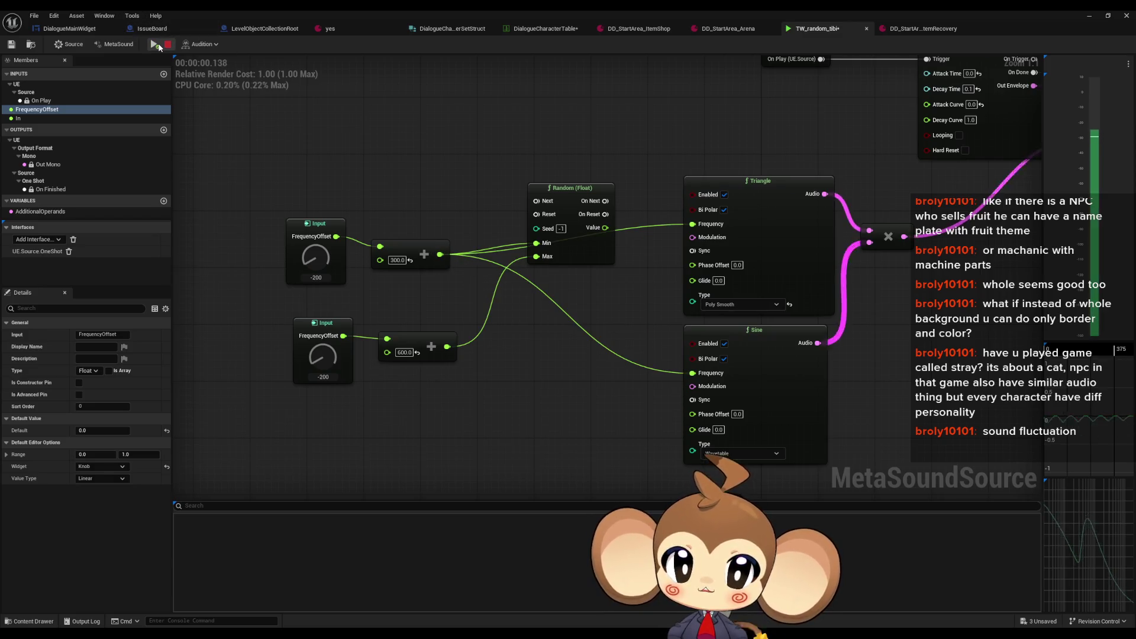
pyautogui.click(157, 45)
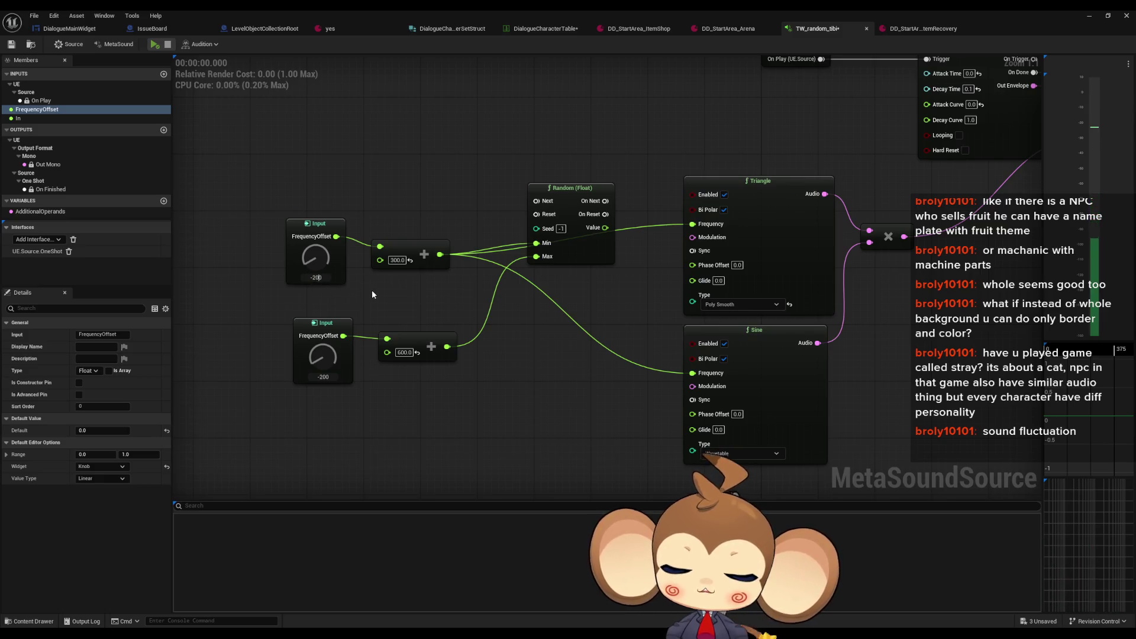
# Step: Try the top FrequencyOffset knob at -300 and 0, then set the top Add to 500, previewing each
pyautogui.press('BackSpace')
pyautogui.press('BackSpace')
pyautogui.press('BackSpace')
pyautogui.write('300')
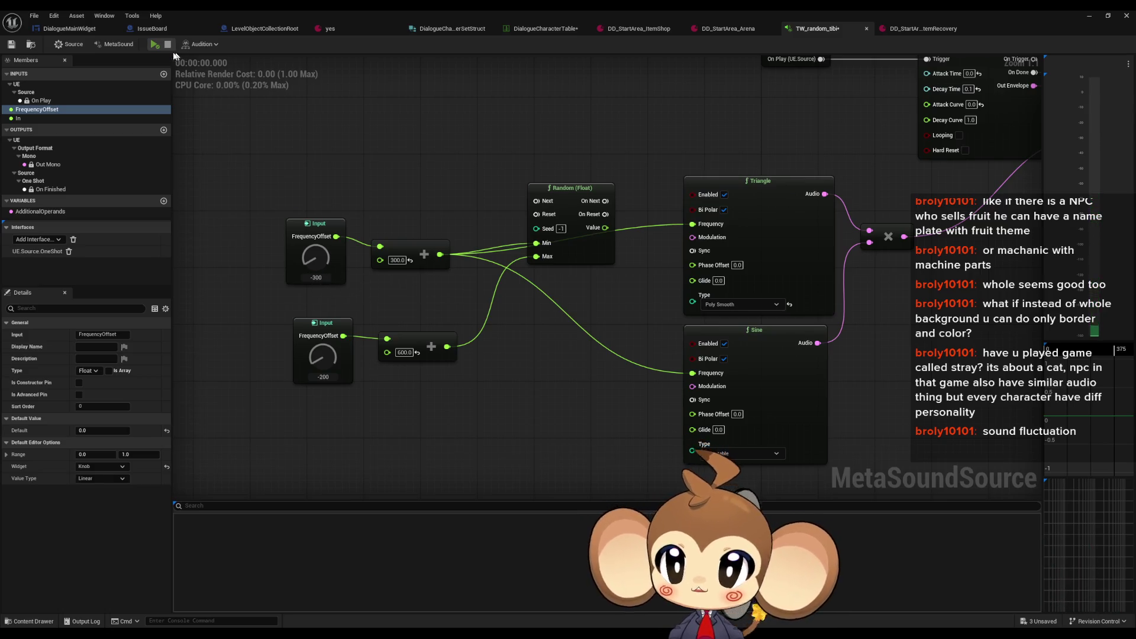
pyautogui.click(154, 45)
pyautogui.click(342, 283)
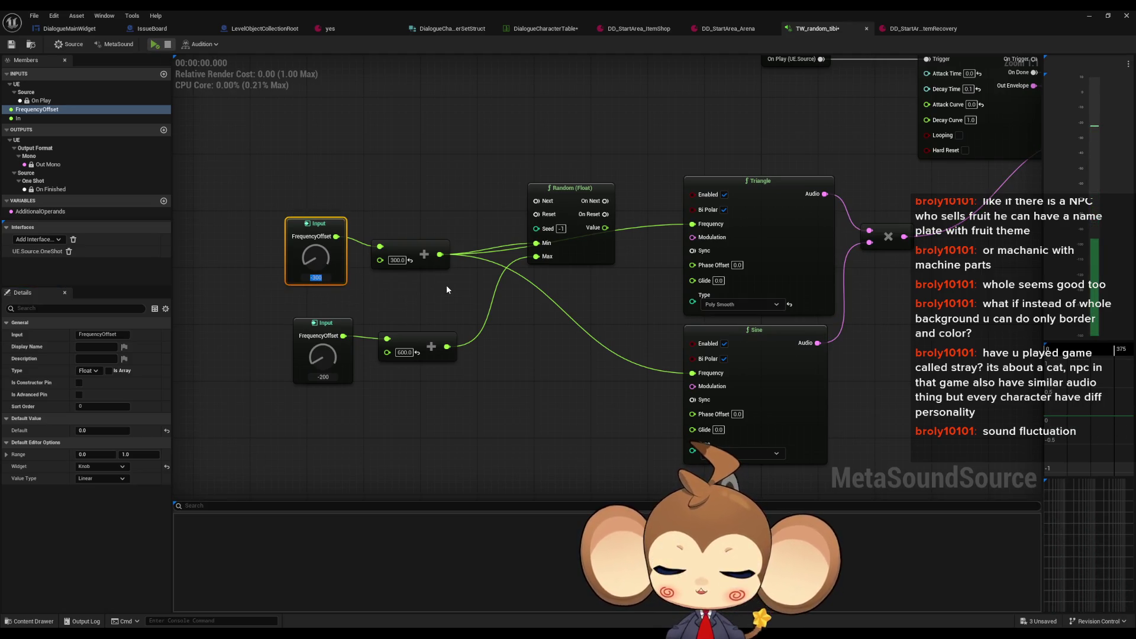
pyautogui.write('0')
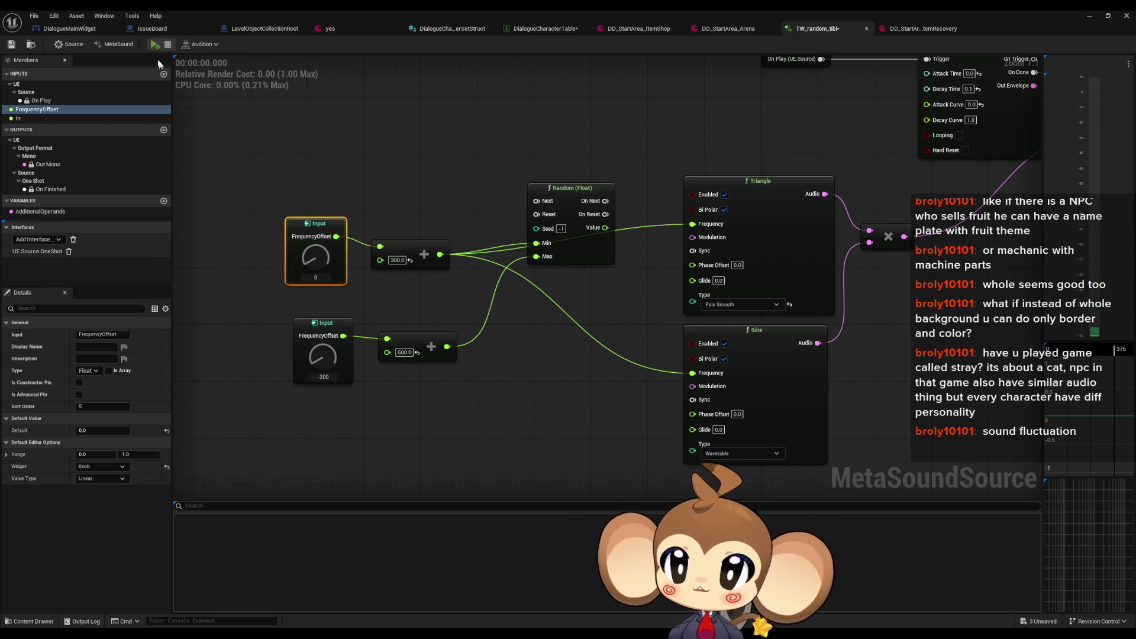
pyautogui.click(153, 45)
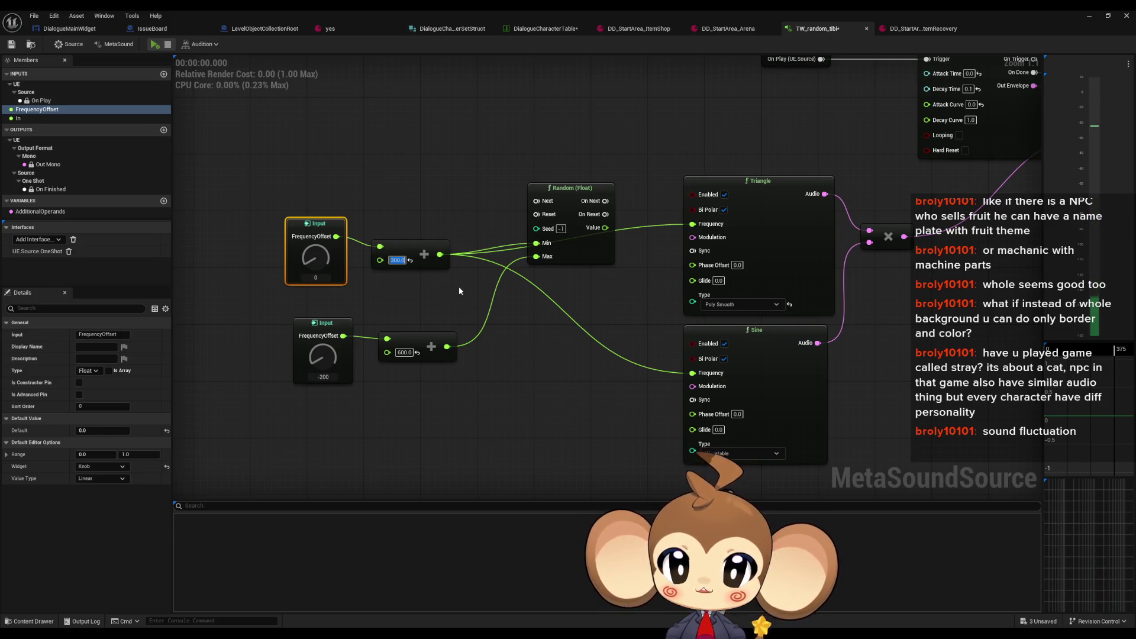
pyautogui.write('500')
pyautogui.press('Return')
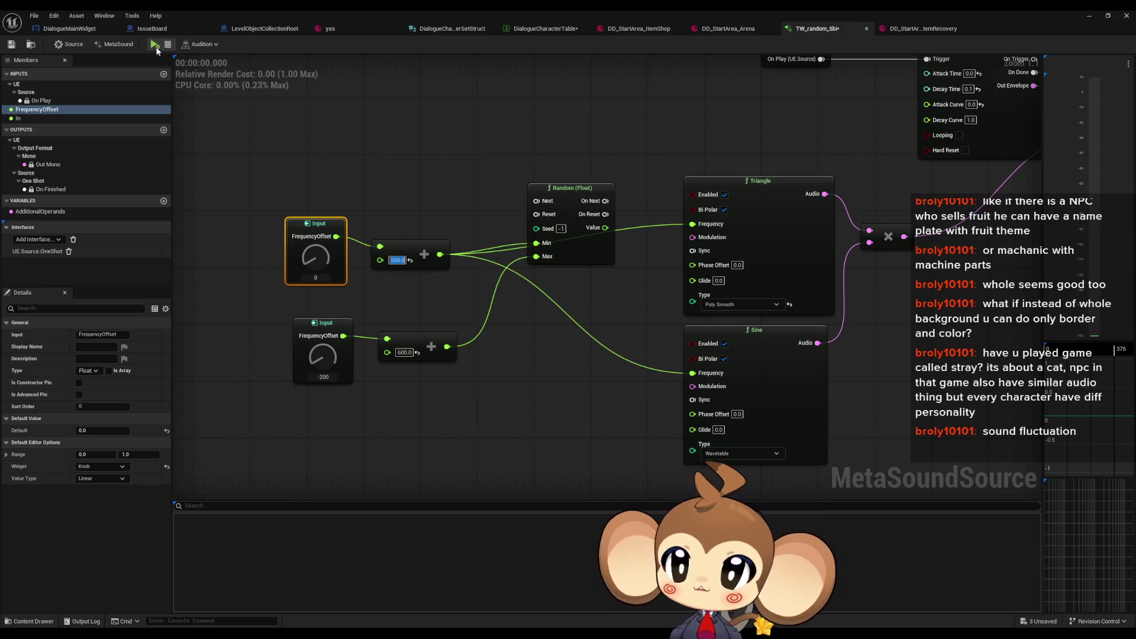
pyautogui.click(154, 44)
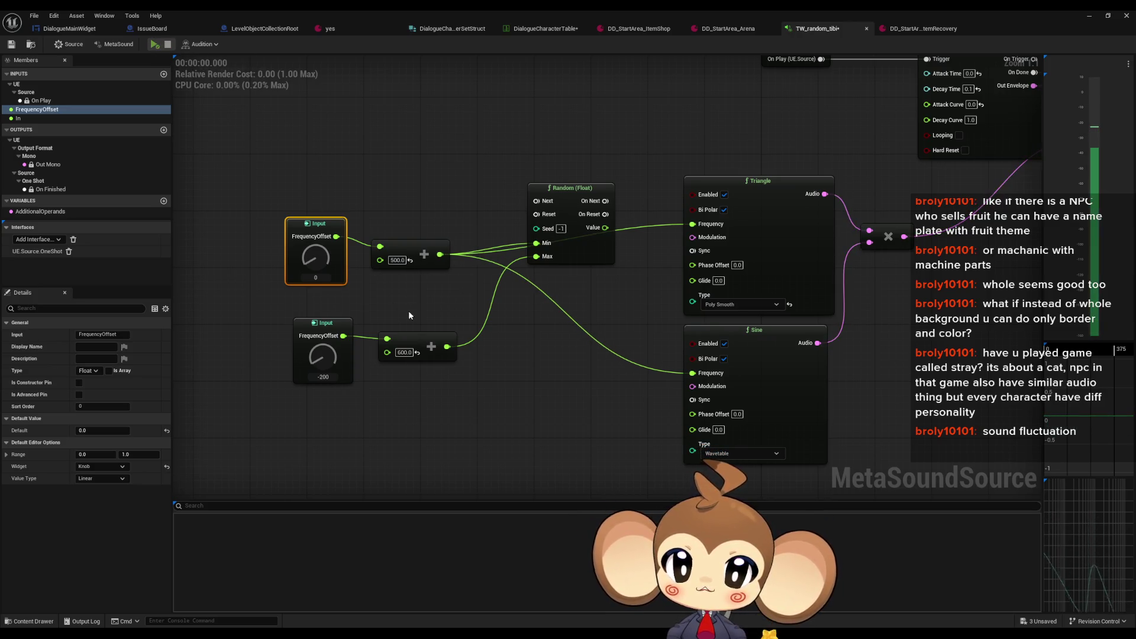
# Step: Show the FrequencyOffset input's properties and edit the maximum of its range
pyautogui.moveTo(231, 156)
pyautogui.mouseDown()
pyautogui.moveTo(476, 325)
pyautogui.moveTo(469, 312)
pyautogui.mouseUp()
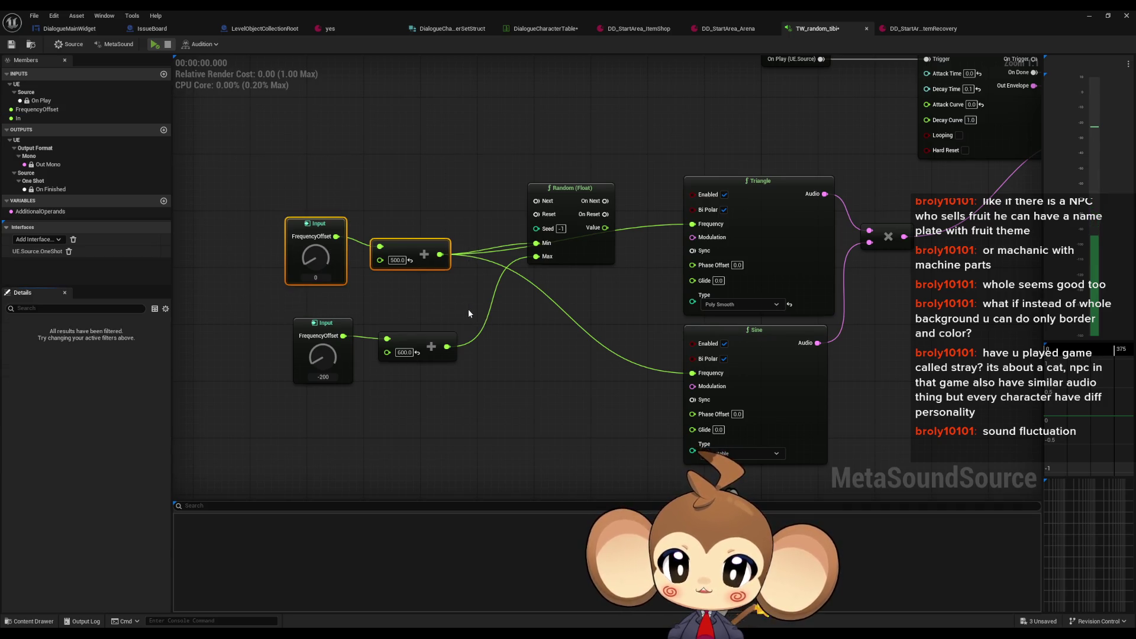
pyautogui.moveTo(390, 290); pyautogui.dragTo(453, 289)
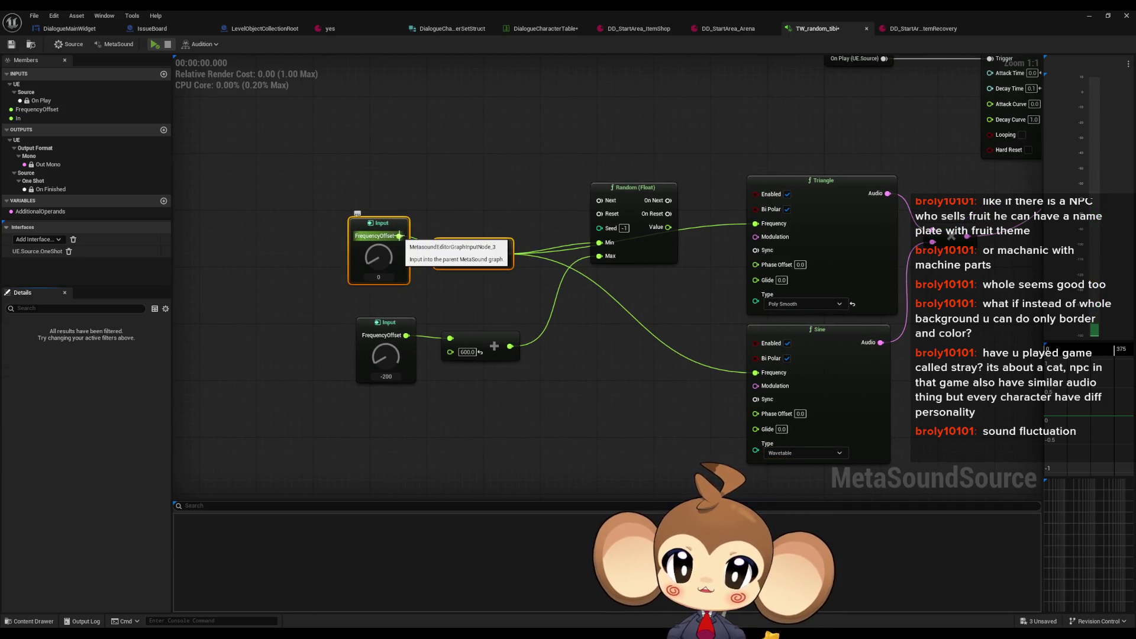
pyautogui.click(37, 109)
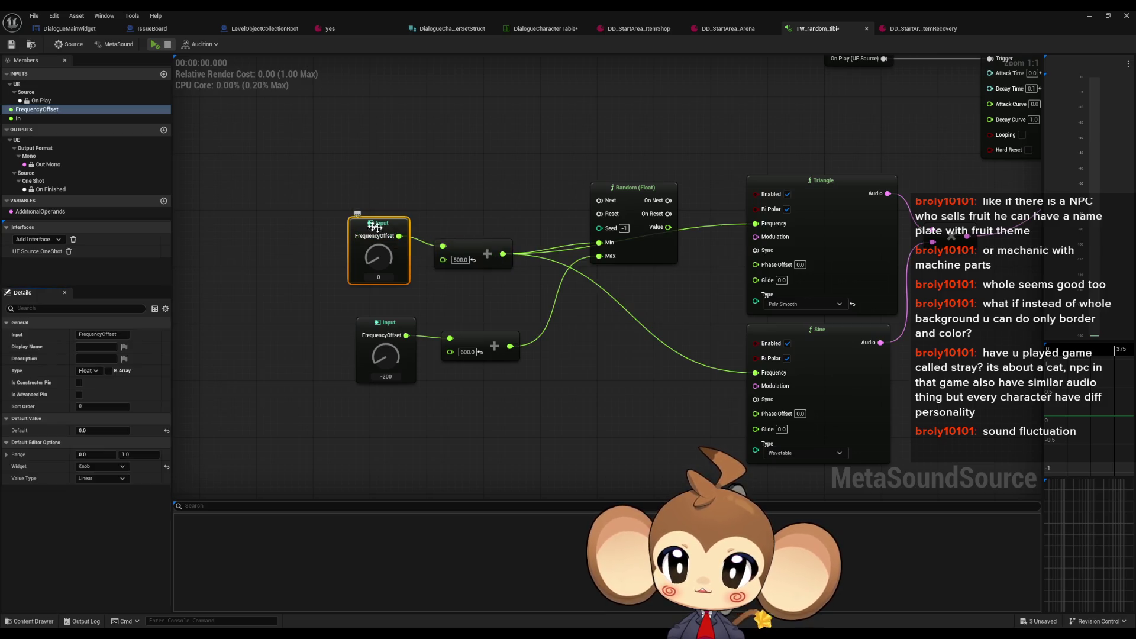
pyautogui.click(40, 100)
pyautogui.click(44, 110)
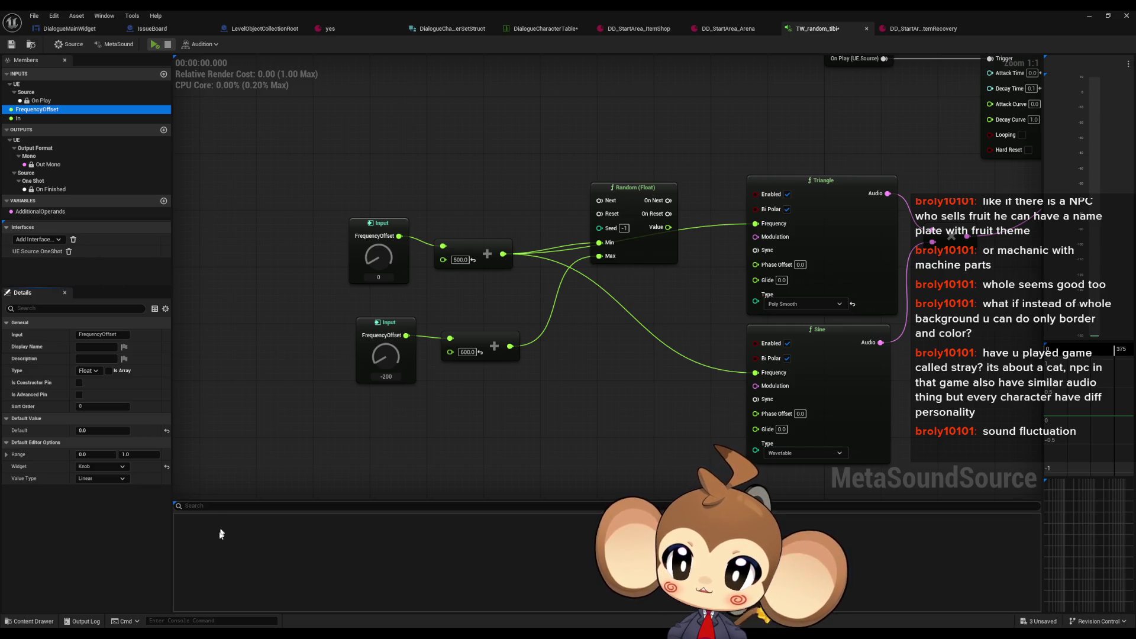
pyautogui.click(140, 454)
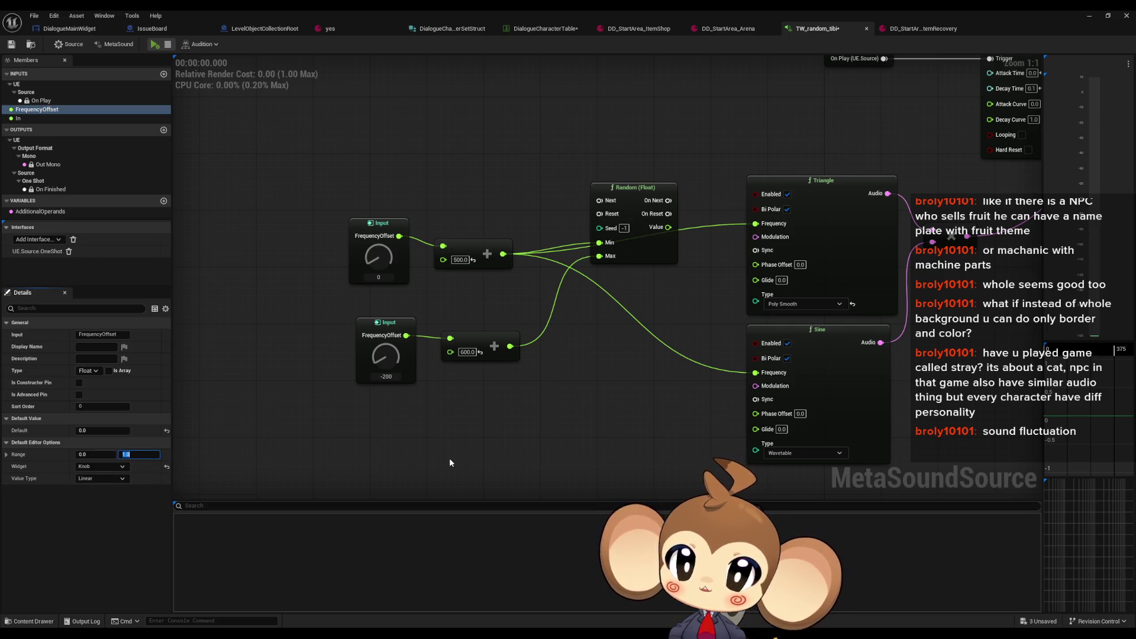
pyautogui.write('1000')
# Step: Commit a FrequencyOffset range maximum of 1000, try a value of 200, and preview
pyautogui.press('Return')
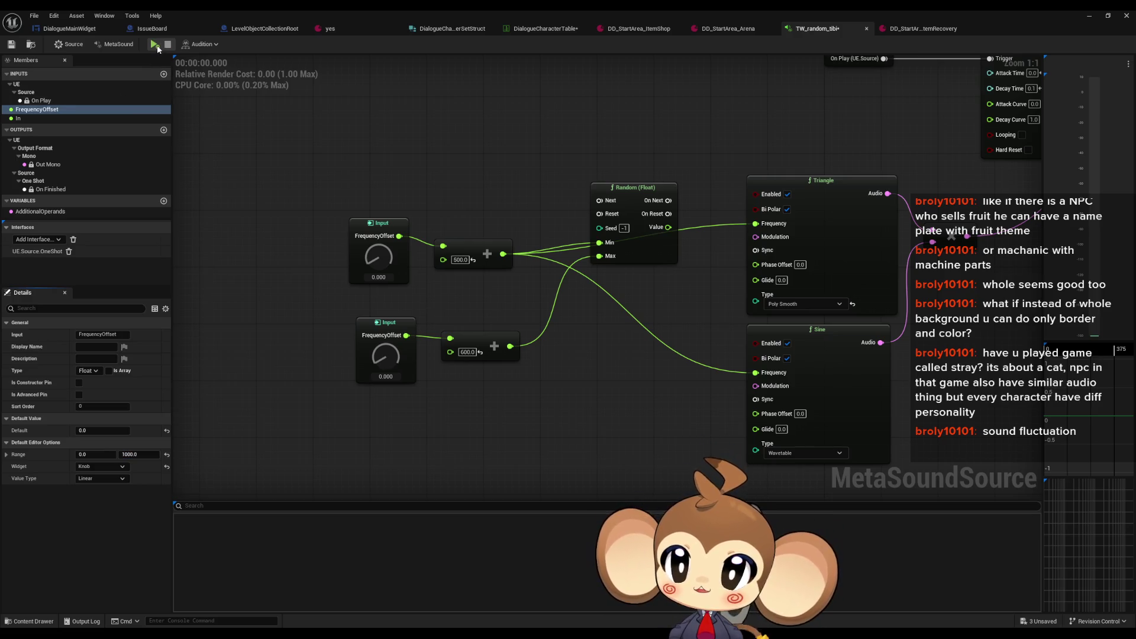
pyautogui.click(156, 47)
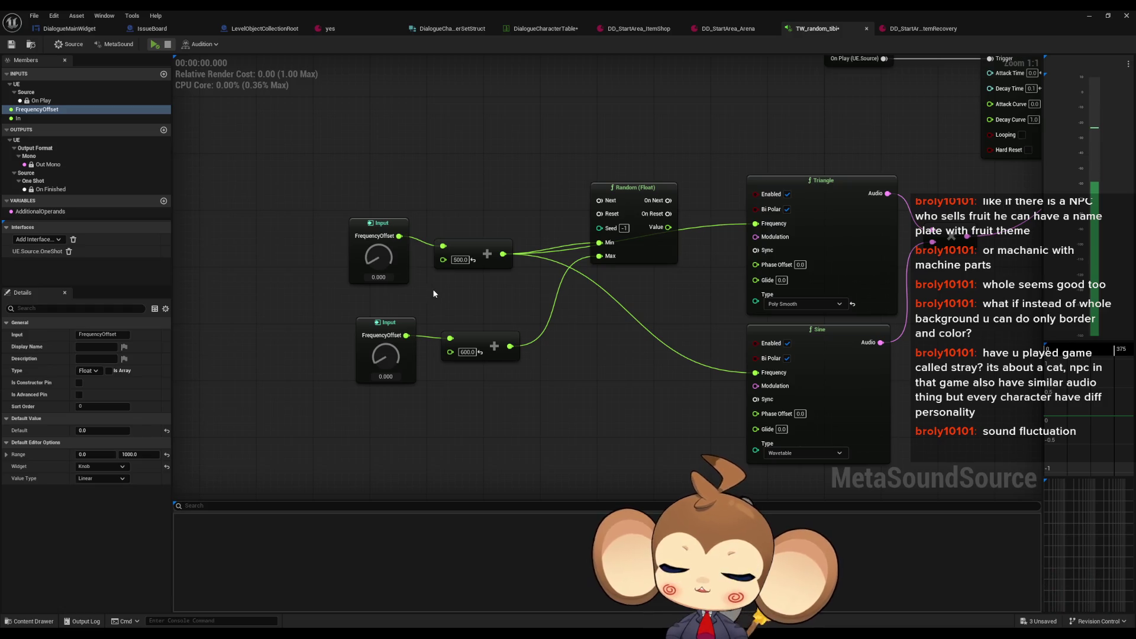
pyautogui.click(379, 277)
pyautogui.write('200')
pyautogui.press('Return')
pyautogui.click(155, 45)
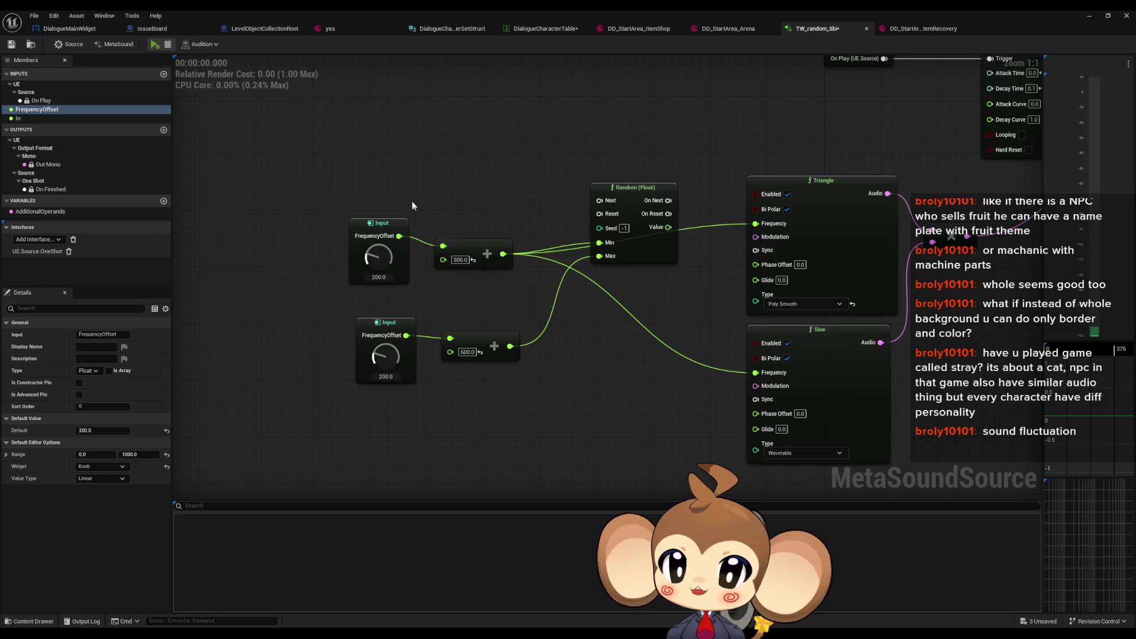
# Step: Set the FrequencyOffset range minimum to -1000 and its value to -200
pyautogui.click(383, 282)
pyautogui.write('0')
pyautogui.press('Return')
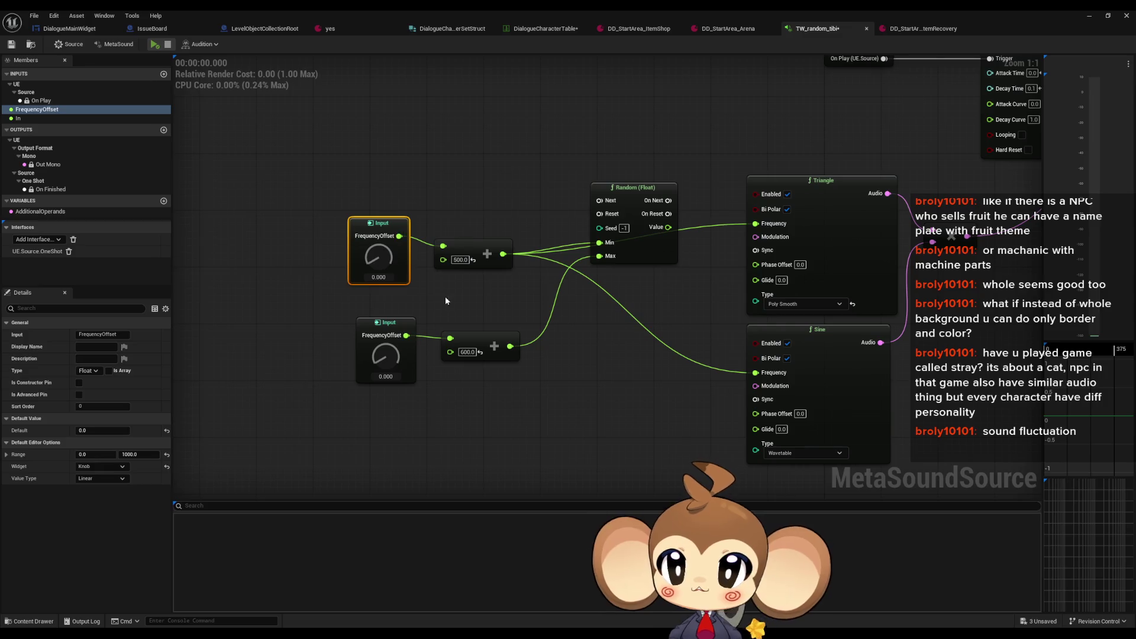
pyautogui.click(106, 454)
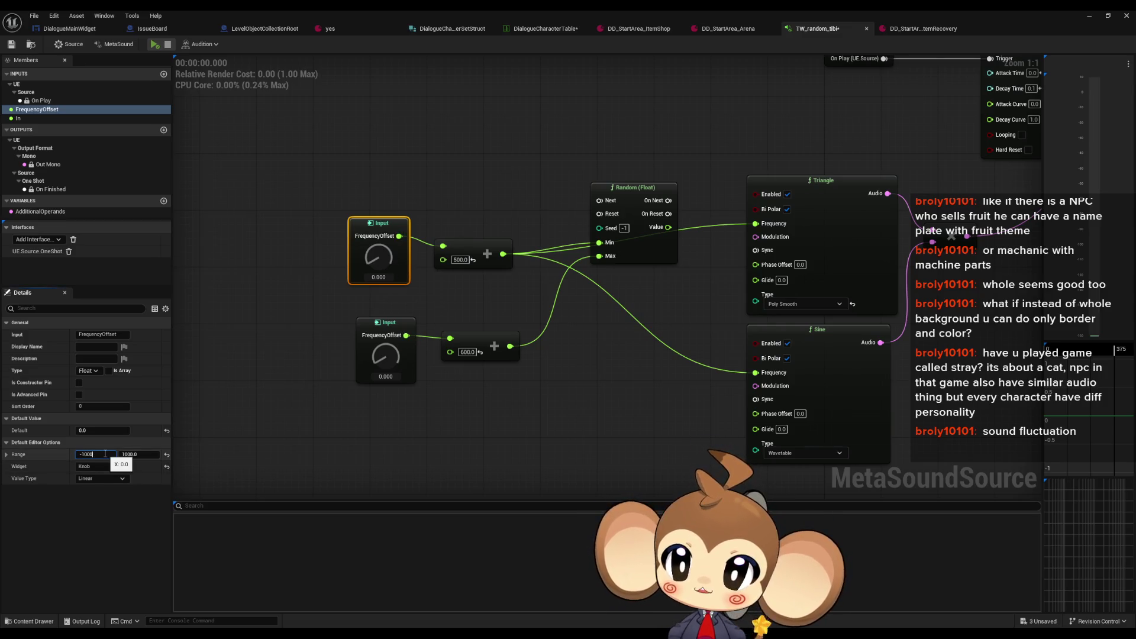
pyautogui.press('Return')
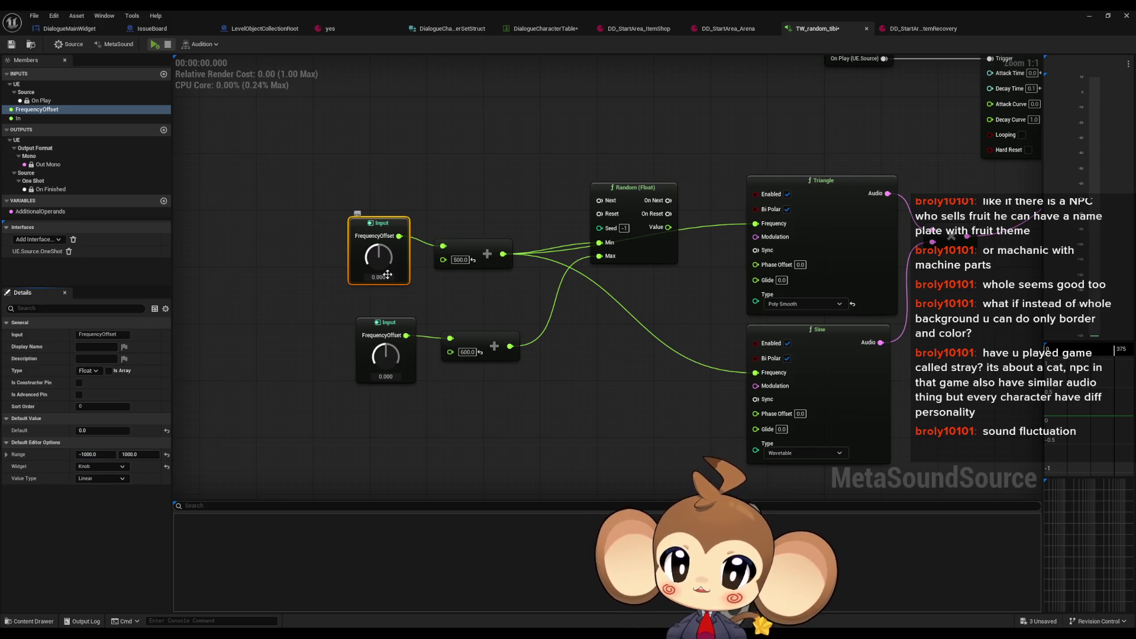
pyautogui.click(388, 275)
pyautogui.write('00')
pyautogui.press('Return')
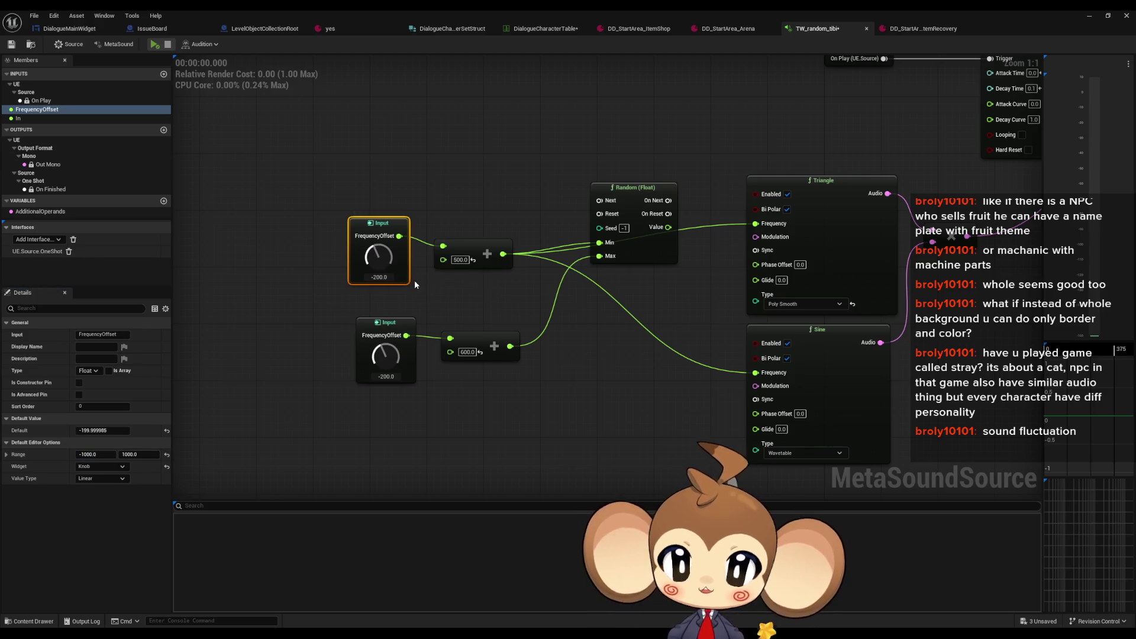
# Step: Audition the MetaSound, then turn the FrequencyOffset knob to about -280 and replay
pyautogui.click(155, 45)
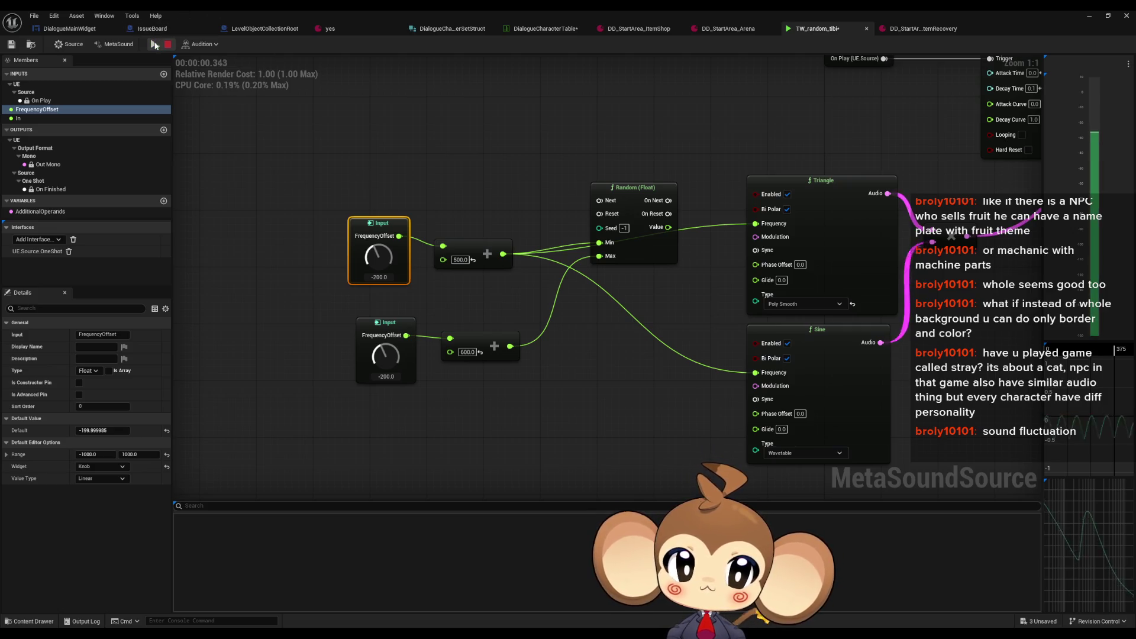
pyautogui.click(167, 45)
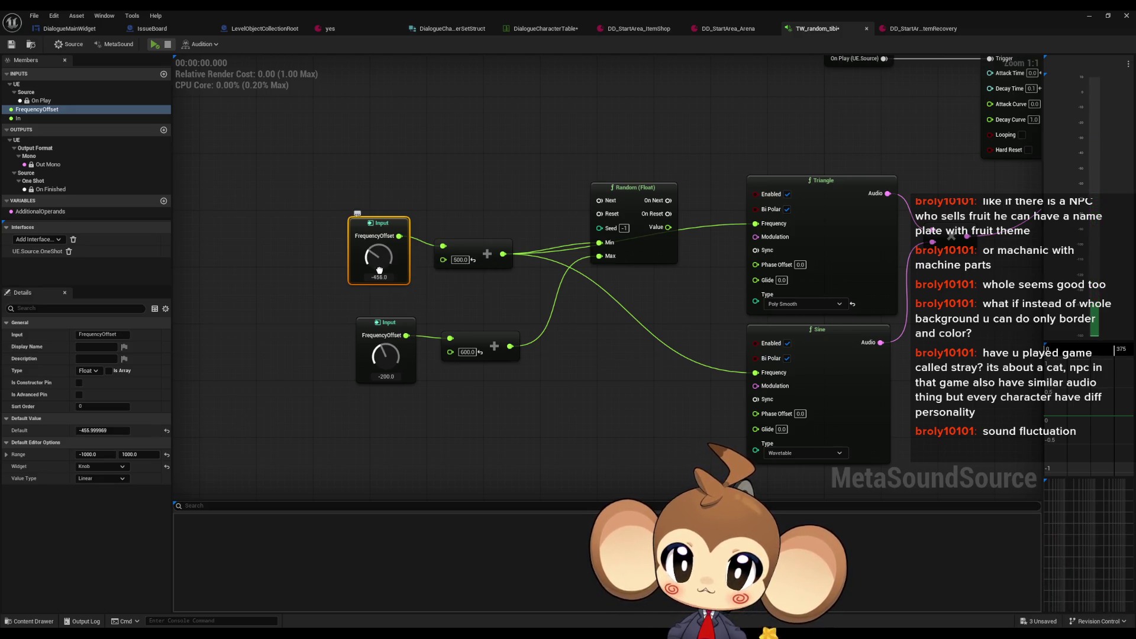
pyautogui.click(155, 45)
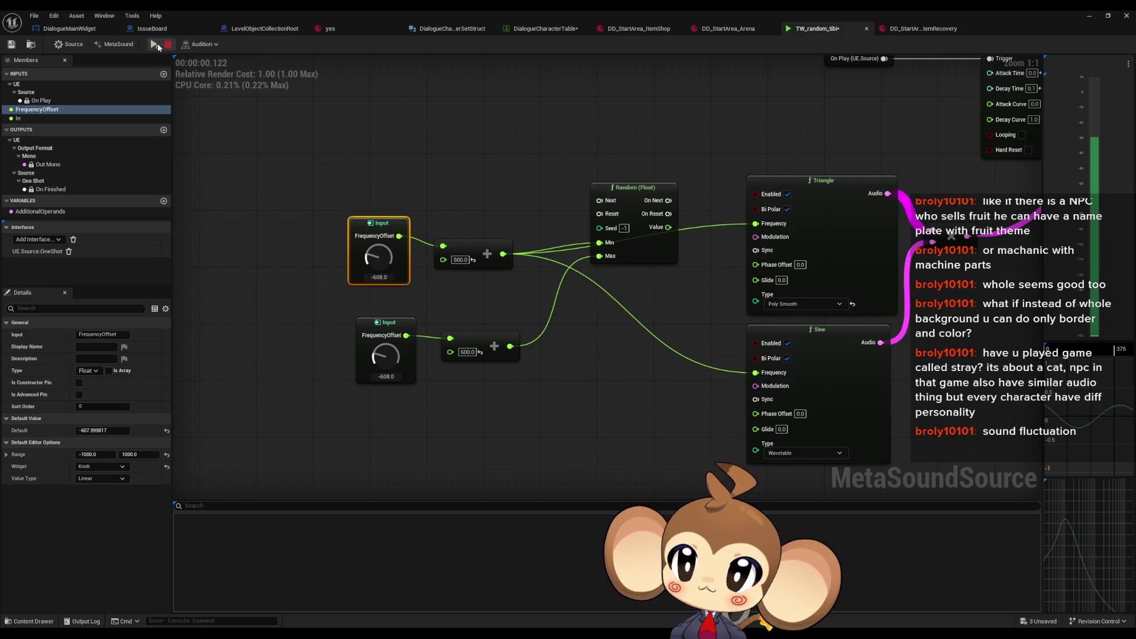
pyautogui.moveTo(404, 280); pyautogui.dragTo(329, 177)
pyautogui.click(155, 45)
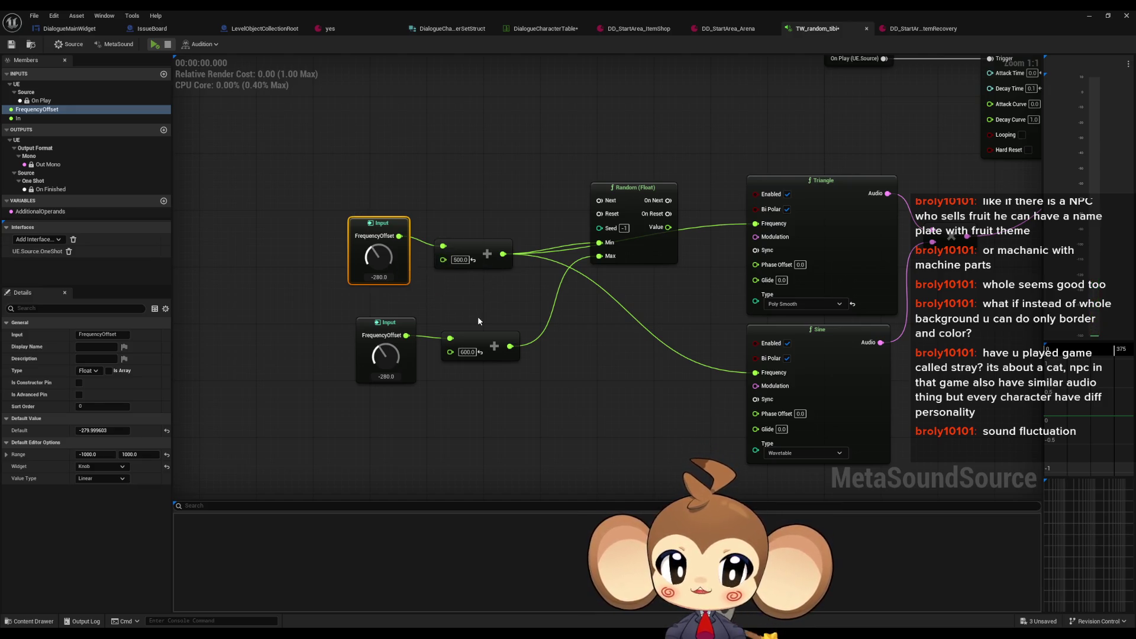
# Step: Undo back to the earlier graph wiring and audition it
pyautogui.click(461, 259)
pyautogui.hotkey('ctrl', 'z')
pyautogui.hotkey('ctrl', 'z')
pyautogui.hotkey('ctrl', 'z')
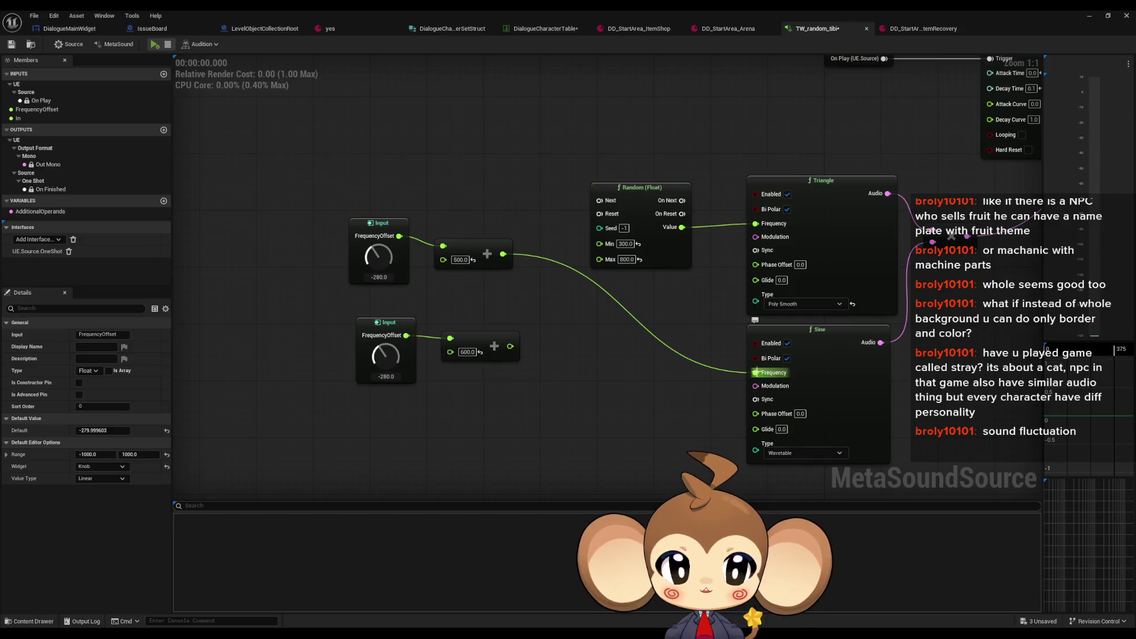
pyautogui.click(155, 45)
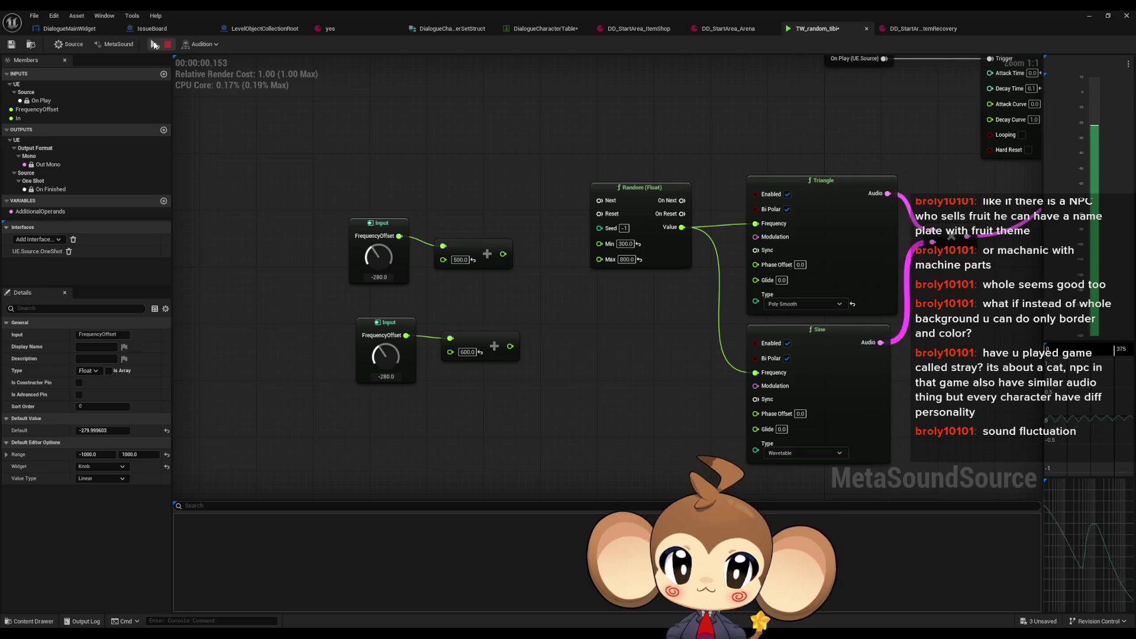
pyautogui.click(154, 46)
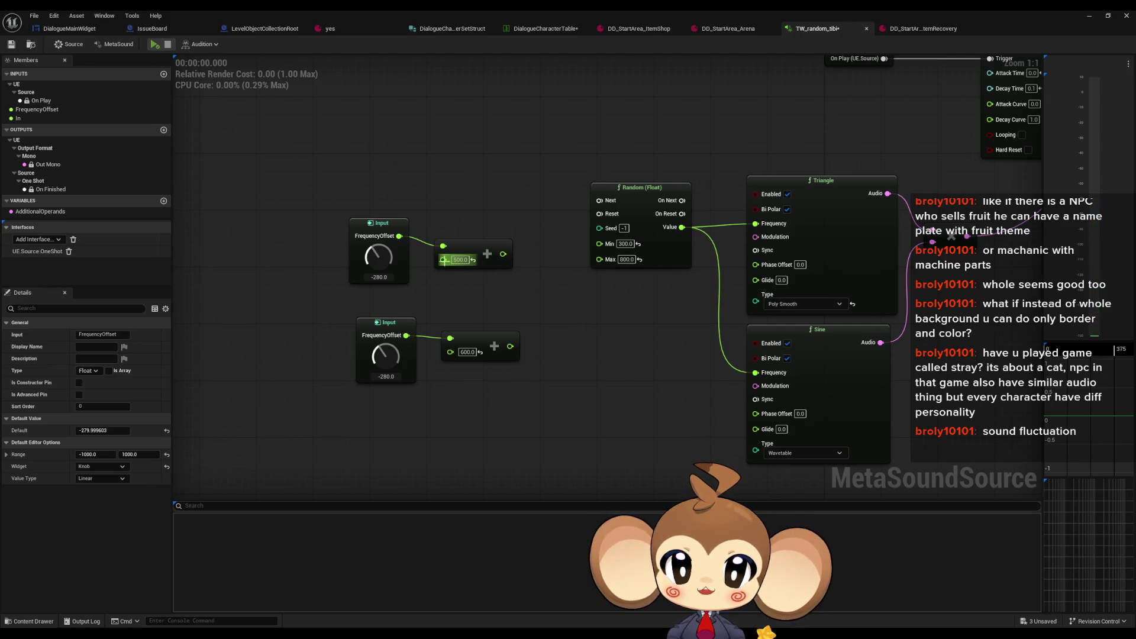
# Step: Try wiring FrequencyOffset into Triangle and Sine frequencies, then clear both oscillator frequency wires
pyautogui.moveTo(398, 240); pyautogui.dragTo(760, 229)
pyautogui.moveTo(756, 373)
pyautogui.mouseDown()
pyautogui.moveTo(462, 259)
pyautogui.moveTo(503, 254)
pyautogui.mouseUp()
pyautogui.click(156, 45)
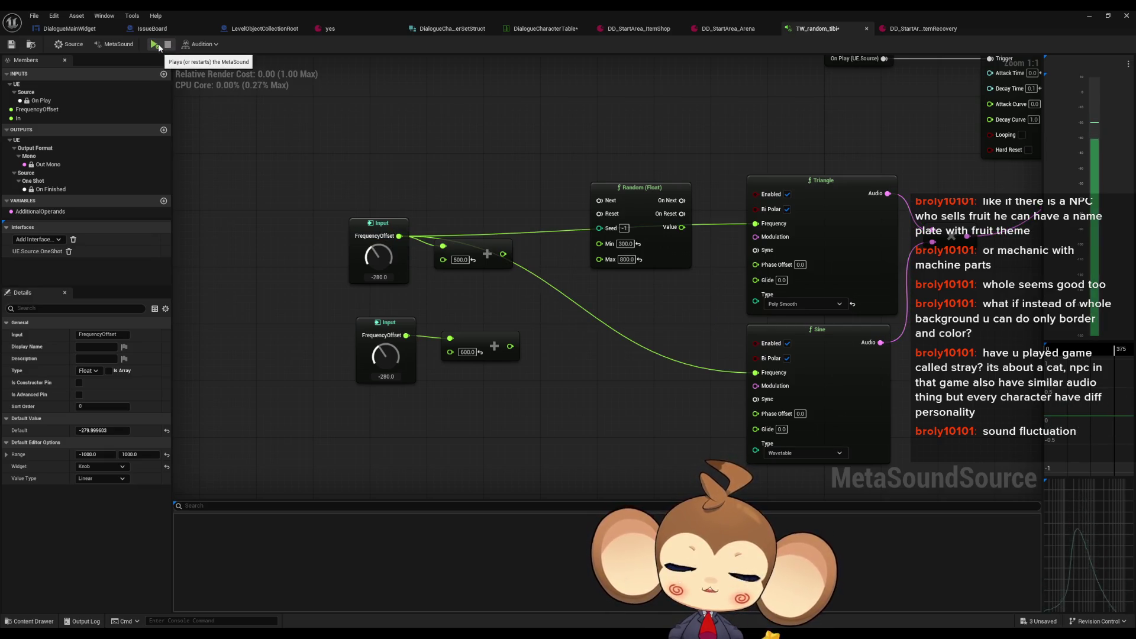
pyautogui.keyDown('alt'); pyautogui.click(756, 373); pyautogui.keyUp('alt')
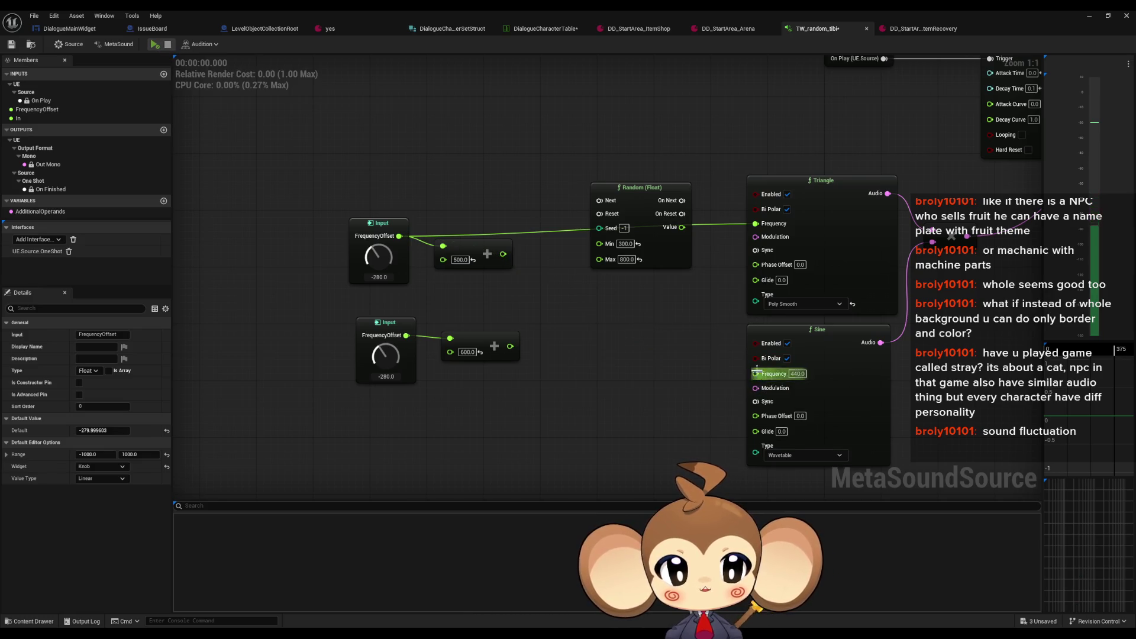
pyautogui.keyDown('alt'); pyautogui.click(755, 225); pyautogui.keyUp('alt')
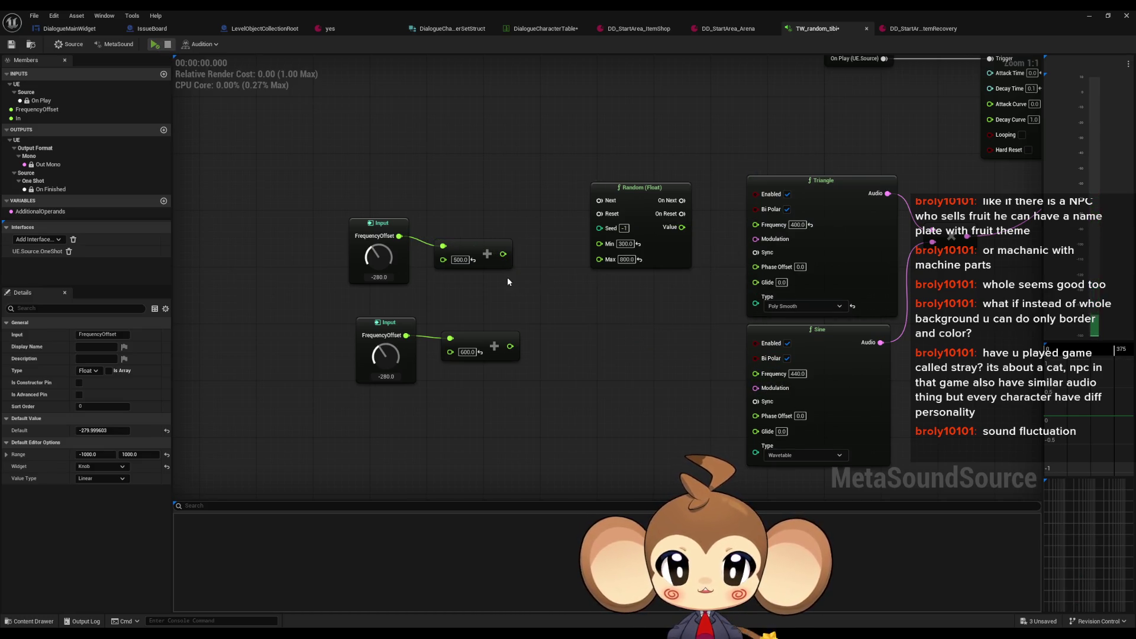
pyautogui.moveTo(482, 257); pyautogui.dragTo(481, 249)
# Step: Set the upper Add node base to 300 and the lower one to 800
pyautogui.click(626, 243)
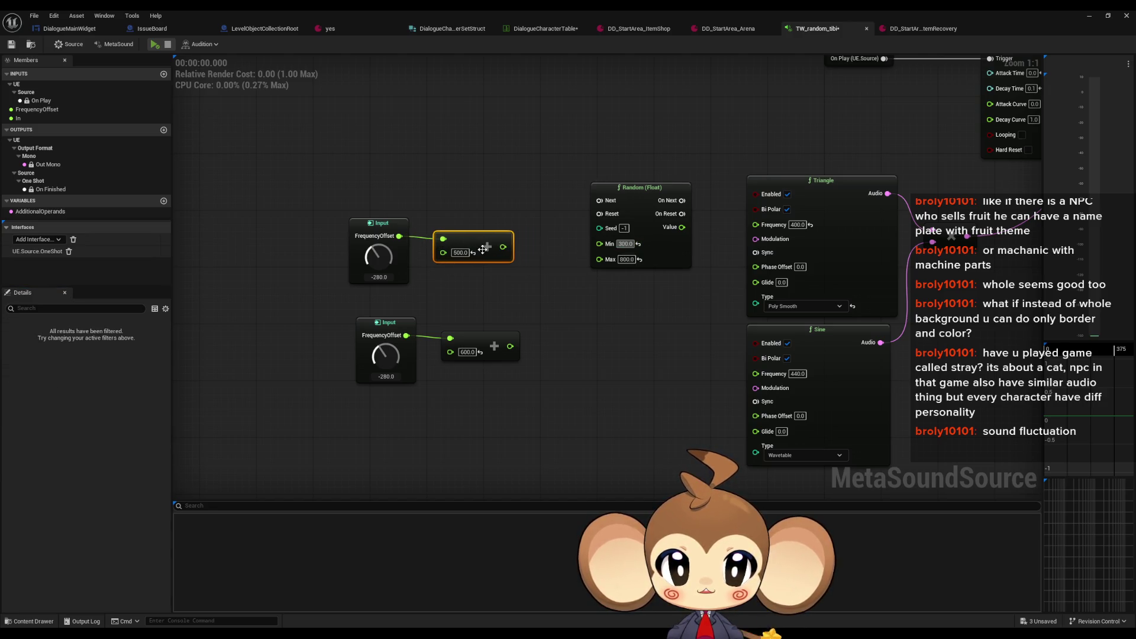
pyautogui.click(462, 252)
pyautogui.write('300.0')
pyautogui.click(625, 260)
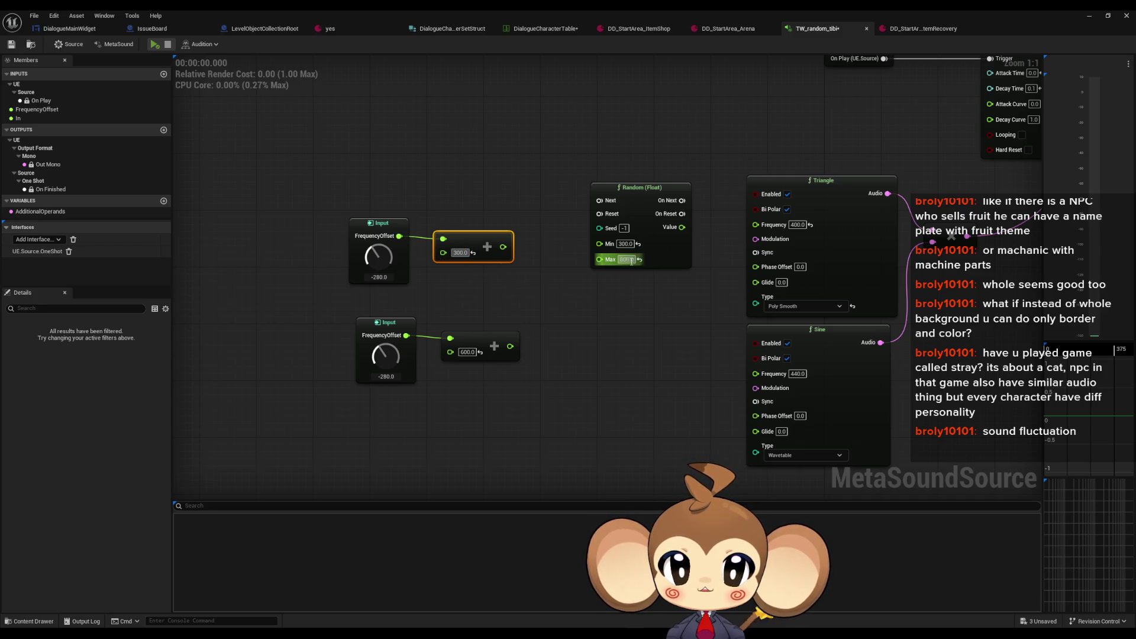
pyautogui.click(465, 353)
pyautogui.write('800.0')
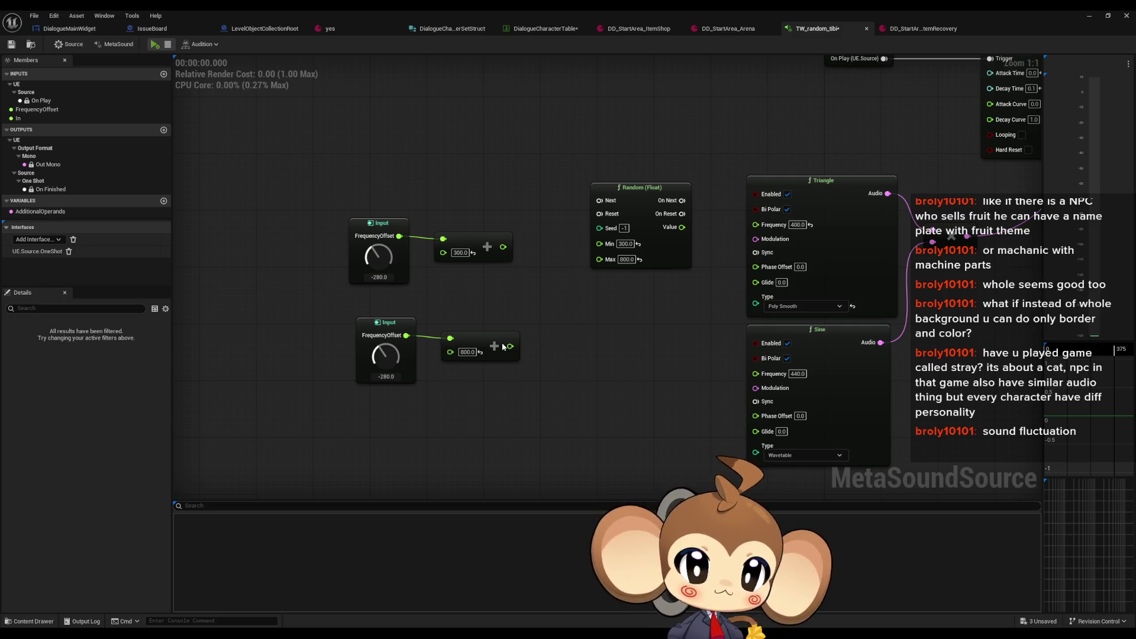
# Step: Wire the Add outputs into Random Min and Max and the random value into Sine Frequency, then audition
pyautogui.moveTo(509, 347)
pyautogui.mouseDown()
pyautogui.moveTo(599, 259)
pyautogui.moveTo(503, 247)
pyautogui.mouseUp()
pyautogui.moveTo(669, 227); pyautogui.dragTo(756, 224)
pyautogui.moveTo(779, 374); pyautogui.dragTo(669, 227)
pyautogui.click(153, 47)
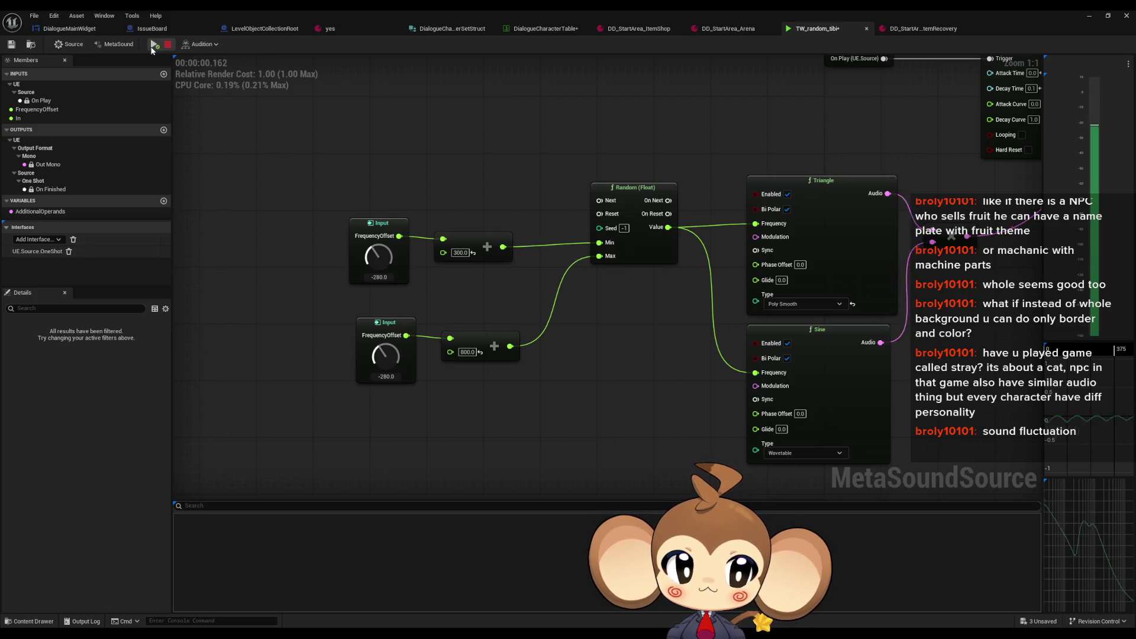
# Step: Set the upper Add base to 500 and disconnect FrequencyOffset from both Add nodes
pyautogui.click(467, 353)
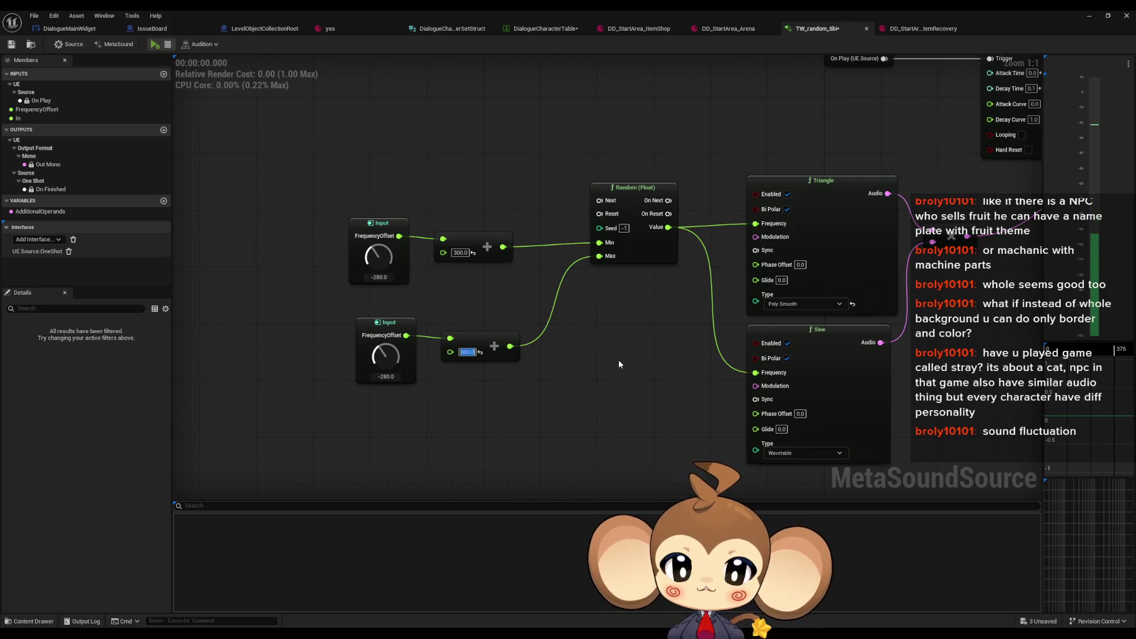
pyautogui.click(461, 253)
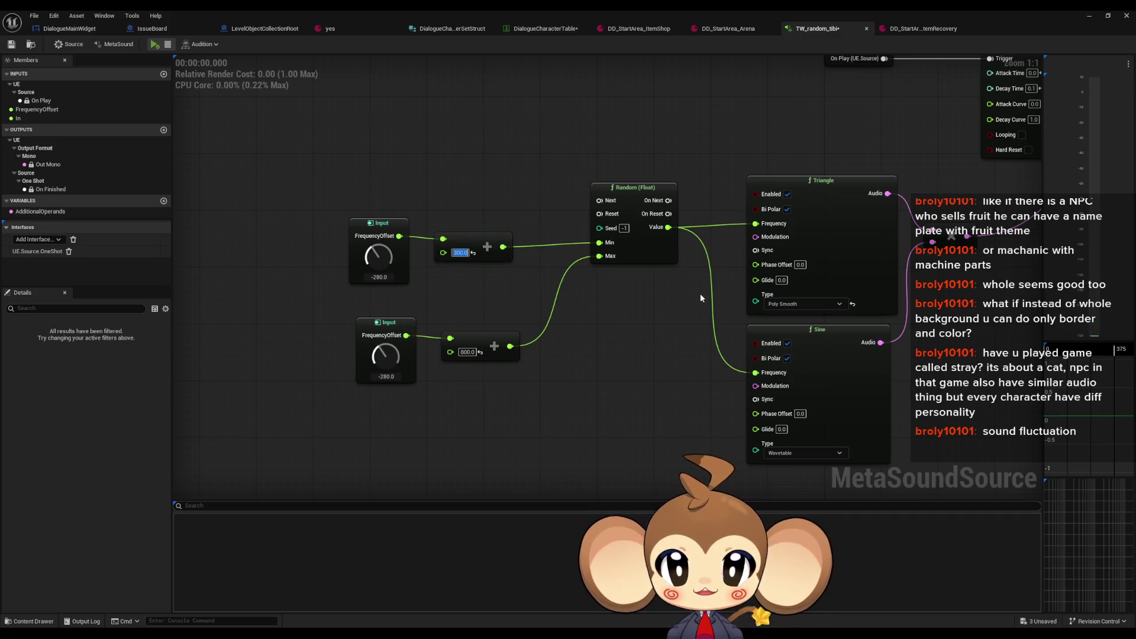
pyautogui.write('400')
pyautogui.press('Return')
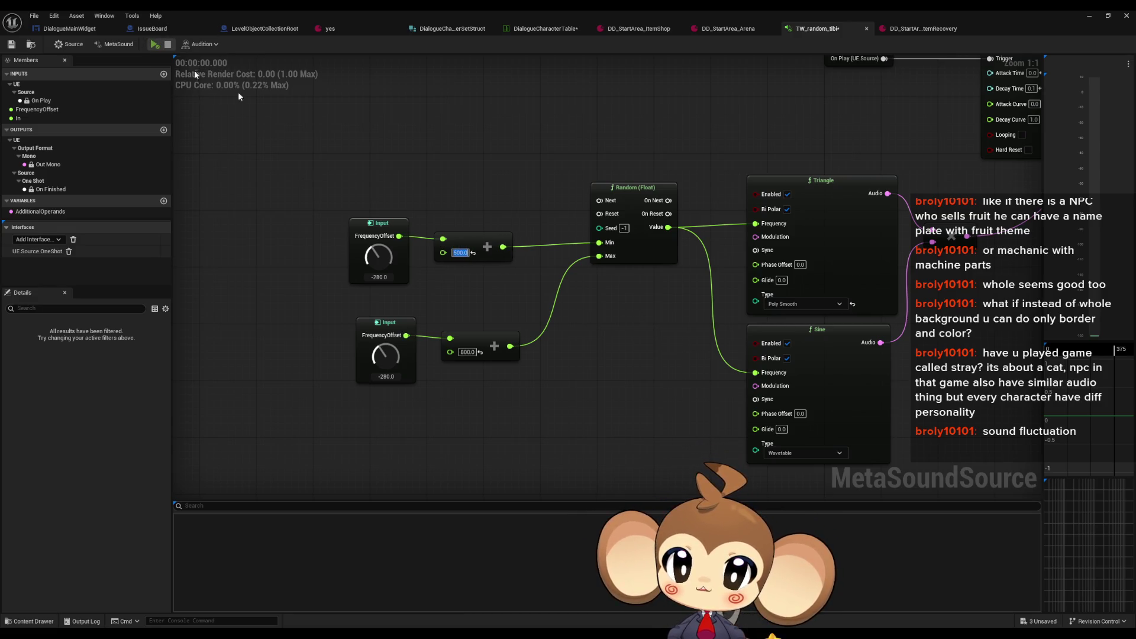
pyautogui.keyDown('alt'); pyautogui.click(443, 238); pyautogui.keyUp('alt')
pyautogui.keyDown('alt'); pyautogui.click(450, 338); pyautogui.keyUp('alt')
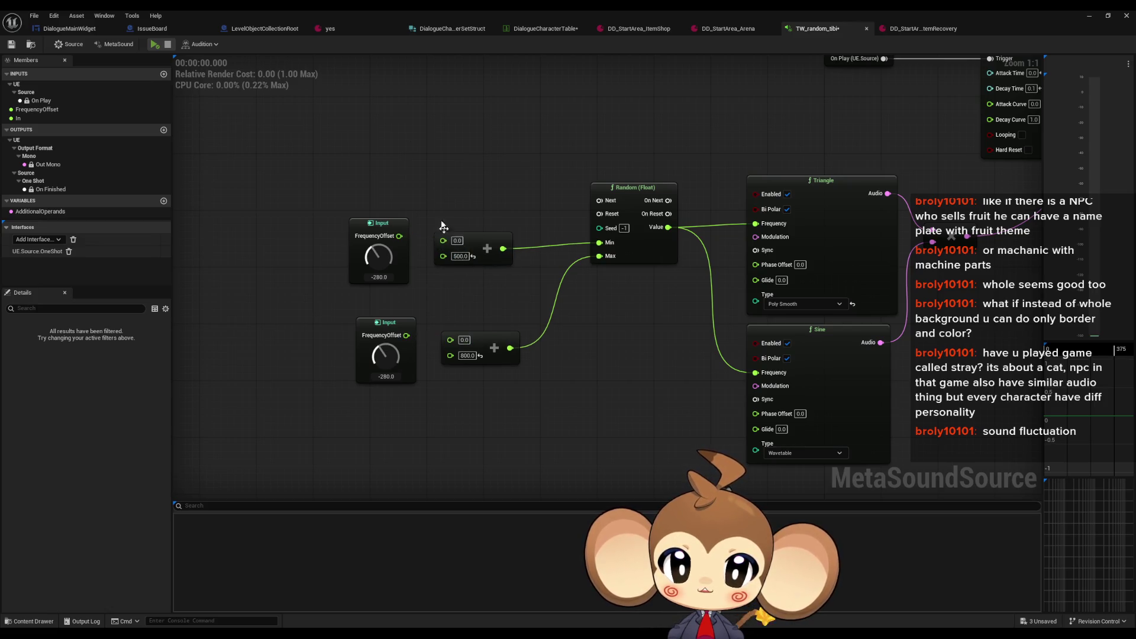
# Step: Wire one FrequencyOffset input into both Add nodes and delete the duplicate input node
pyautogui.click(153, 44)
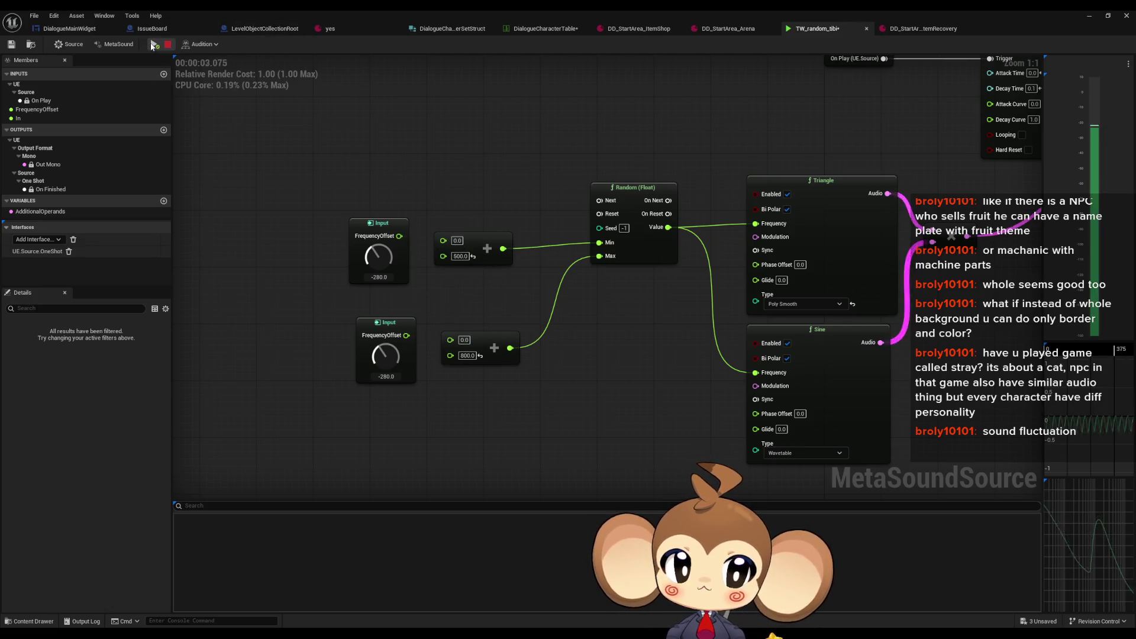
pyautogui.click(154, 46)
pyautogui.moveTo(407, 336); pyautogui.dragTo(451, 341)
pyautogui.moveTo(407, 336); pyautogui.dragTo(443, 239)
pyautogui.click(379, 223)
pyautogui.press('Delete')
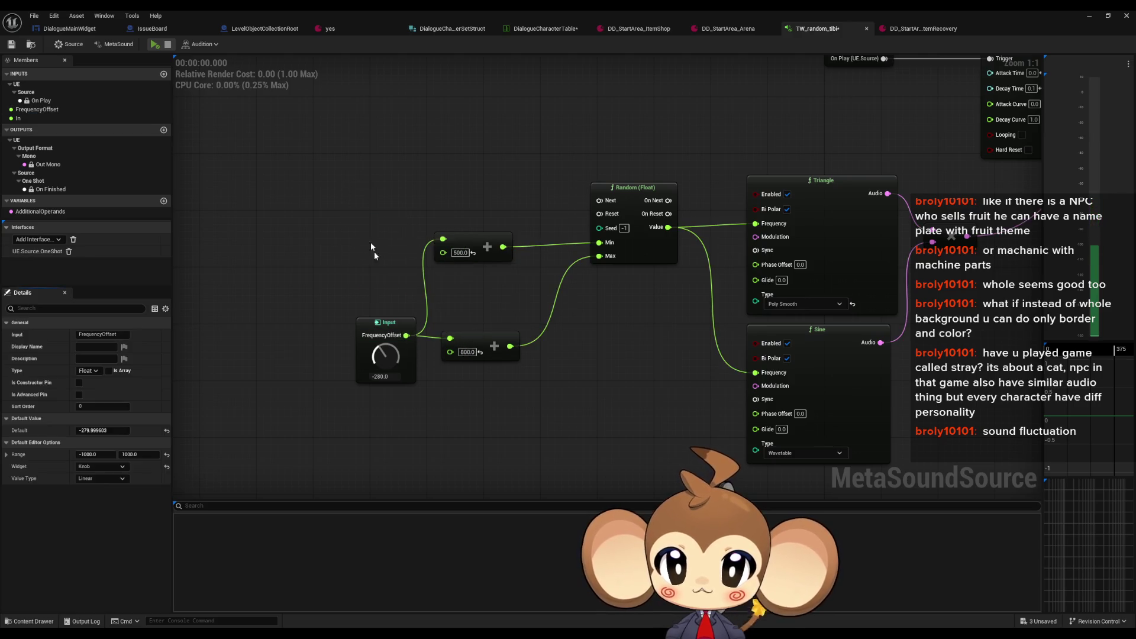
# Step: Audition the typewriter sound with FrequencyOffset at about -624, then about -384
pyautogui.click(155, 46)
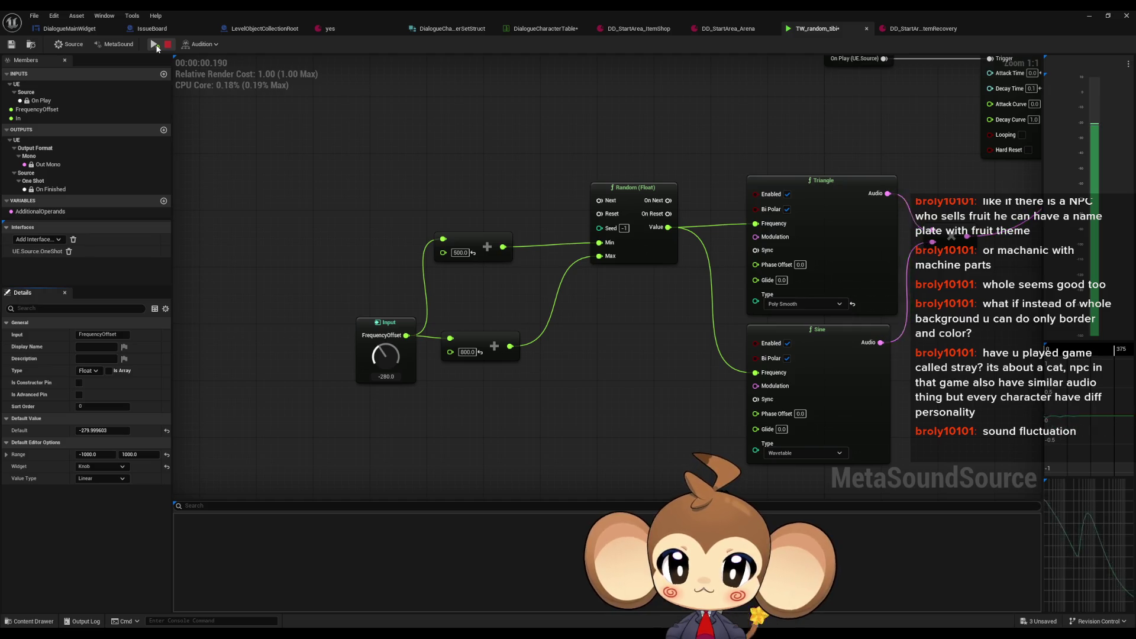
pyautogui.moveTo(385, 355); pyautogui.dragTo(379, 379)
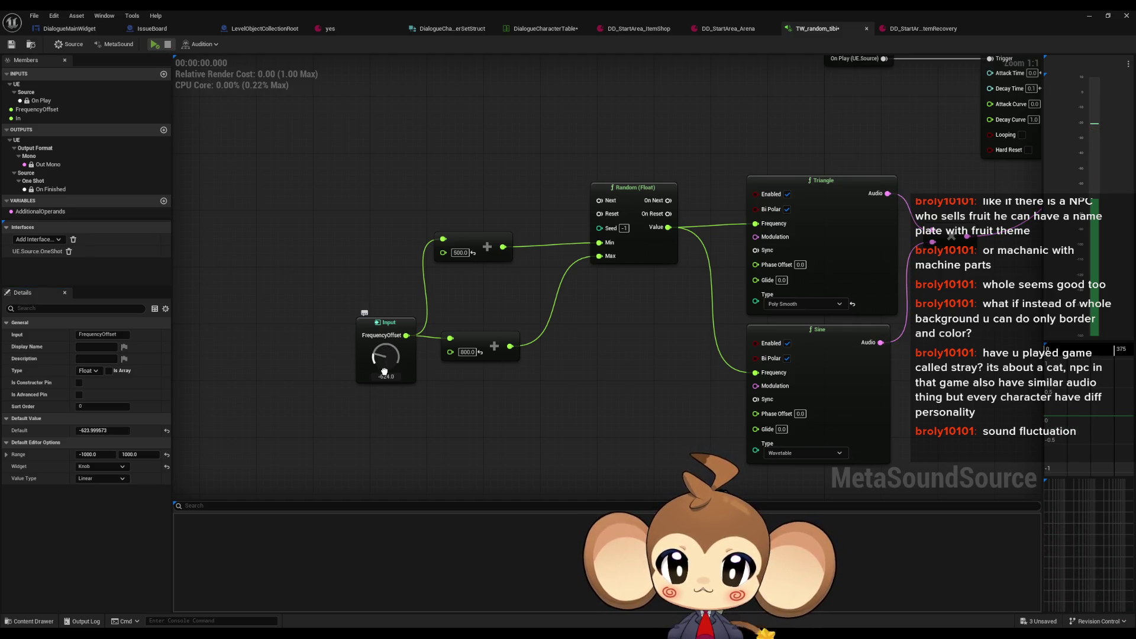
pyautogui.click(155, 45)
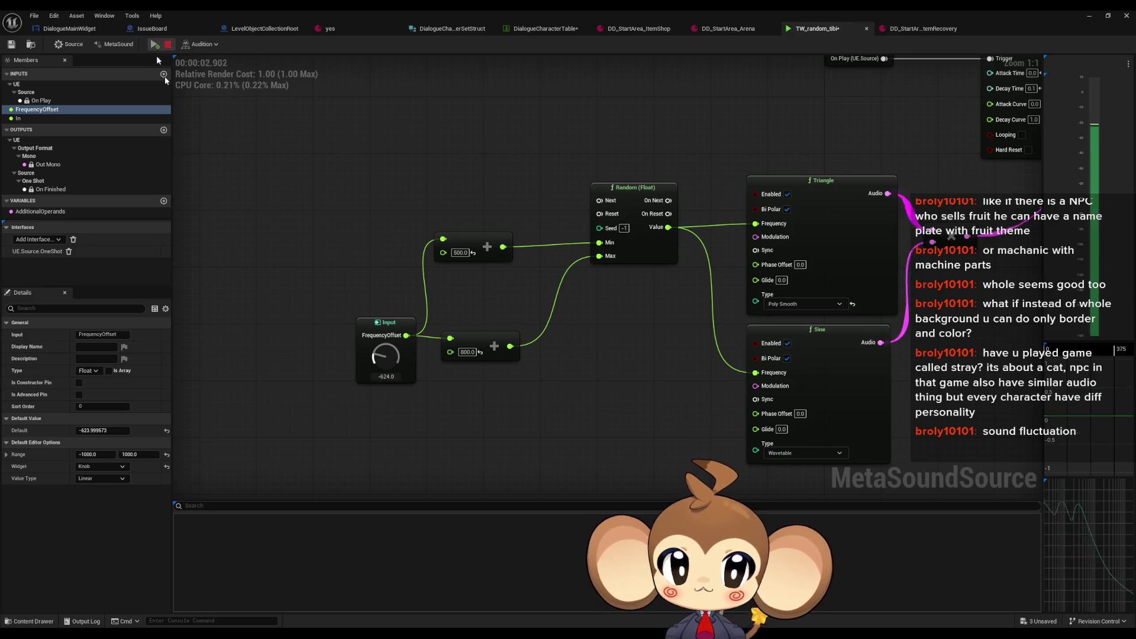
pyautogui.moveTo(394, 358); pyautogui.dragTo(365, 312)
pyautogui.click(155, 45)
pyautogui.click(154, 46)
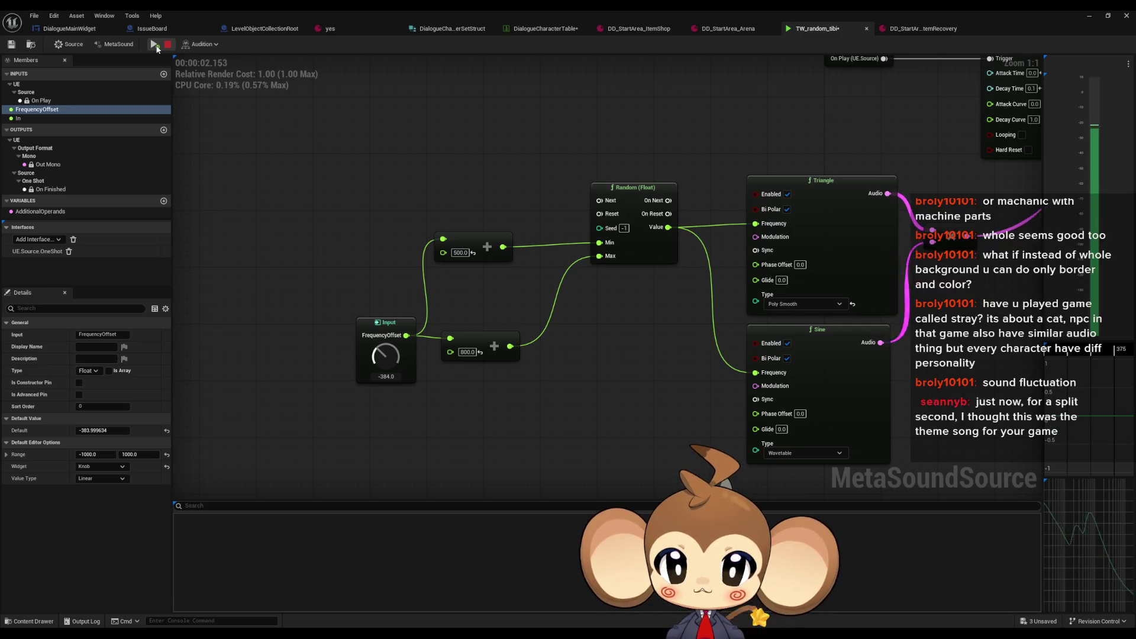
# Step: Commit -384, reset the FrequencyOffset default to 0, save TW_random_tibi, and return to DialogueMainWidget
pyautogui.click(386, 377)
pyautogui.press('Return')
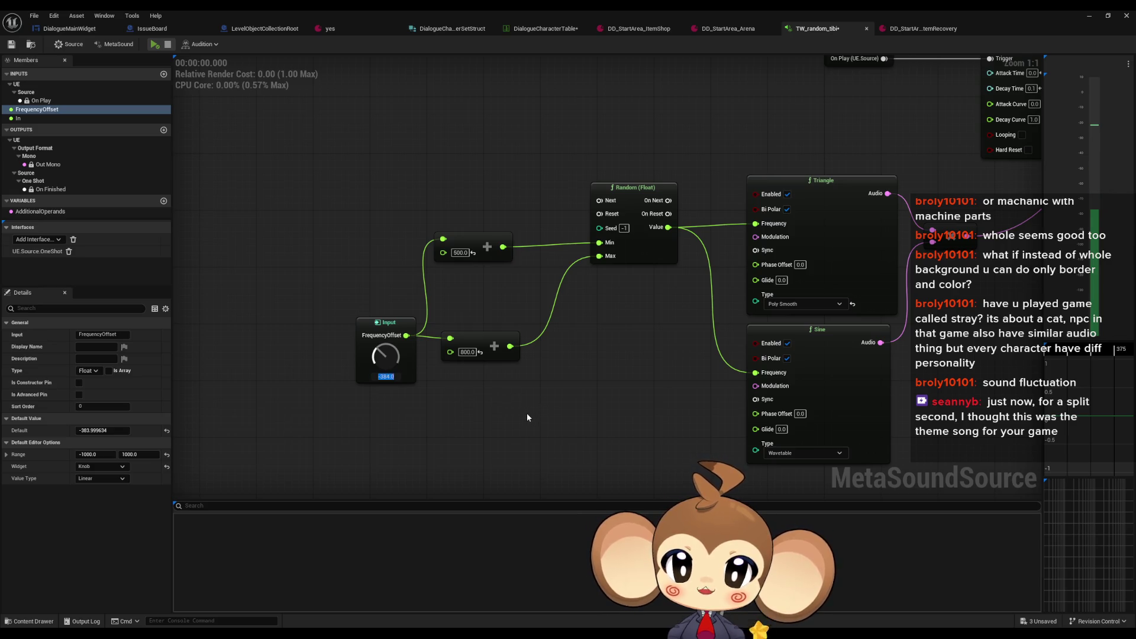
pyautogui.hotkey('ctrl', 'z')
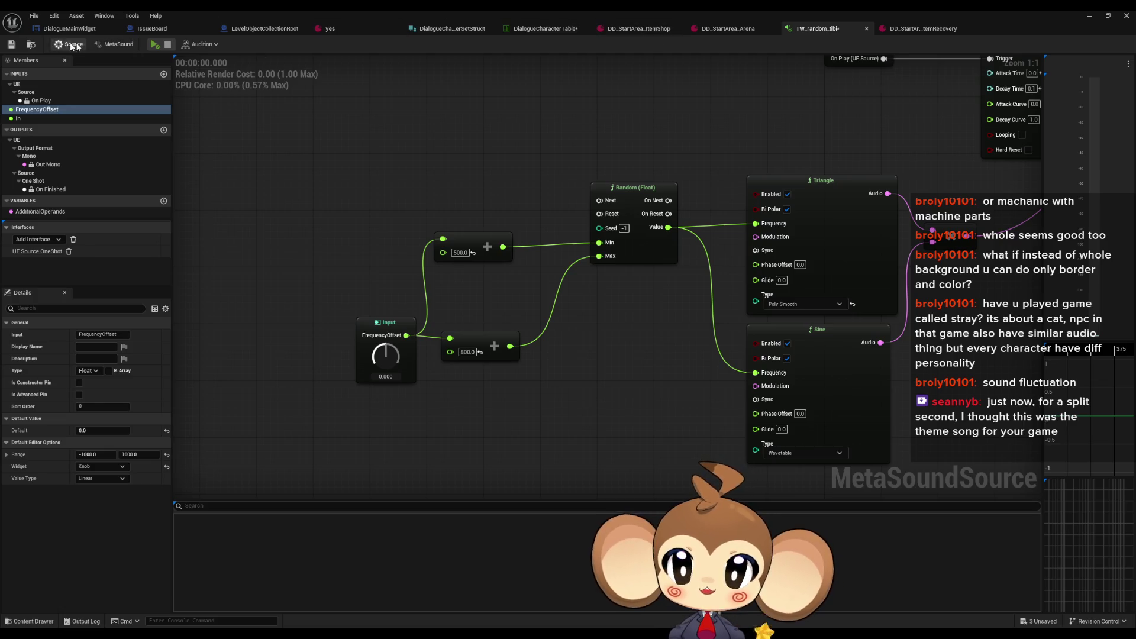
pyautogui.click(11, 44)
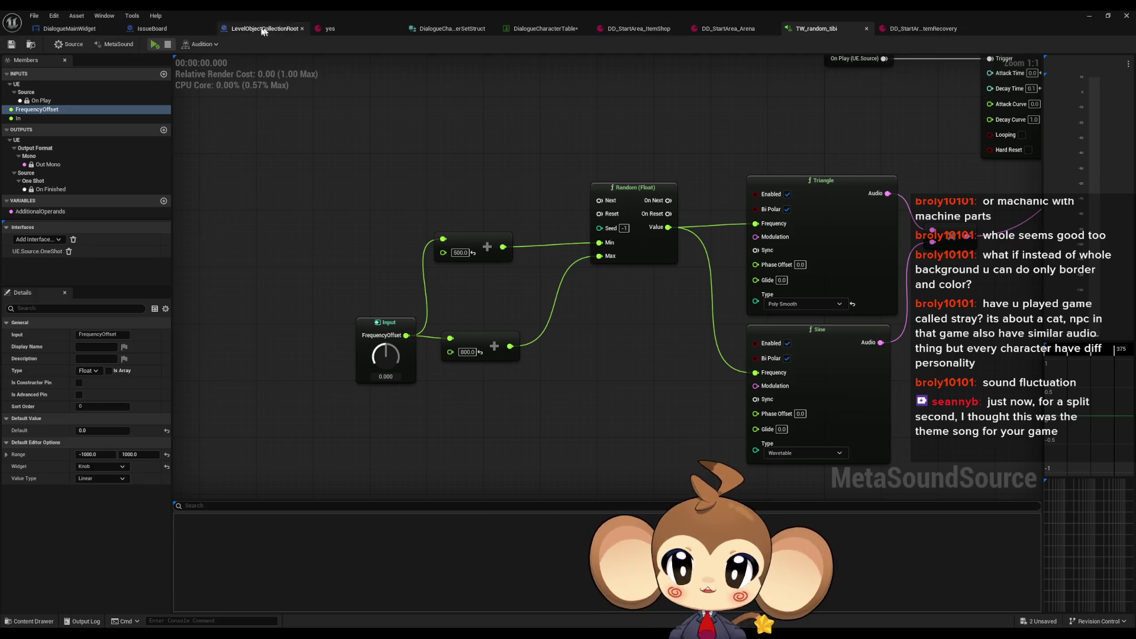
pyautogui.click(73, 28)
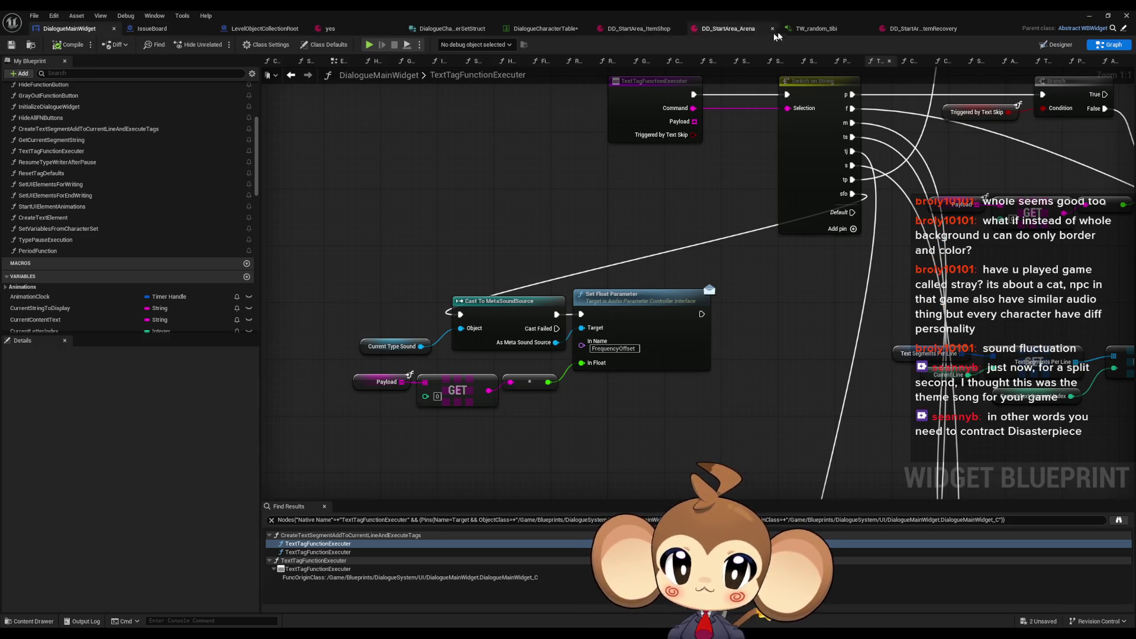
# Step: Change the last DD_StartArea_ItemRecovery line's tag to [sfo:-384], save it, and minimize the editor
pyautogui.click(916, 30)
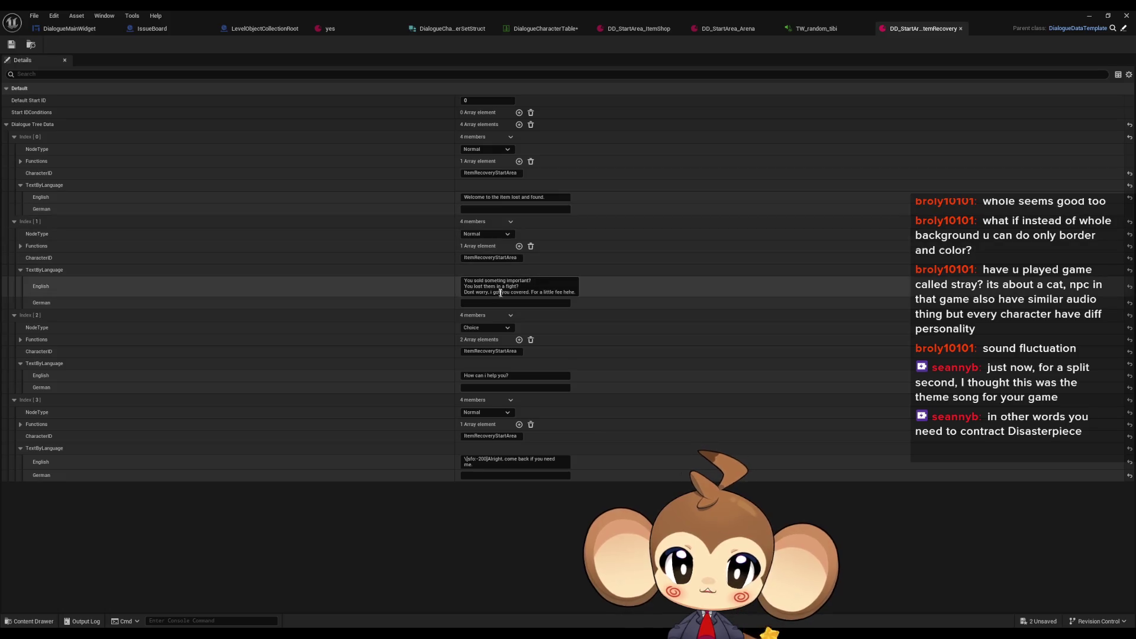
pyautogui.click(469, 463)
pyautogui.press('BackSpace')
pyautogui.press('BackSpace')
pyautogui.press('BackSpace')
pyautogui.write('384')
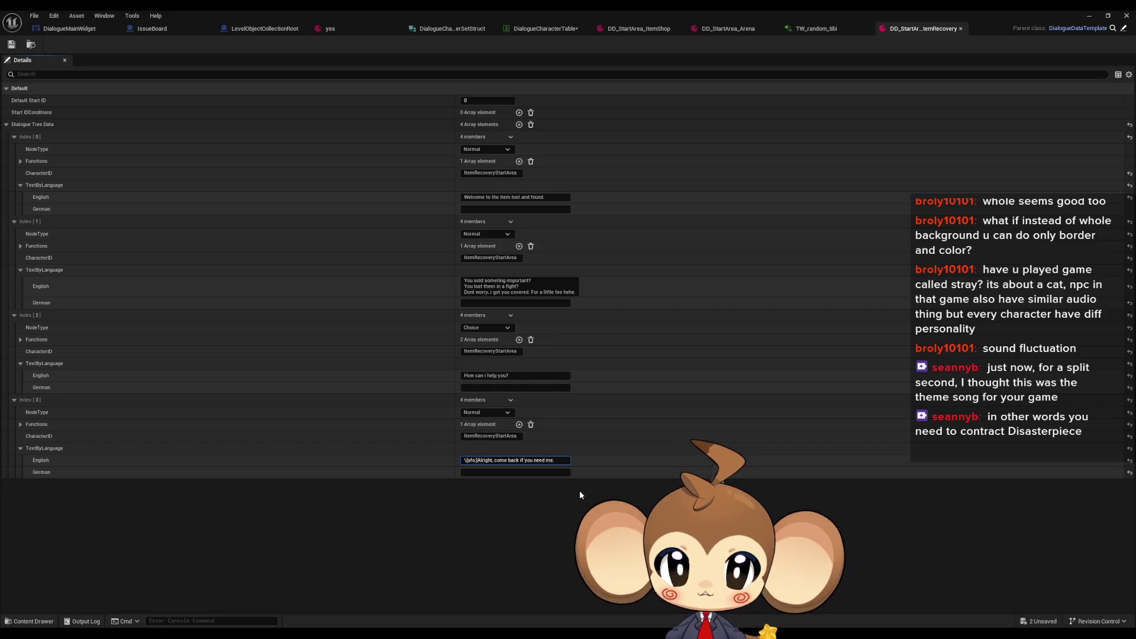
pyautogui.press('Return')
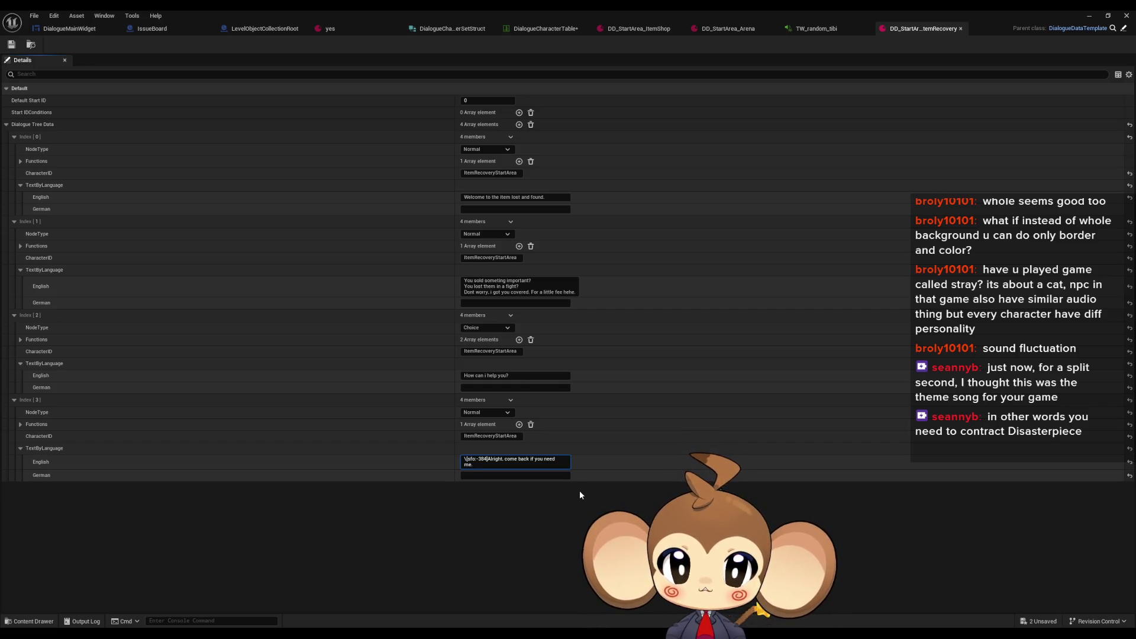
pyautogui.click(11, 44)
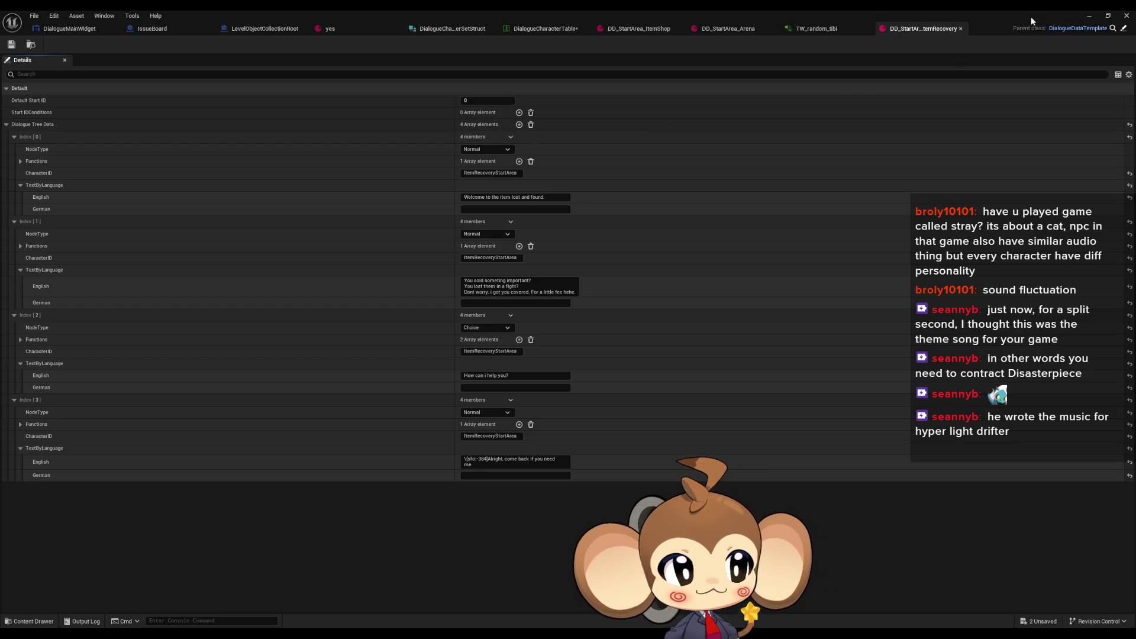
pyautogui.click(1090, 15)
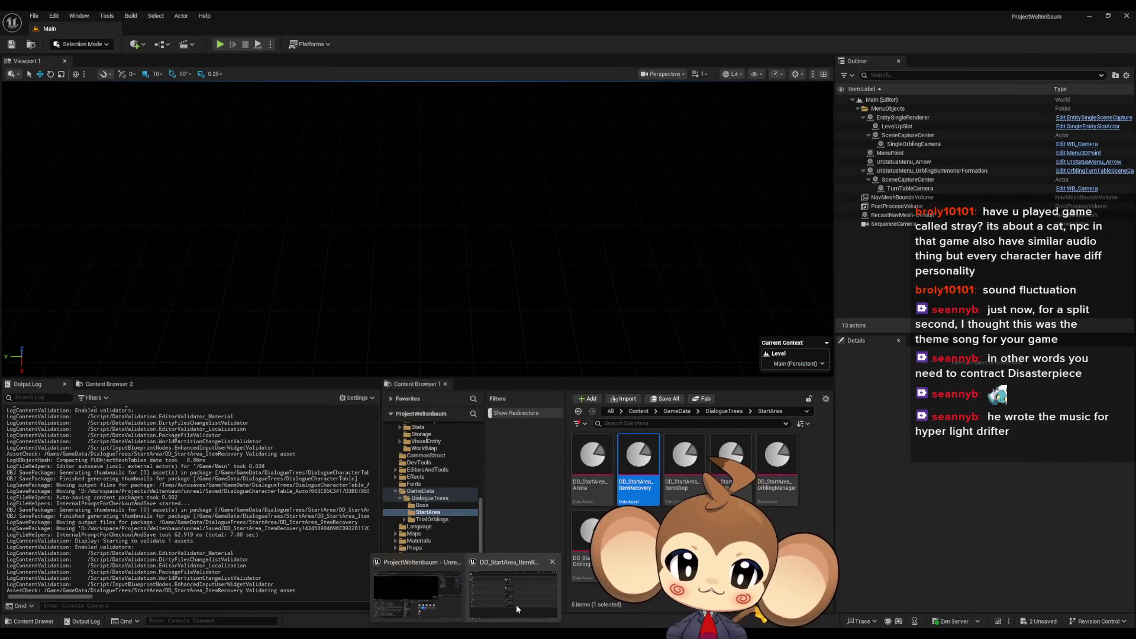
# Step: Restore the asset editor, save the DialogueCharacterTable, and minimize back to the level
pyautogui.click(517, 605)
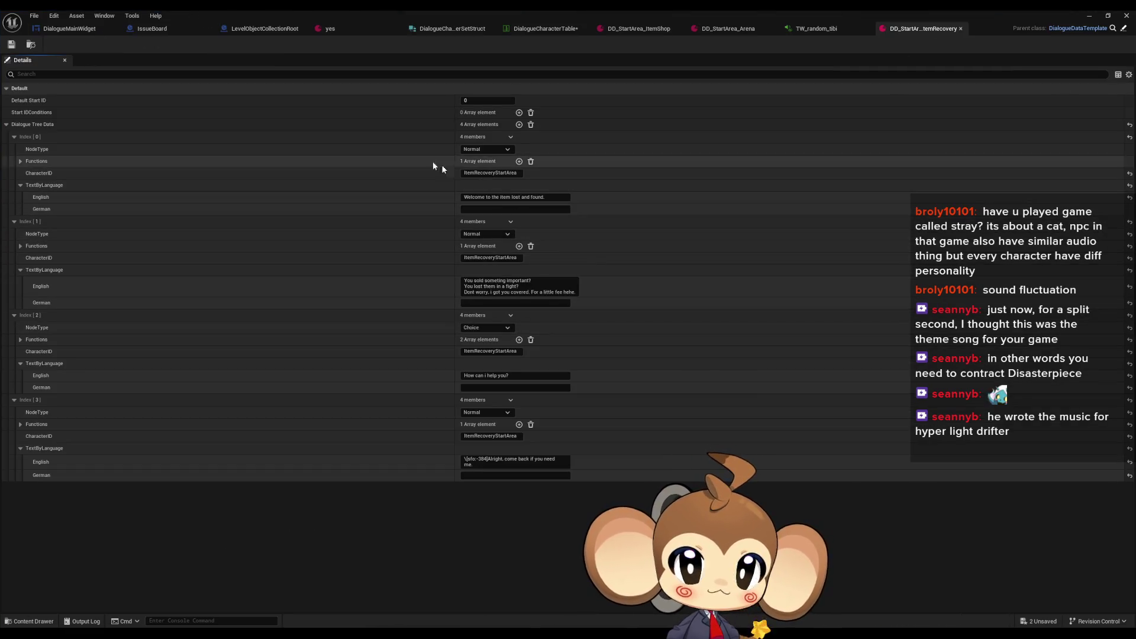
pyautogui.click(514, 32)
pyautogui.click(12, 45)
pyautogui.click(1091, 14)
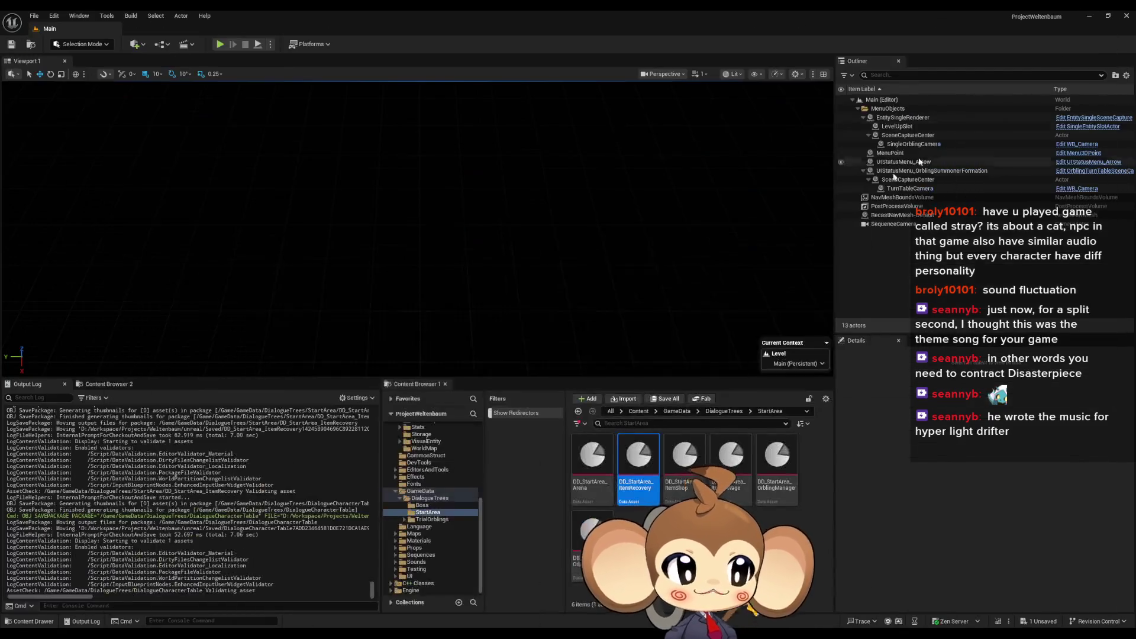
# Step: Play-test the item-recovery conversation, advancing two lines and choosing Leave, then stop
pyautogui.click(219, 44)
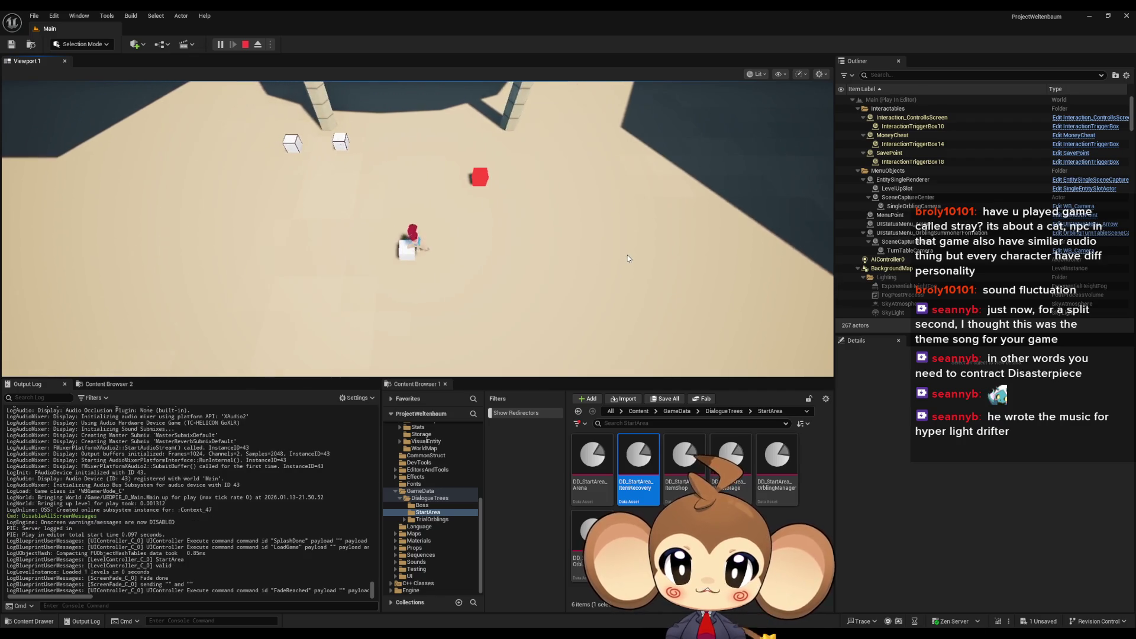
pyautogui.press('space')
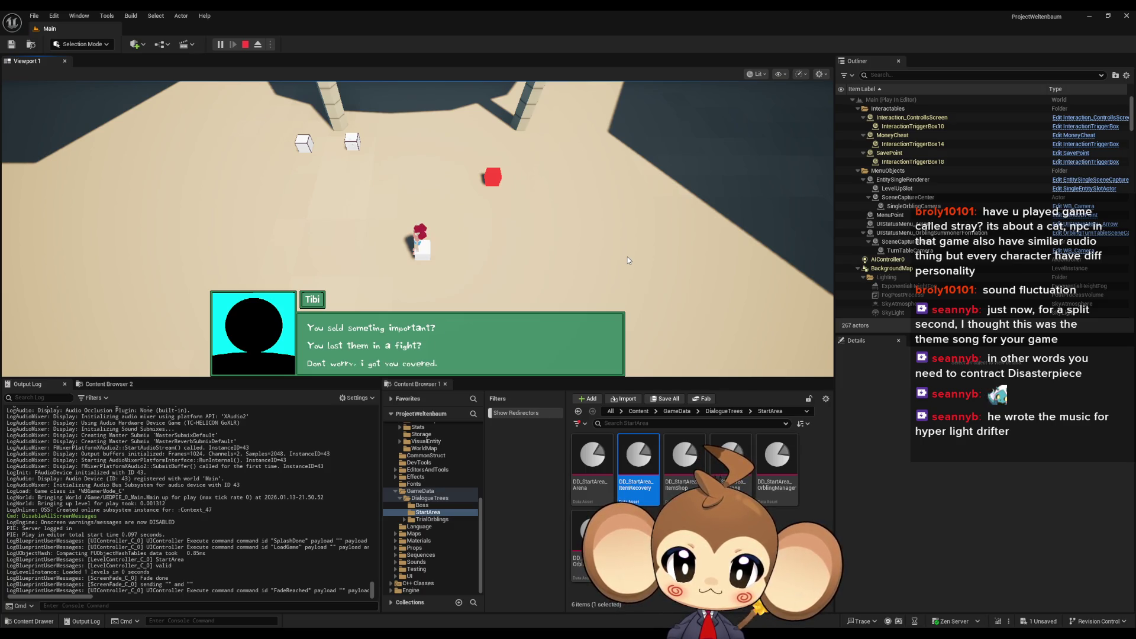
pyautogui.press('space')
pyautogui.click(542, 362)
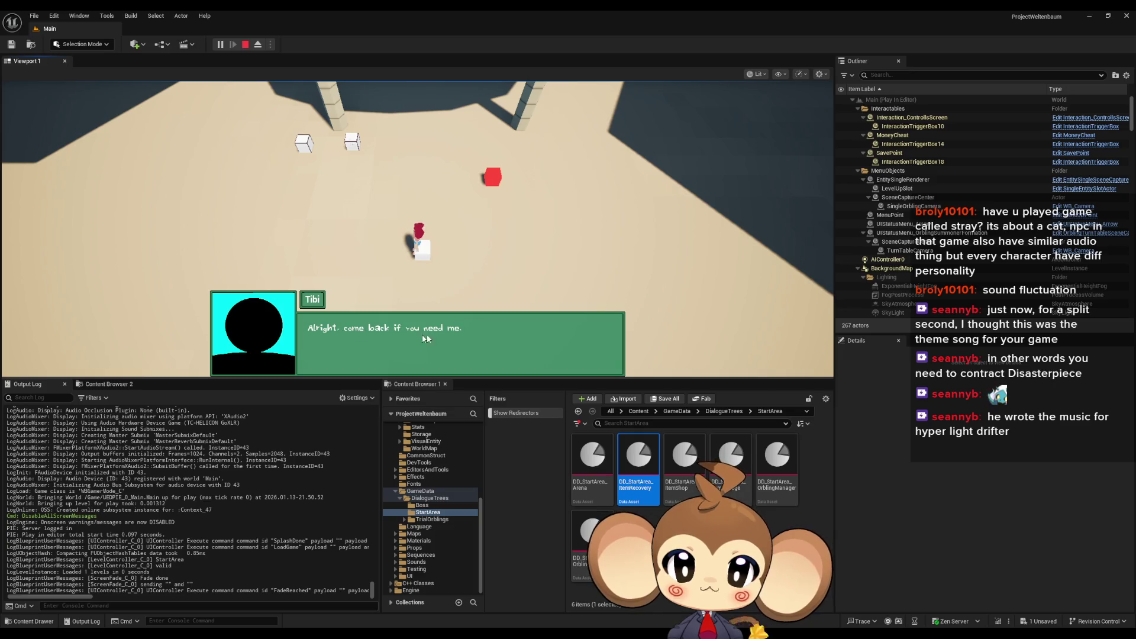
pyautogui.click(245, 44)
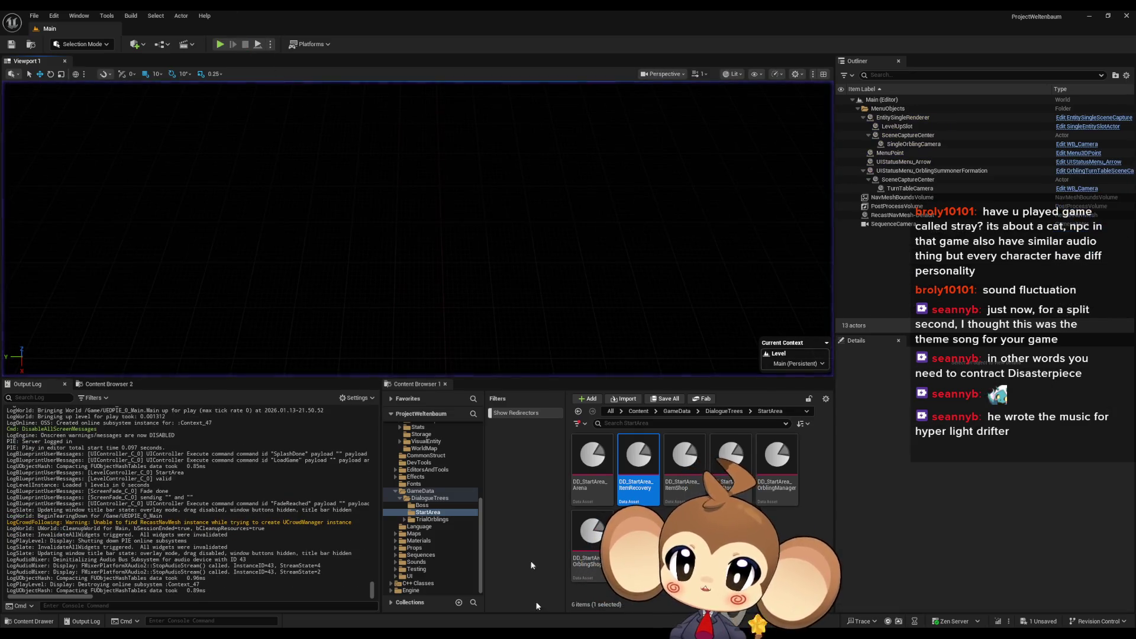
# Step: Restore the asset editor and check the ItemRecovery data before ending on the DialogueMainWidget graph
pyautogui.moveTo(465, 634)
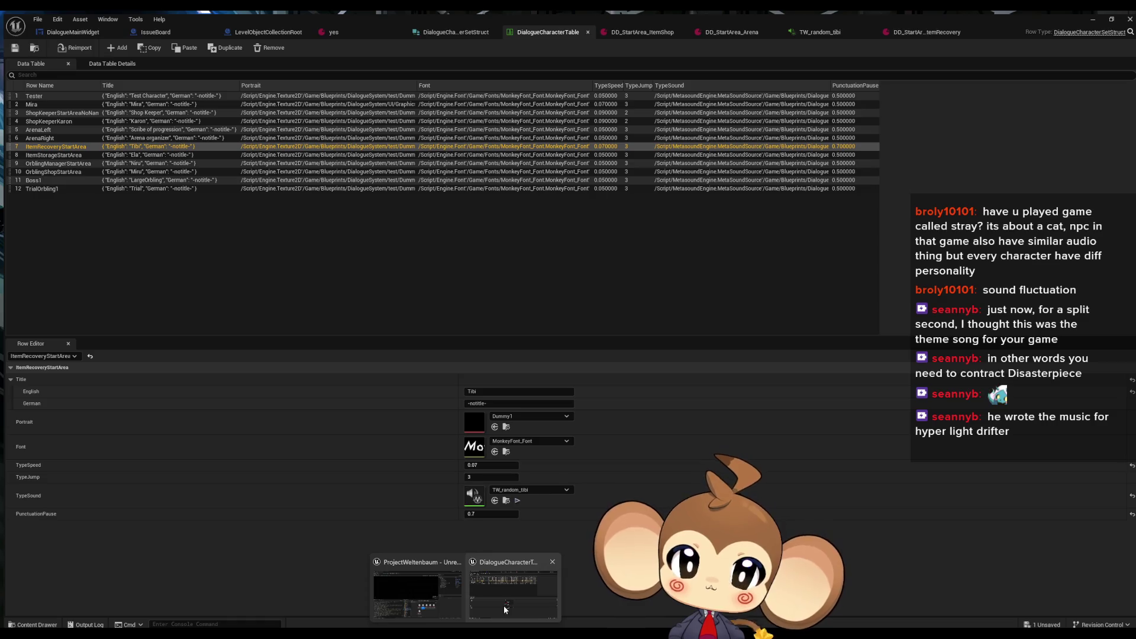
pyautogui.click(503, 605)
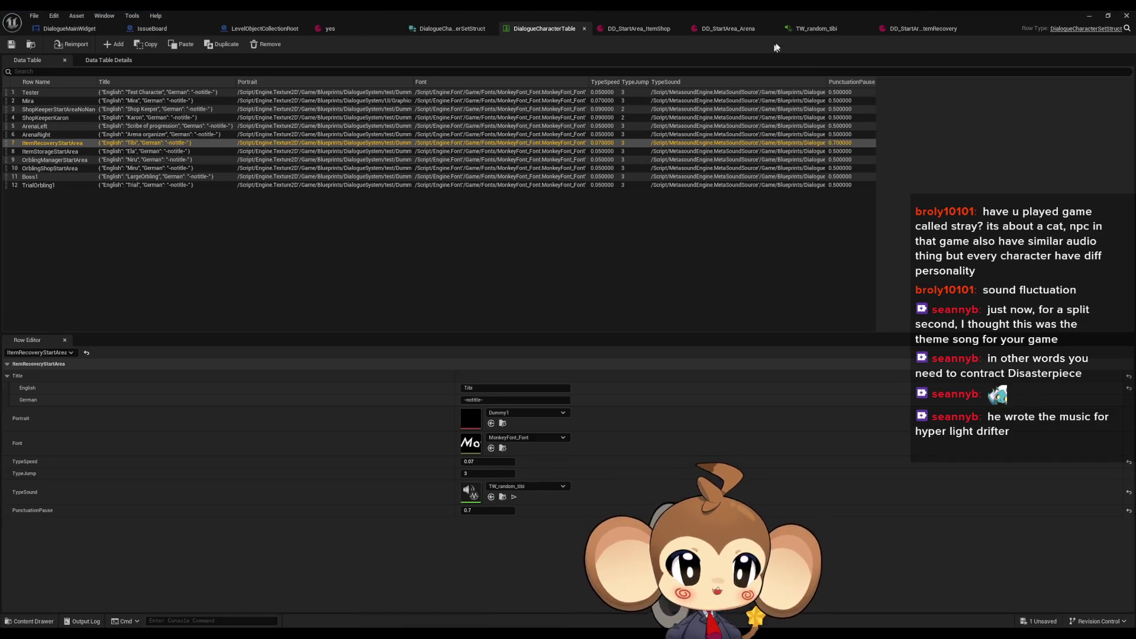
pyautogui.click(70, 28)
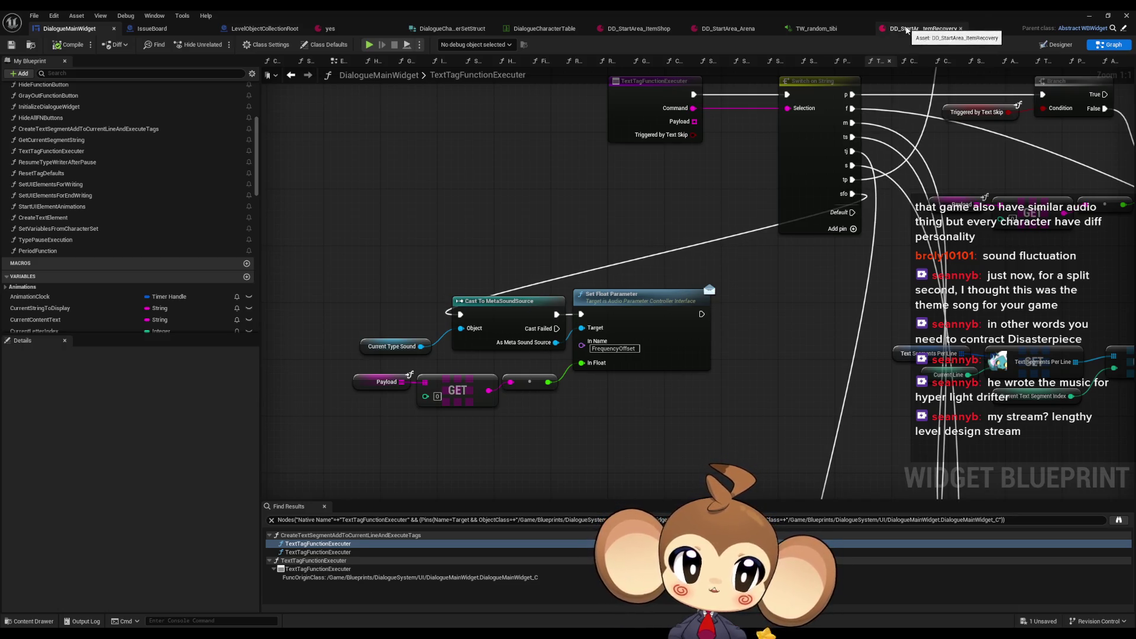
pyautogui.click(924, 28)
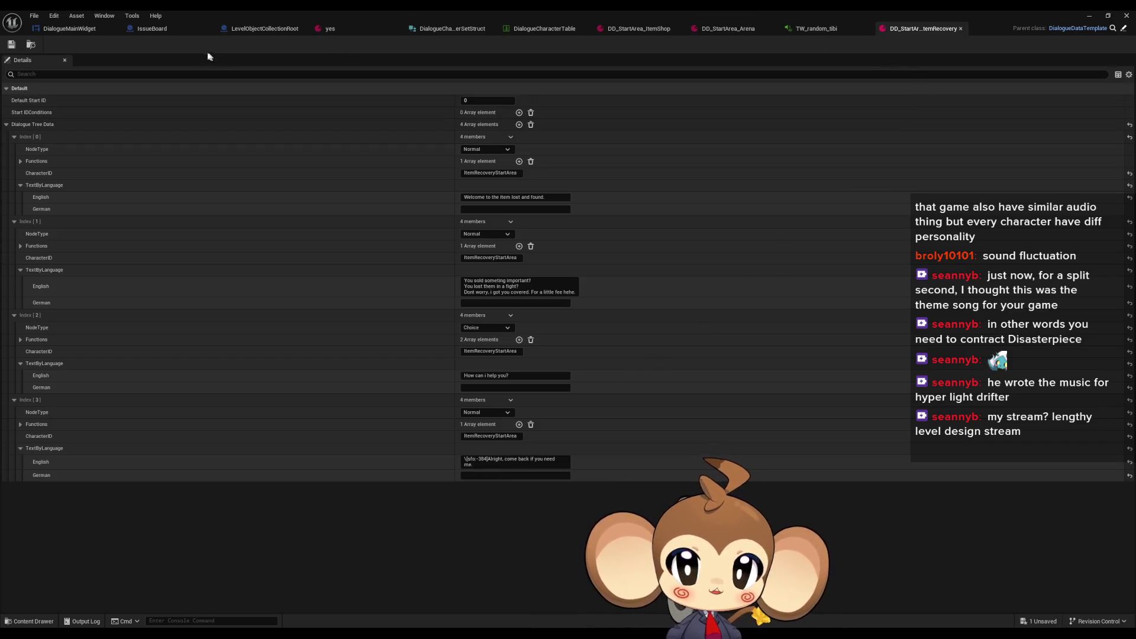
pyautogui.click(68, 28)
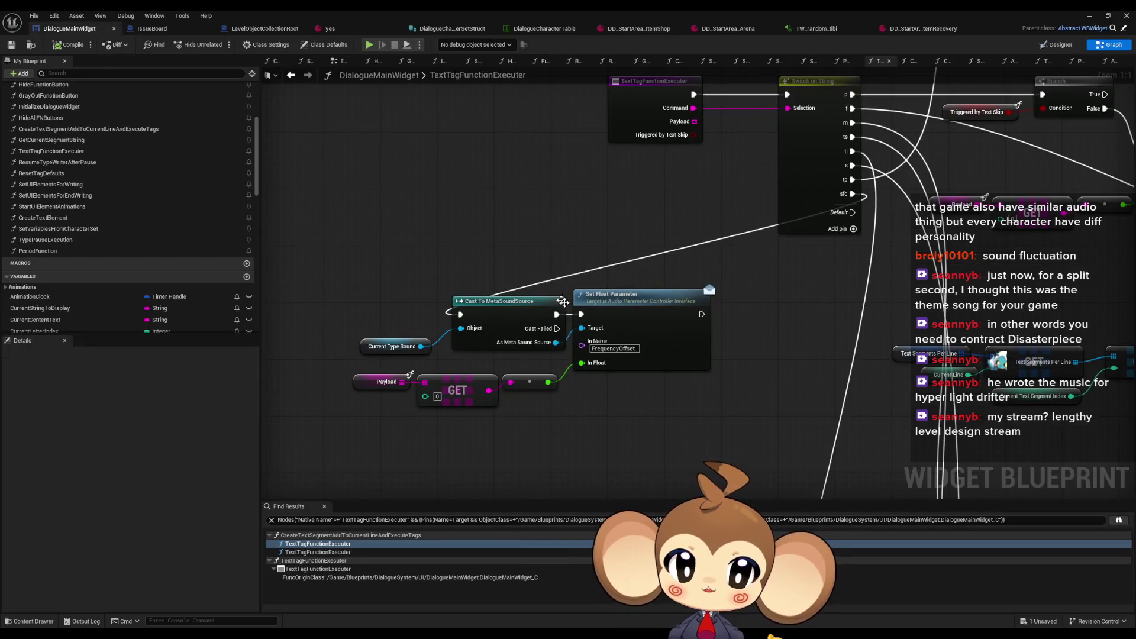
# Step: Add a Print String off the sfo pin with message 'Error: asdlkjgbasbdg', then minimize the editor
pyautogui.moveTo(567, 361); pyautogui.dragTo(576, 329)
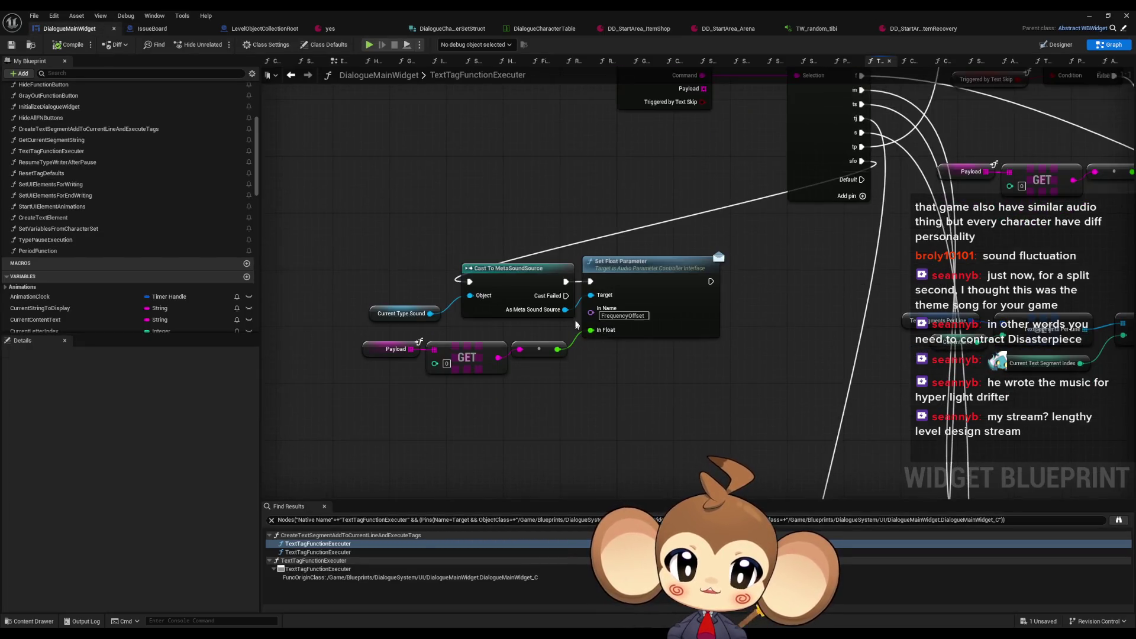
pyautogui.moveTo(612, 386)
pyautogui.mouseDown()
pyautogui.moveTo(549, 398)
pyautogui.moveTo(523, 441)
pyautogui.mouseUp()
pyautogui.moveTo(783, 217)
pyautogui.mouseDown()
pyautogui.moveTo(476, 288)
pyautogui.moveTo(405, 267)
pyautogui.moveTo(422, 256)
pyautogui.mouseUp()
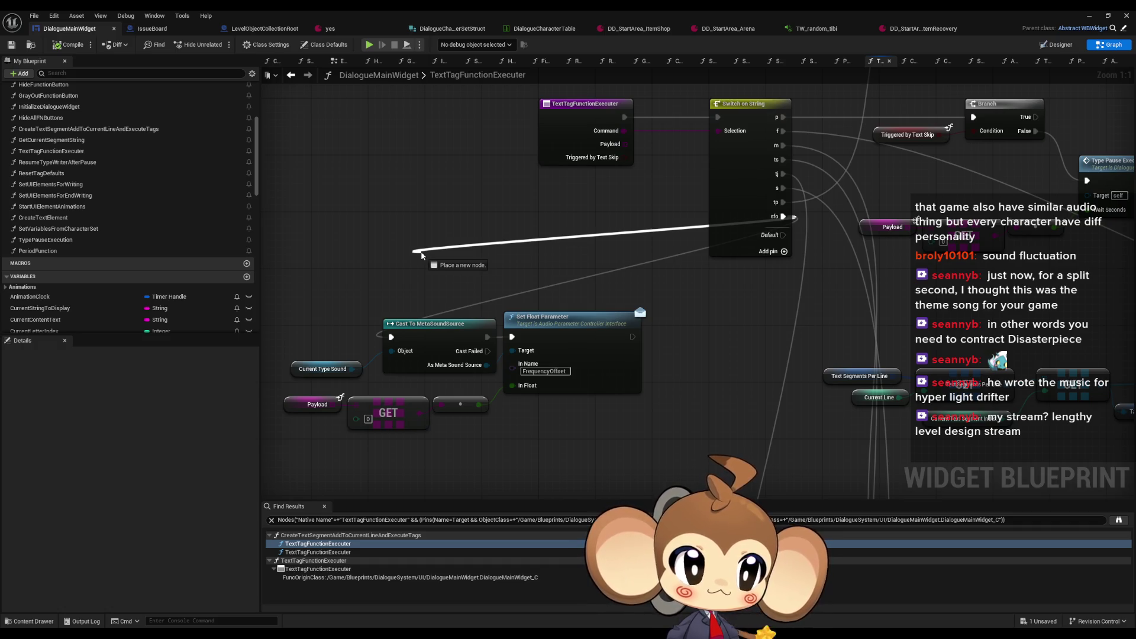
pyautogui.moveTo(422, 256); pyautogui.dragTo(422, 256)
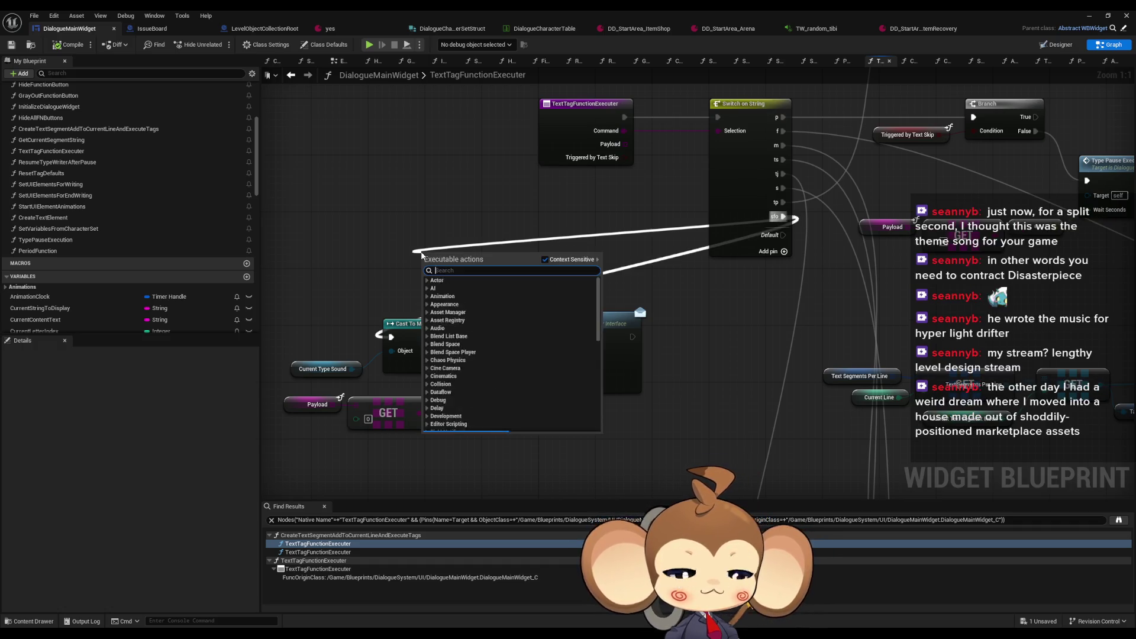
pyautogui.write('print')
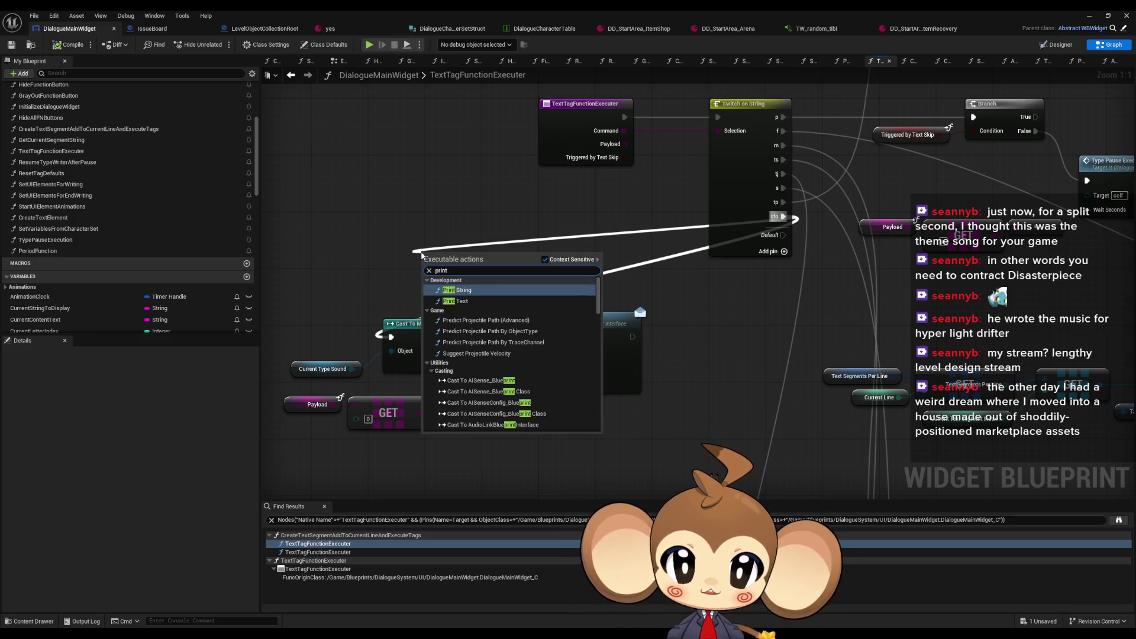
pyautogui.press('Return')
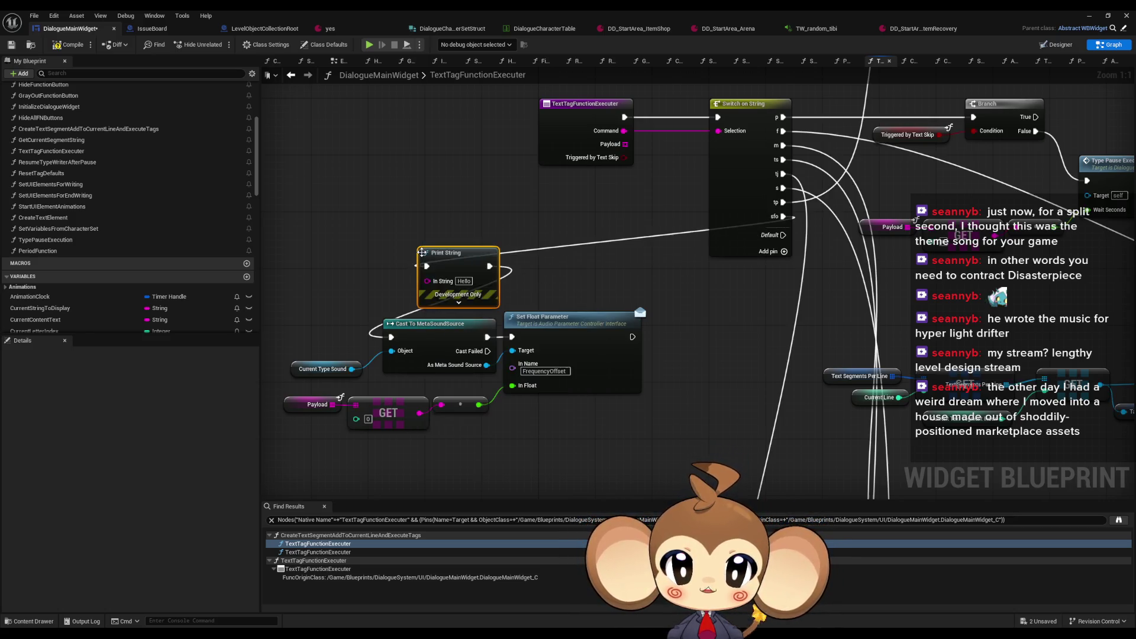
pyautogui.write('Error: asdlkjgbasbdg')
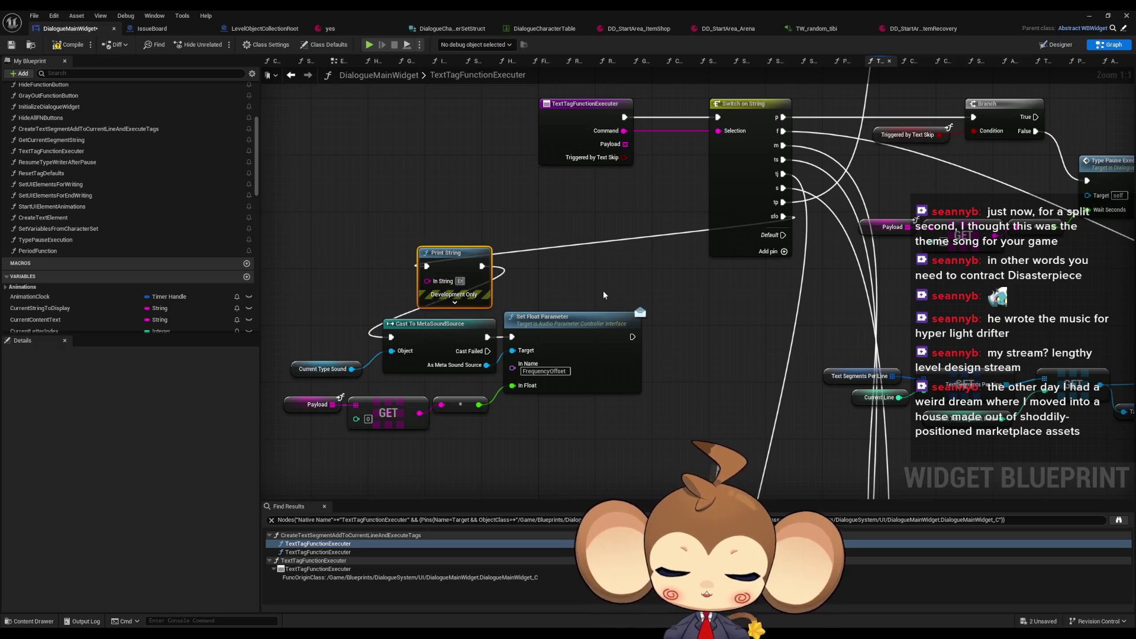
pyautogui.press('Return')
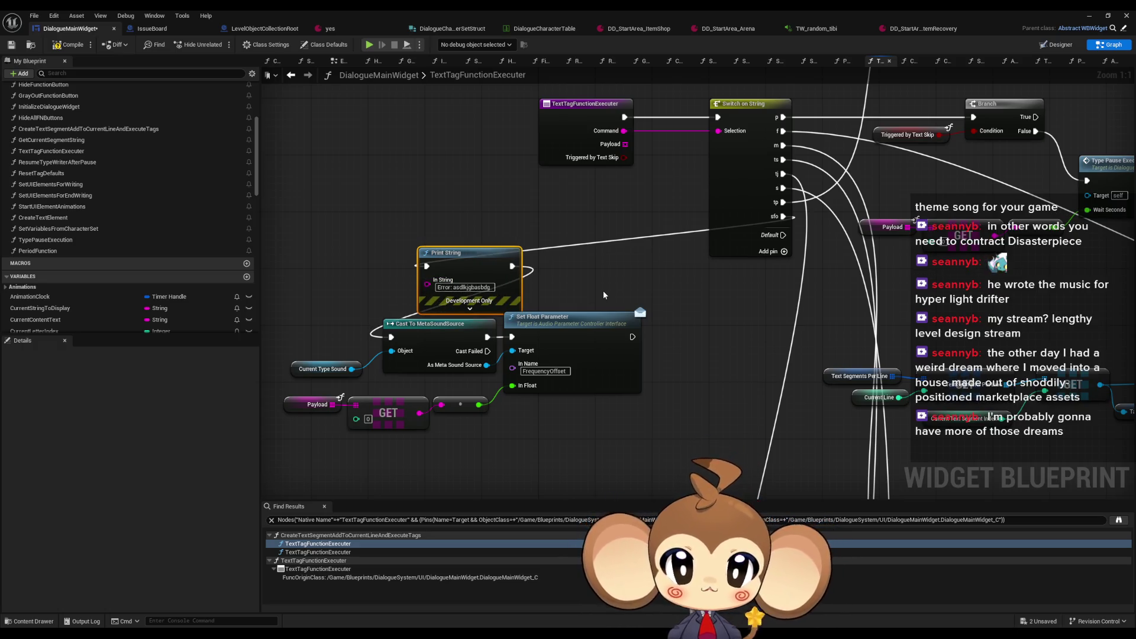
pyautogui.click(1090, 16)
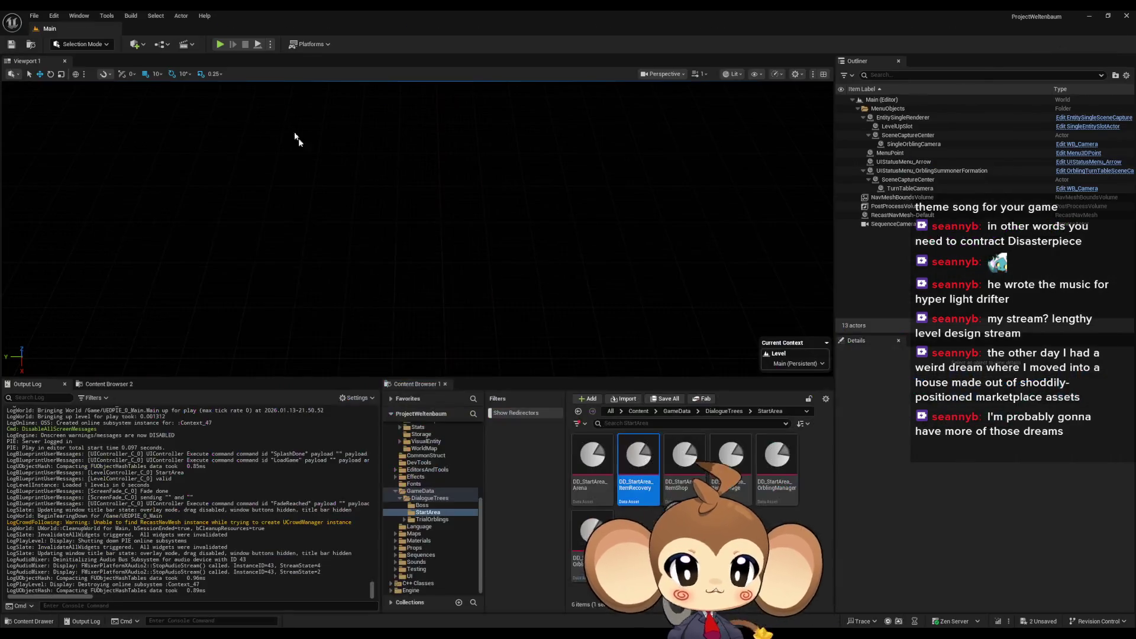
# Step: Play-test from the main menu, leave the conversation, stop, and switch back to DialogueMainWidget
pyautogui.click(219, 44)
pyautogui.click(326, 276)
pyautogui.click(94, 328)
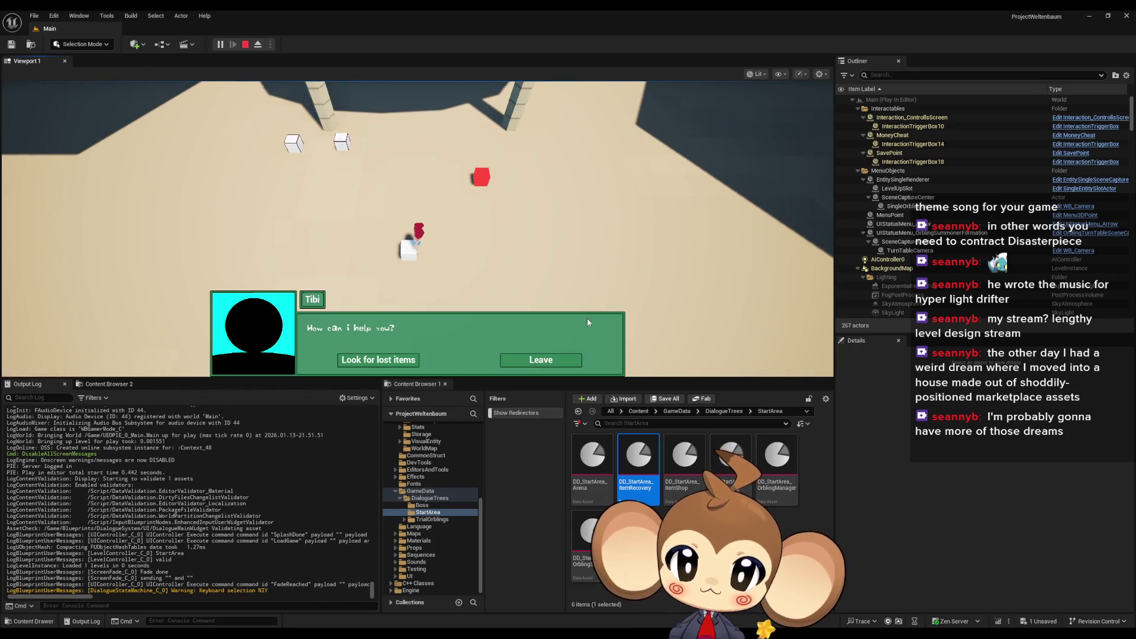
pyautogui.click(560, 366)
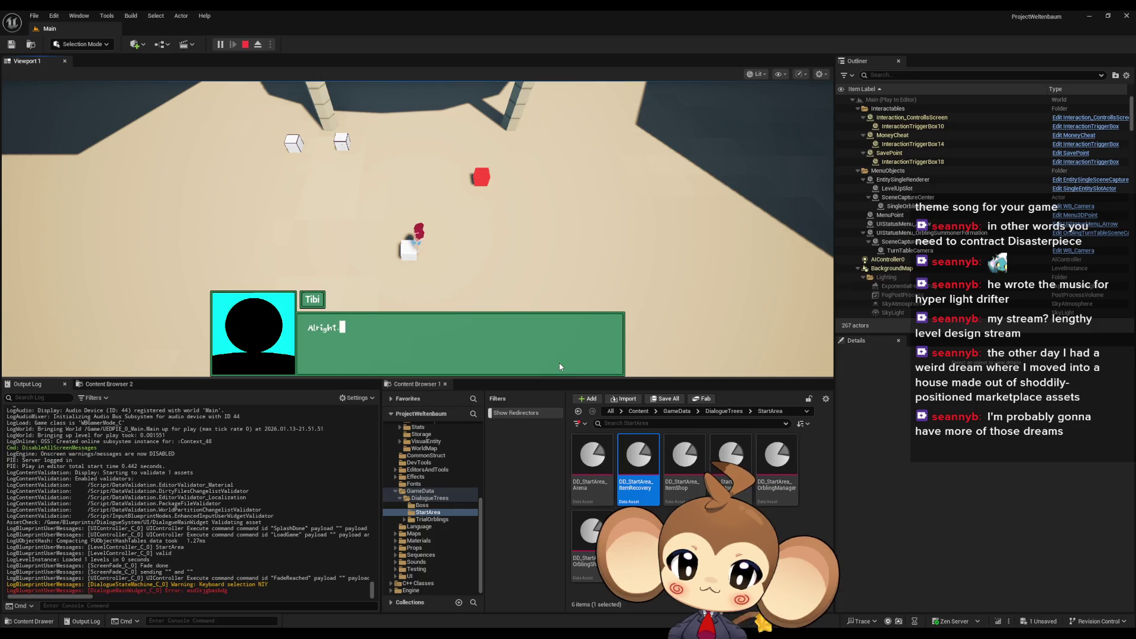
pyautogui.press('Escape')
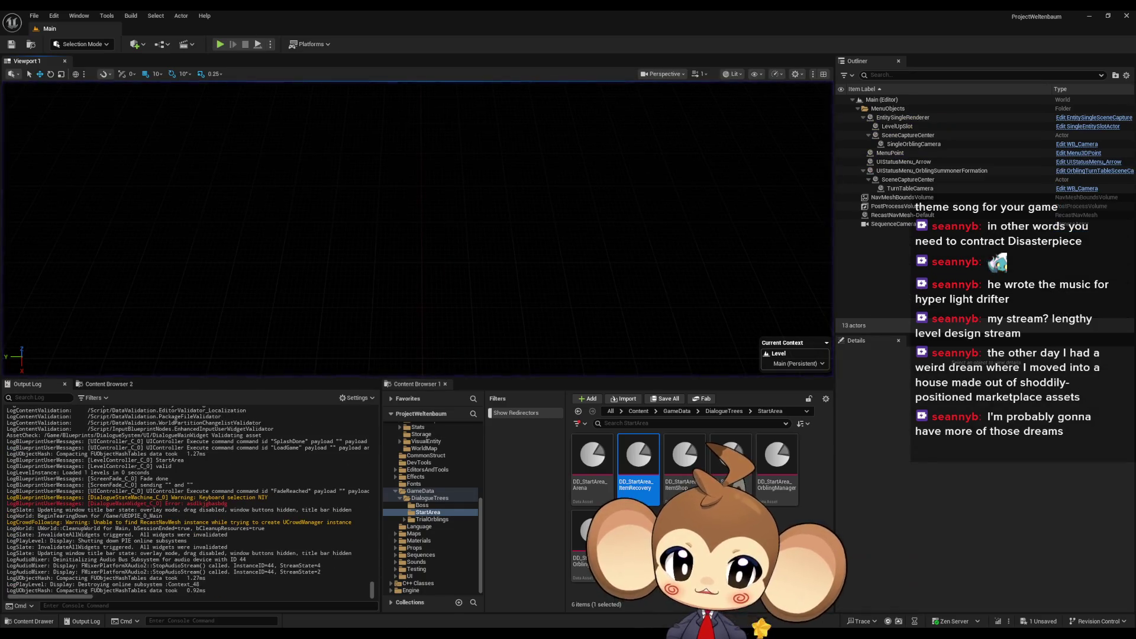
pyautogui.hotkey('alt', 'Tab')
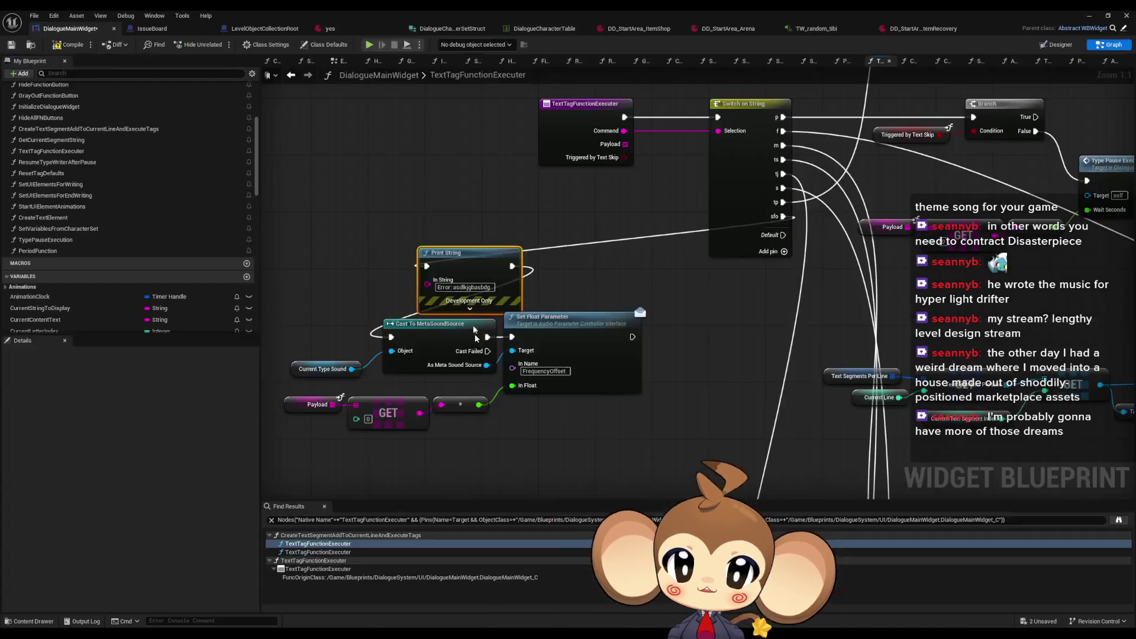
# Step: Paste a copy of the error Print String and wire it to the Cast Failed branch
pyautogui.hotkey('ctrl', 'v')
pyautogui.moveTo(468, 293); pyautogui.dragTo(514, 420)
pyautogui.click(1090, 15)
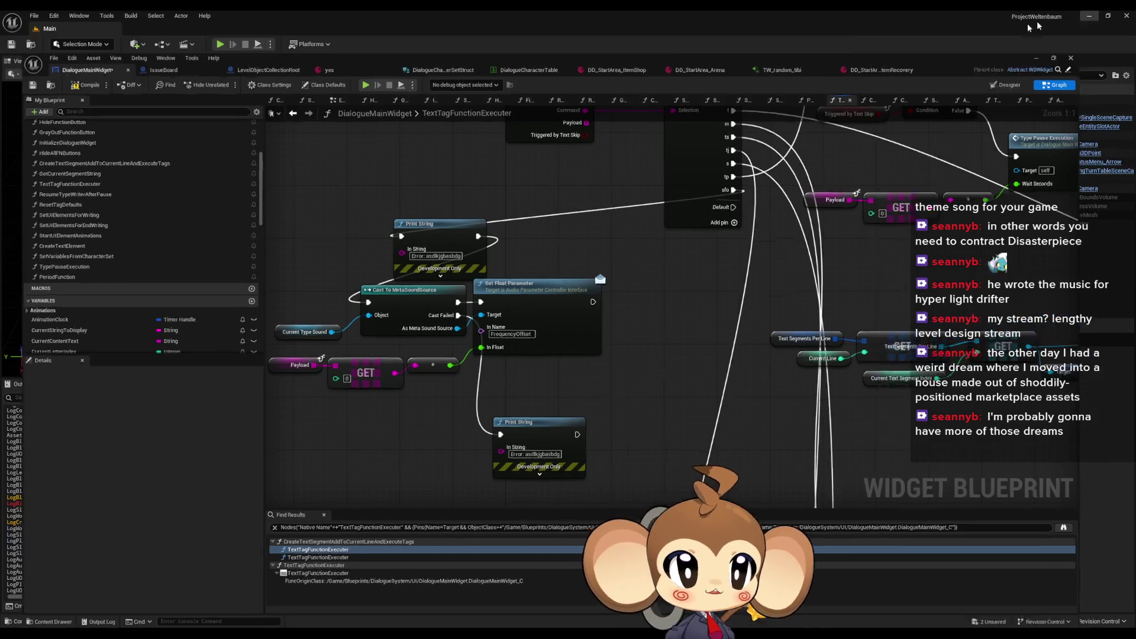
# Step: Play-test a new game through to Leave, stop, and reselect the Set Float Parameter node
pyautogui.click(220, 44)
pyautogui.press('Return')
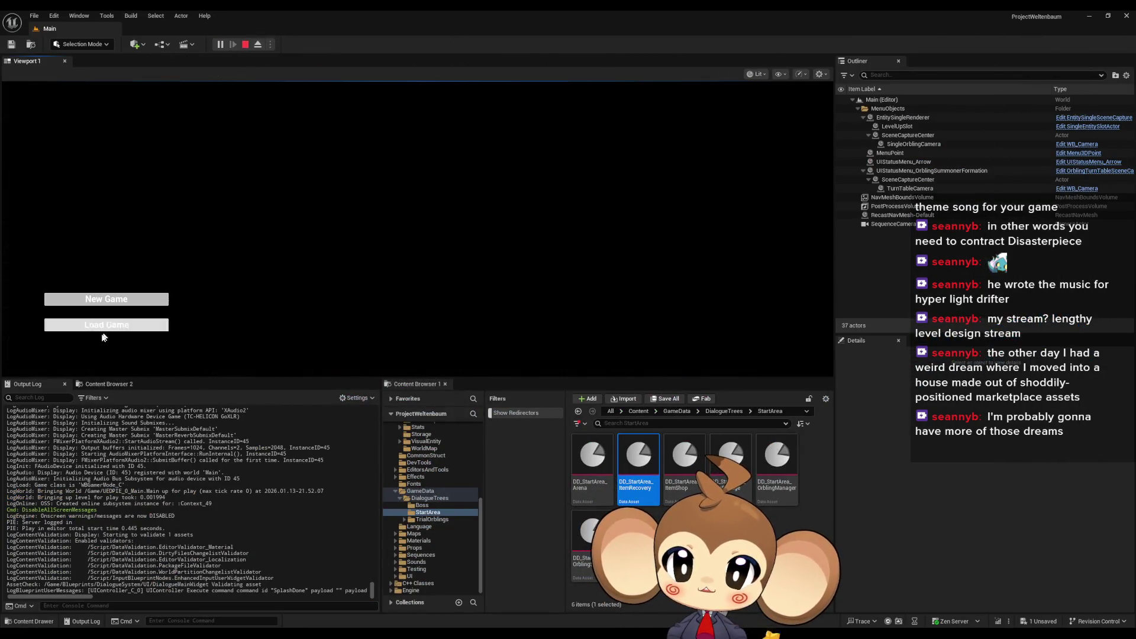
pyautogui.press('Return')
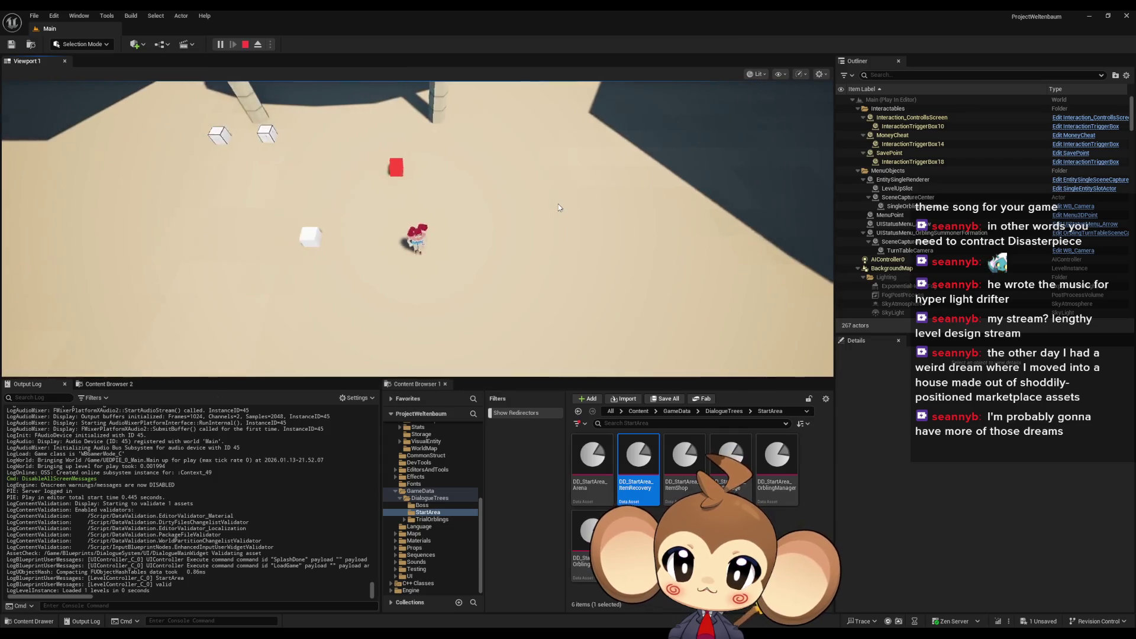
pyautogui.press('Return')
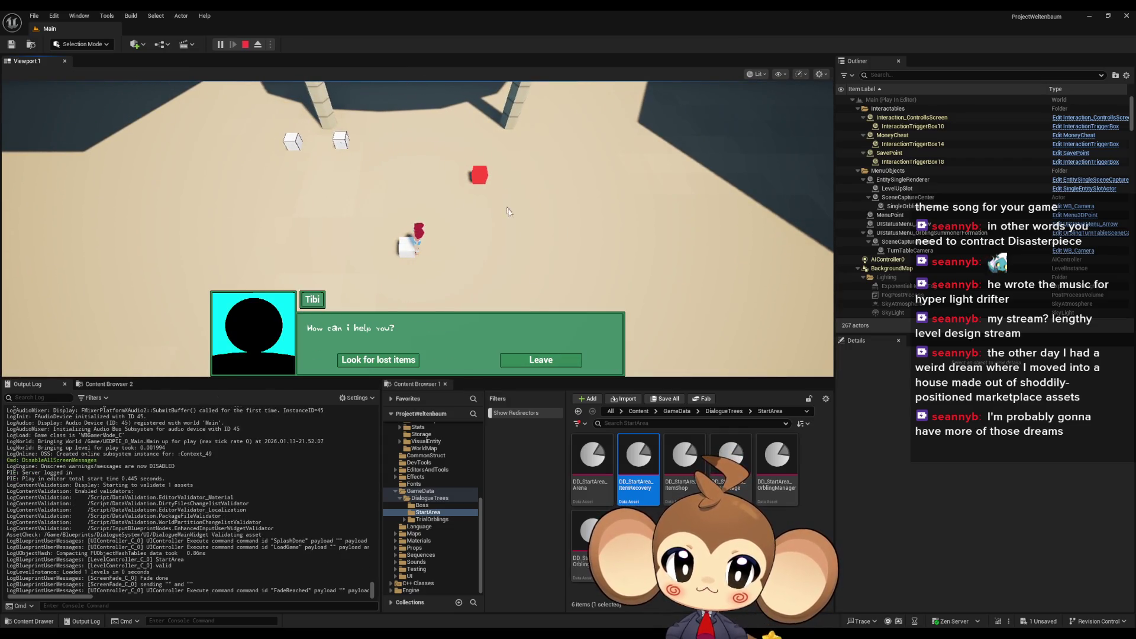
pyautogui.click(546, 361)
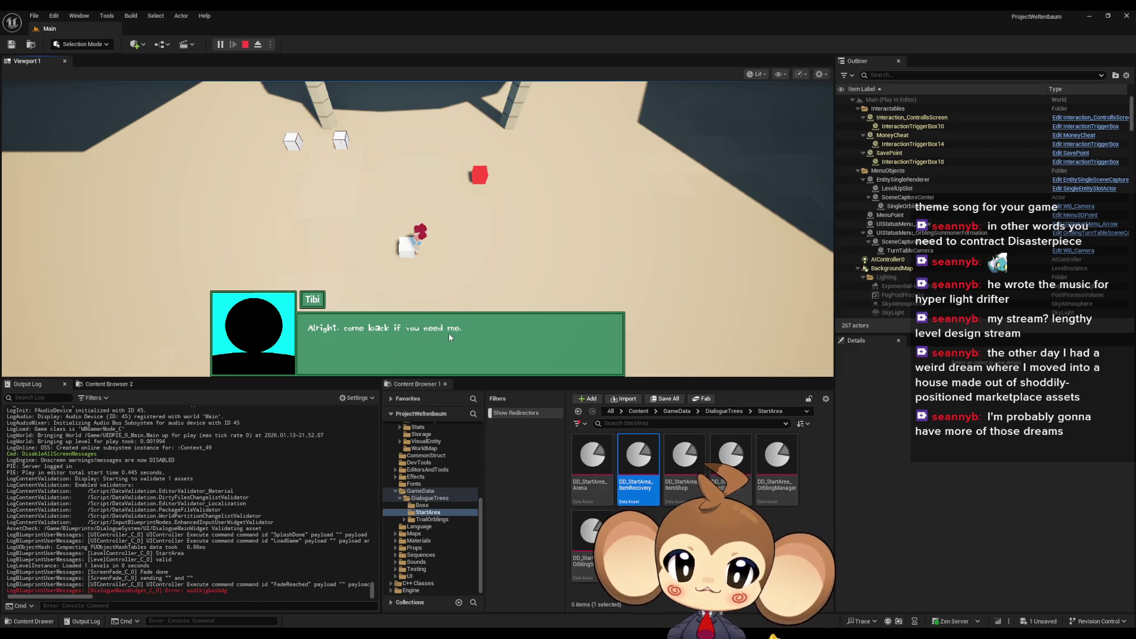
pyautogui.click(245, 44)
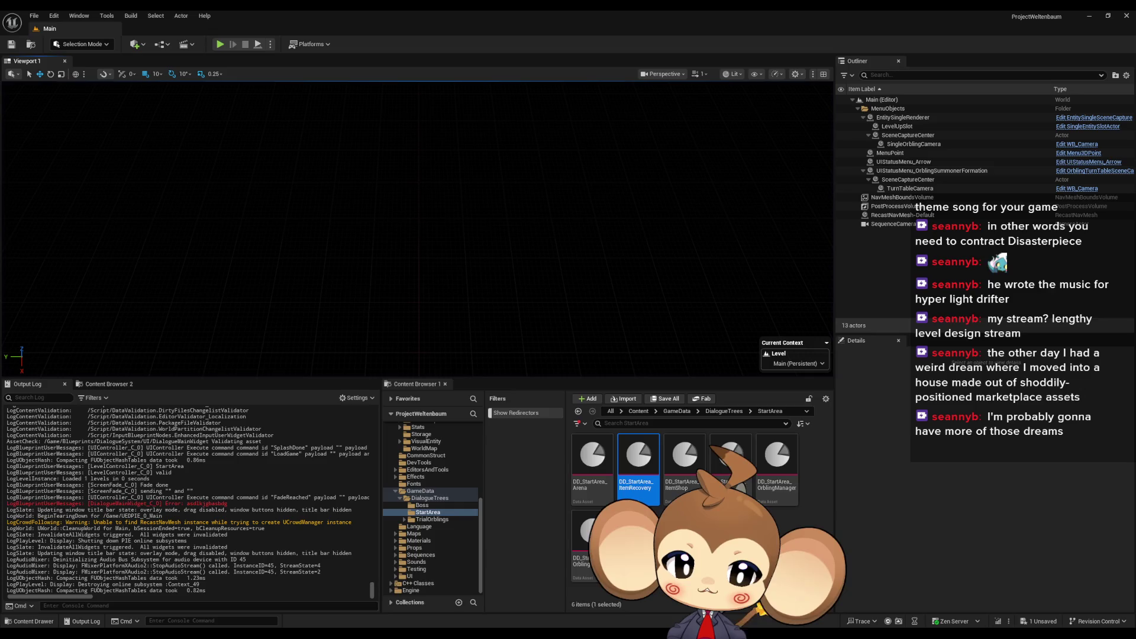
pyautogui.hotkey('alt', 'Tab')
pyautogui.click(531, 320)
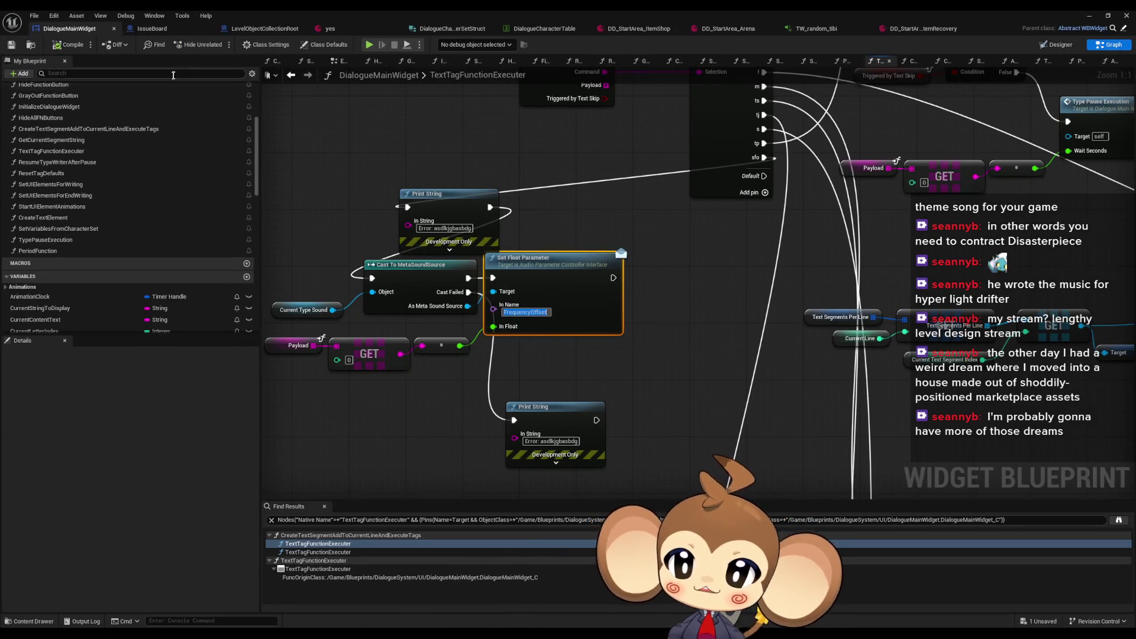
# Step: Switch to the TW_random_tibi MetaSound and select its FrequencyOffset input node
pyautogui.click(816, 28)
pyautogui.click(384, 324)
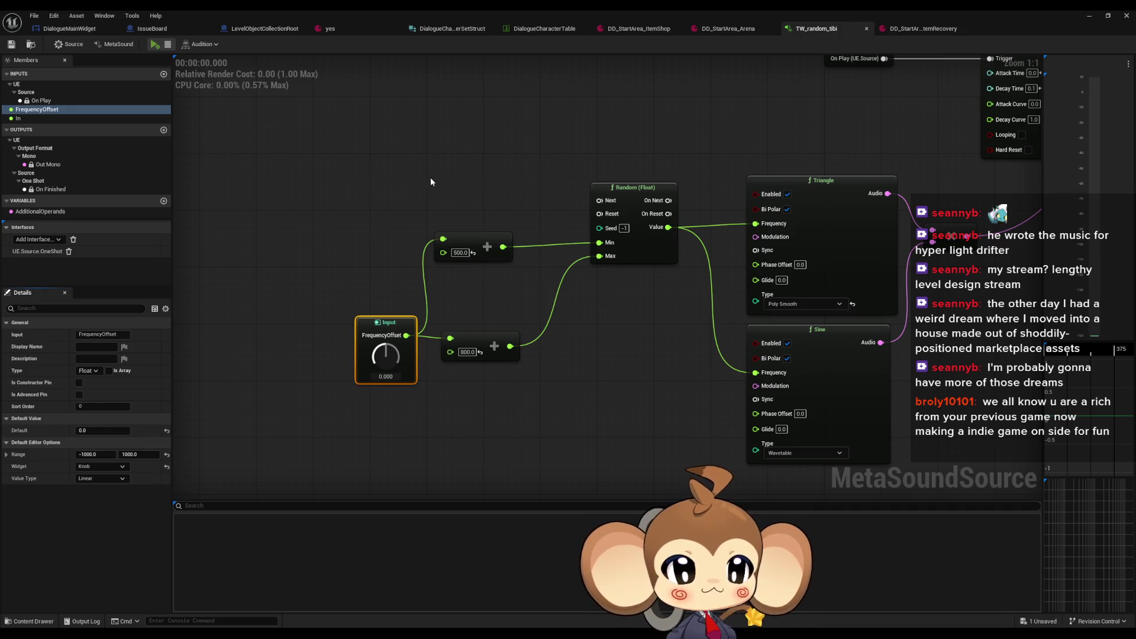
pyautogui.scroll(-3, 397, 172)
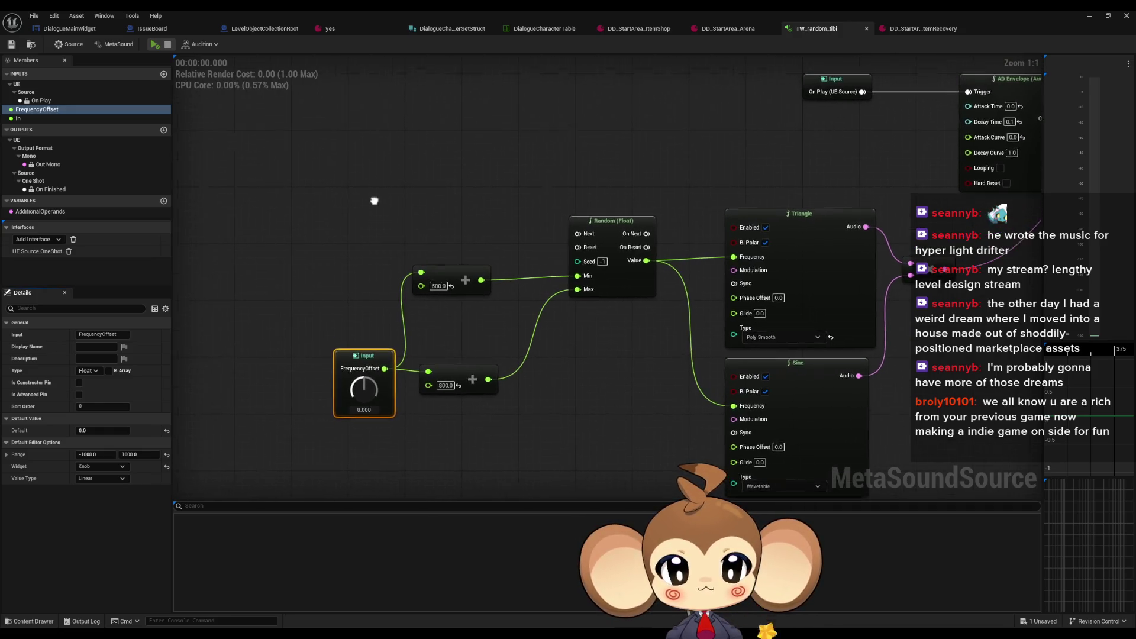
pyautogui.click(386, 211)
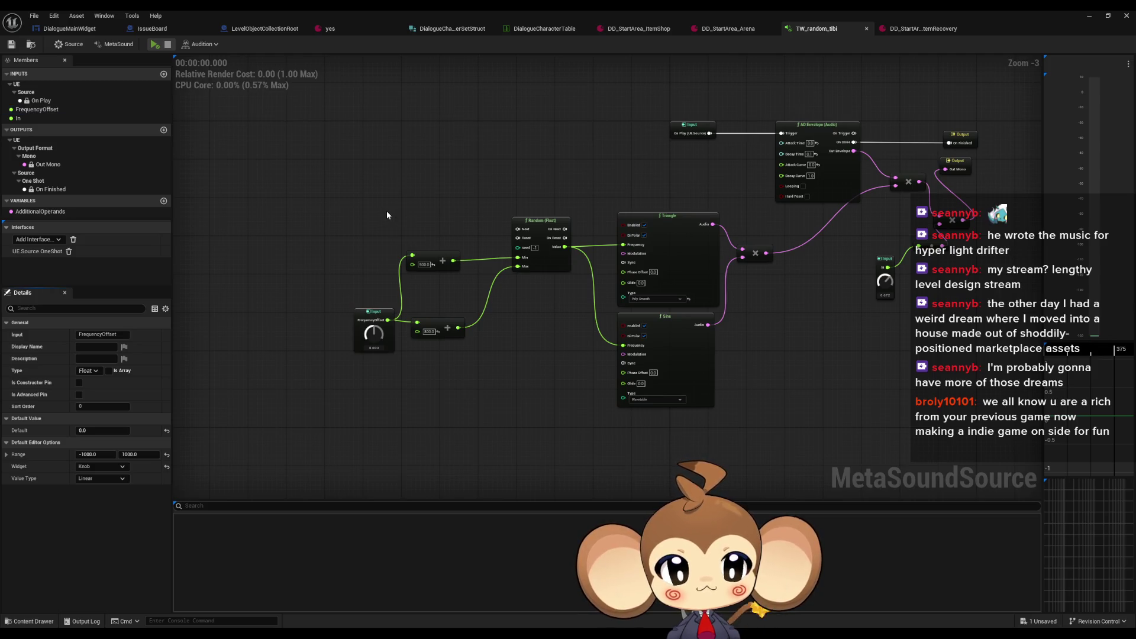
pyautogui.moveTo(386, 211); pyautogui.dragTo(438, 249)
pyautogui.scroll(4, 438, 249)
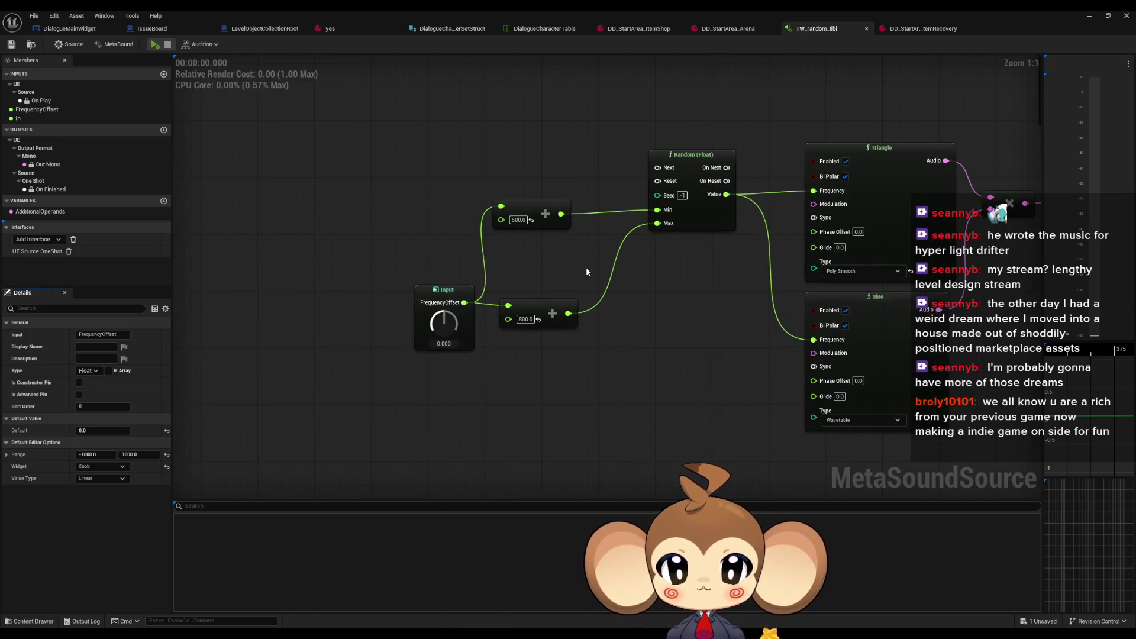
pyautogui.moveTo(586, 268); pyautogui.dragTo(517, 242)
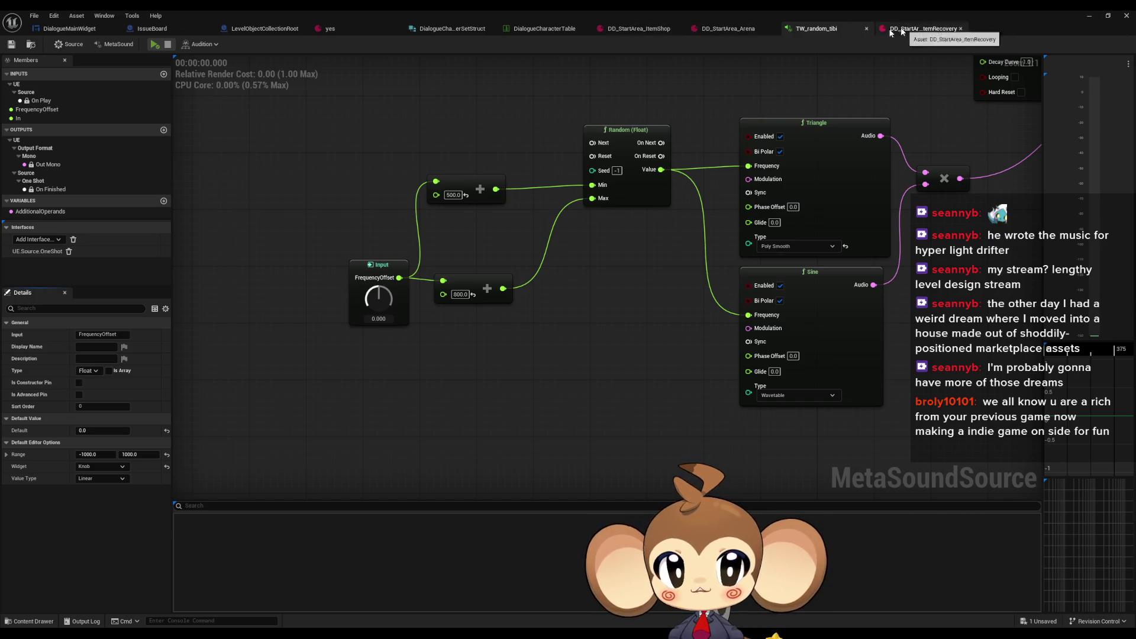
pyautogui.click(87, 29)
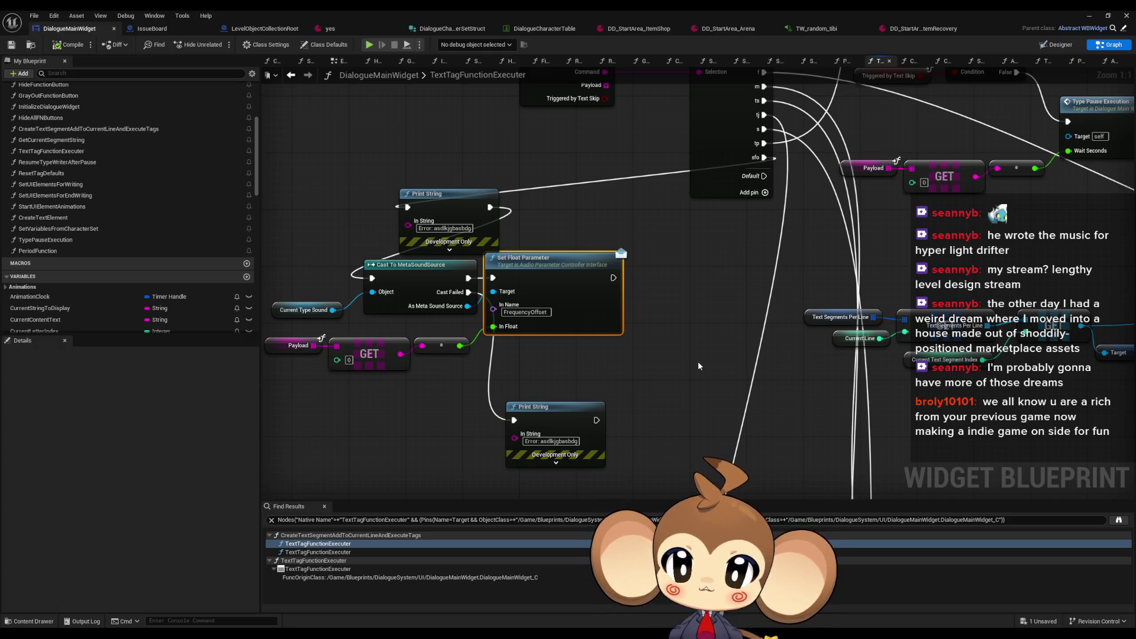
# Step: Pan the DialogueMainWidget graph around Set Float Parameter and the cast output, then reopen TW_random_tibi
pyautogui.moveTo(698, 361); pyautogui.dragTo(661, 312)
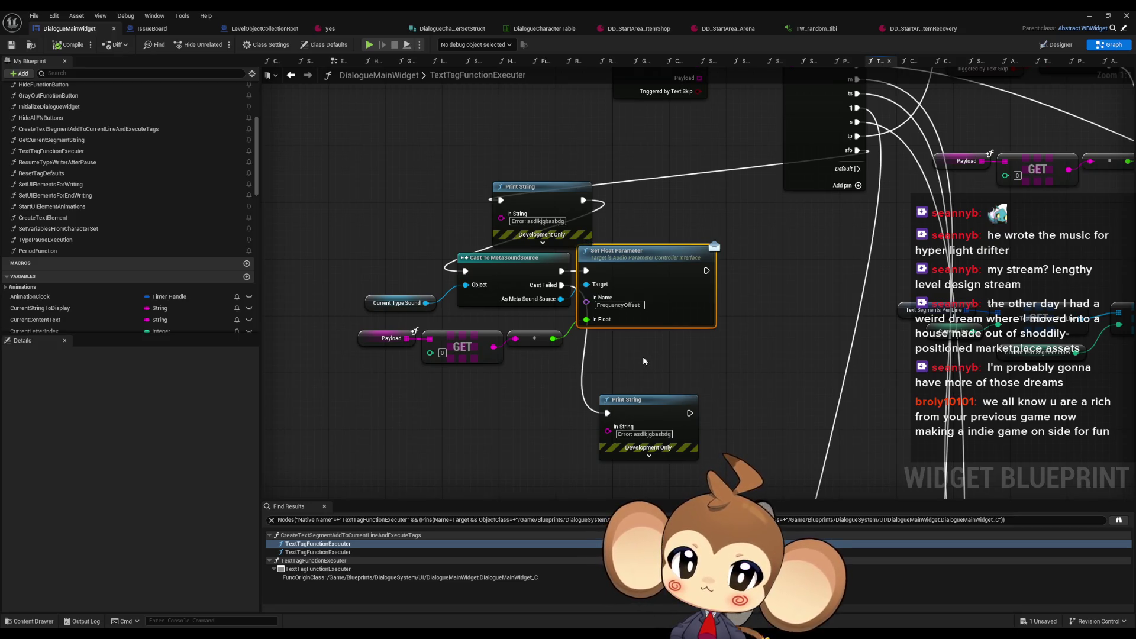
pyautogui.moveTo(643, 356); pyautogui.dragTo(663, 327)
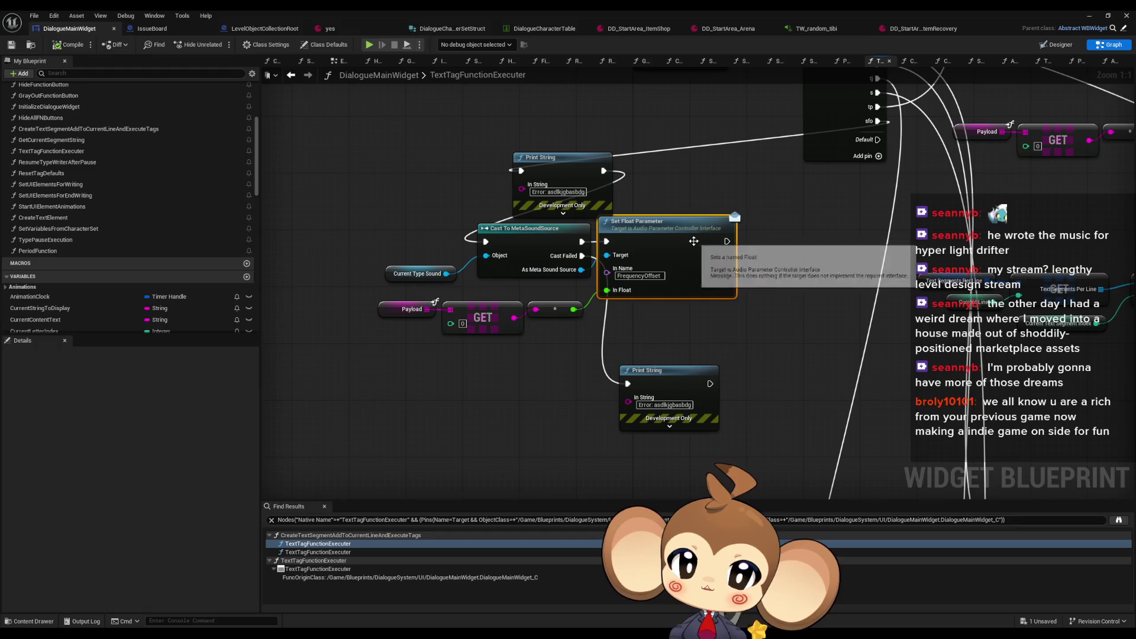
pyautogui.moveTo(698, 240); pyautogui.dragTo(659, 258)
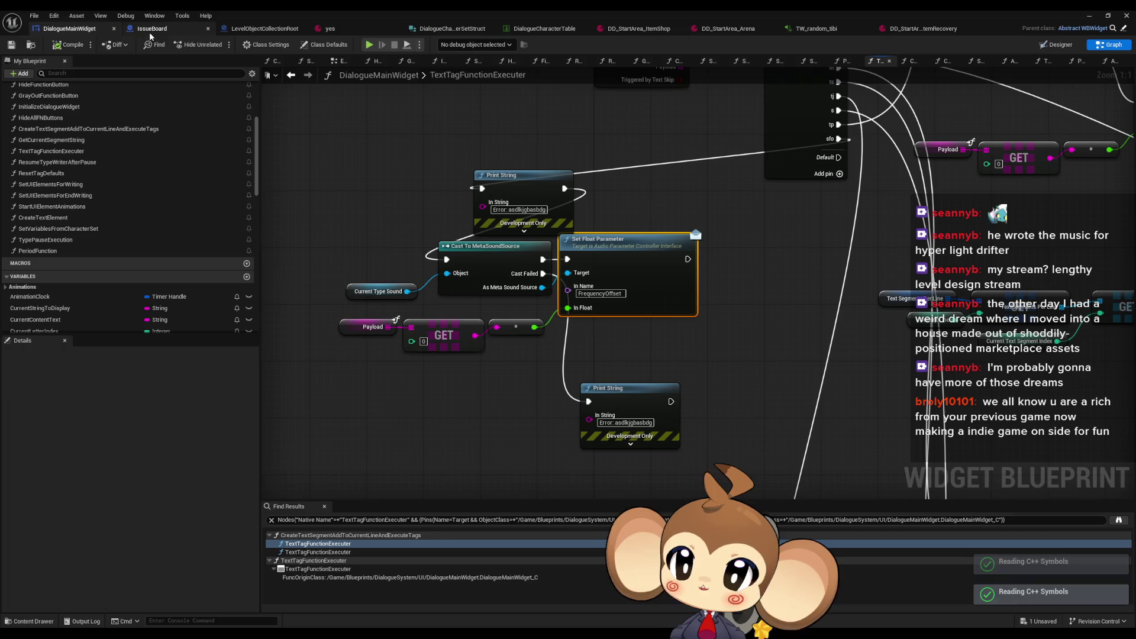
pyautogui.click(800, 32)
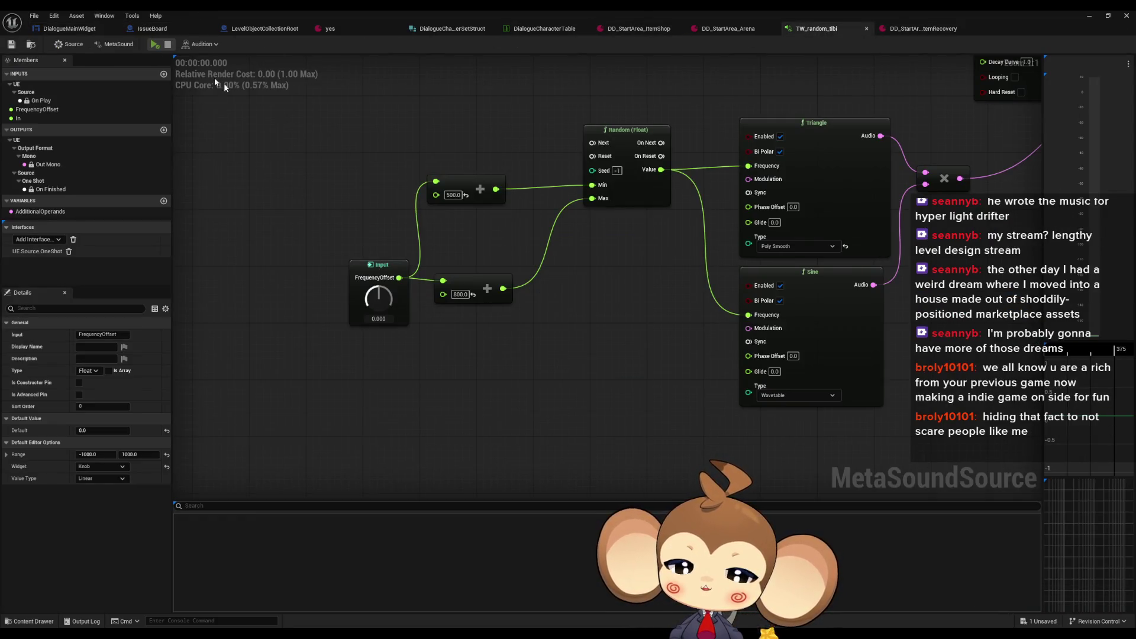
# Step: Inspect the FrequencyOffset input and AdditionalOperands settings in the MetaSound members panel
pyautogui.click(358, 261)
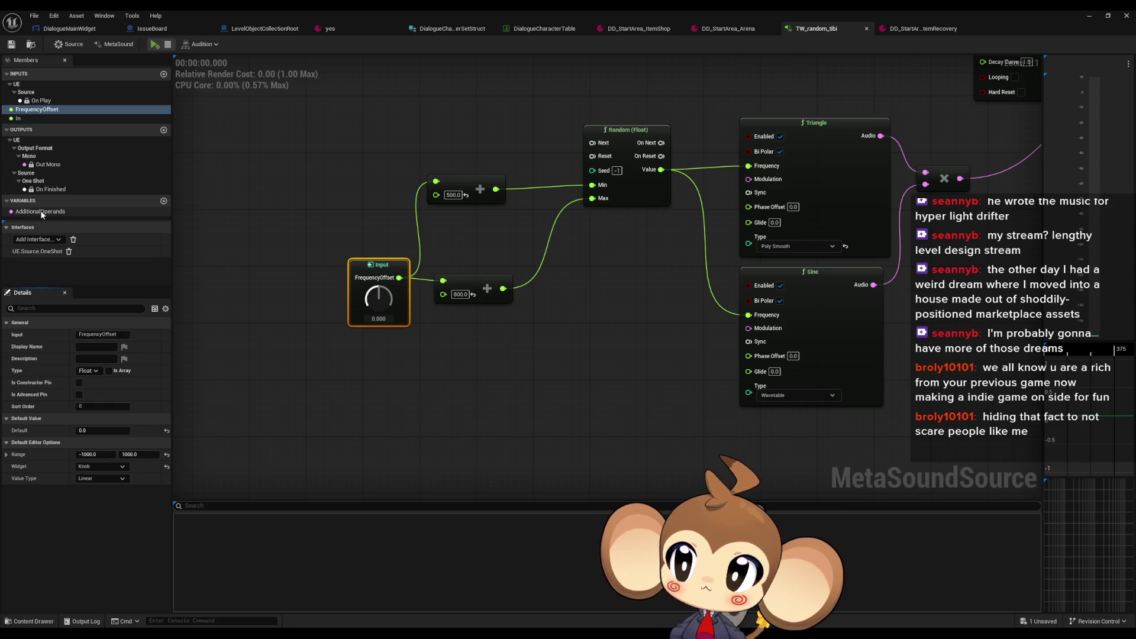
pyautogui.click(30, 111)
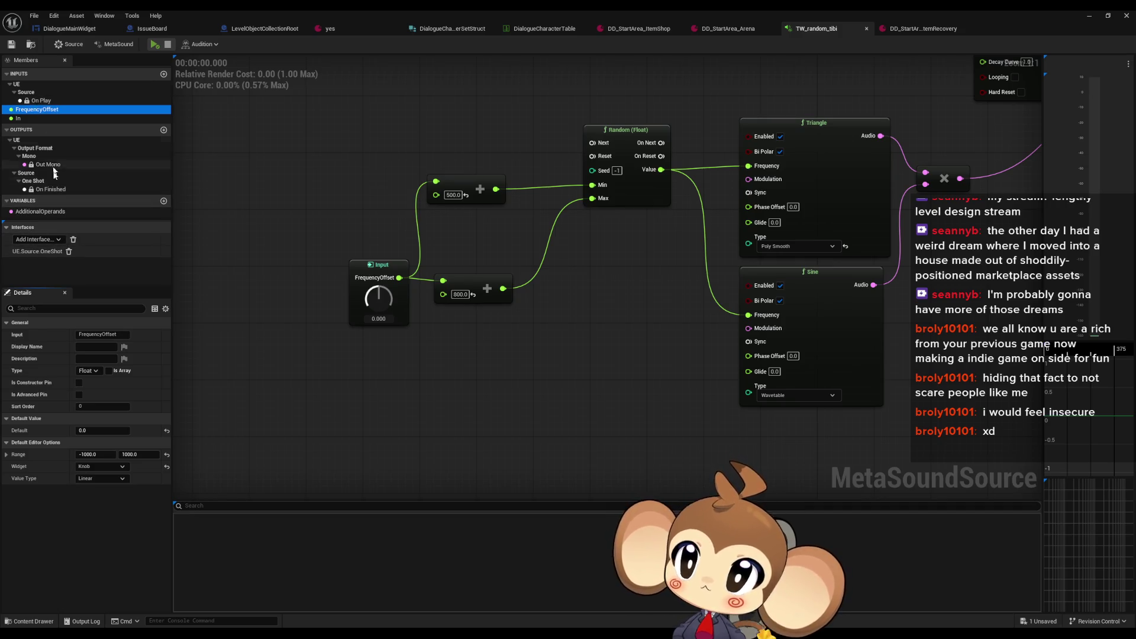
pyautogui.click(41, 212)
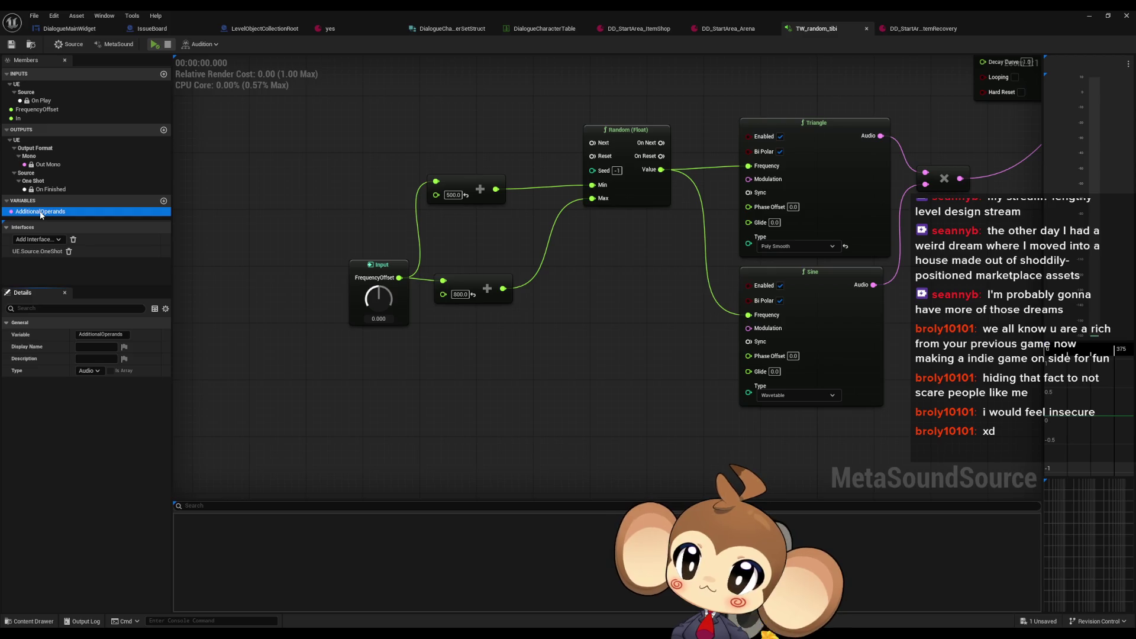
pyautogui.click(33, 111)
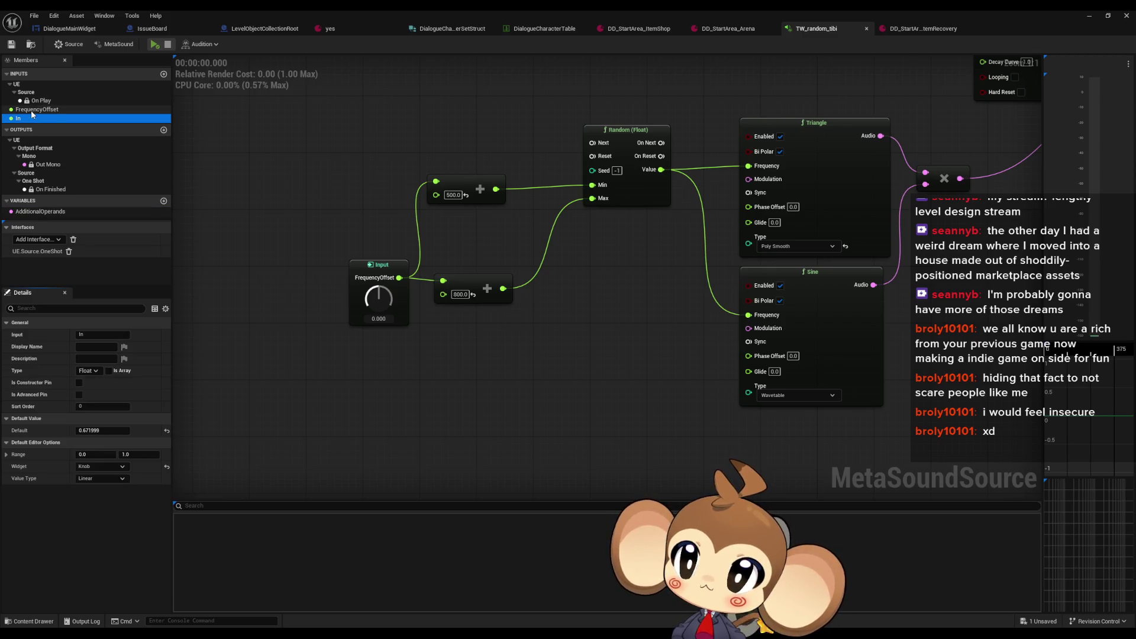
pyautogui.press('Up')
pyautogui.press('Up')
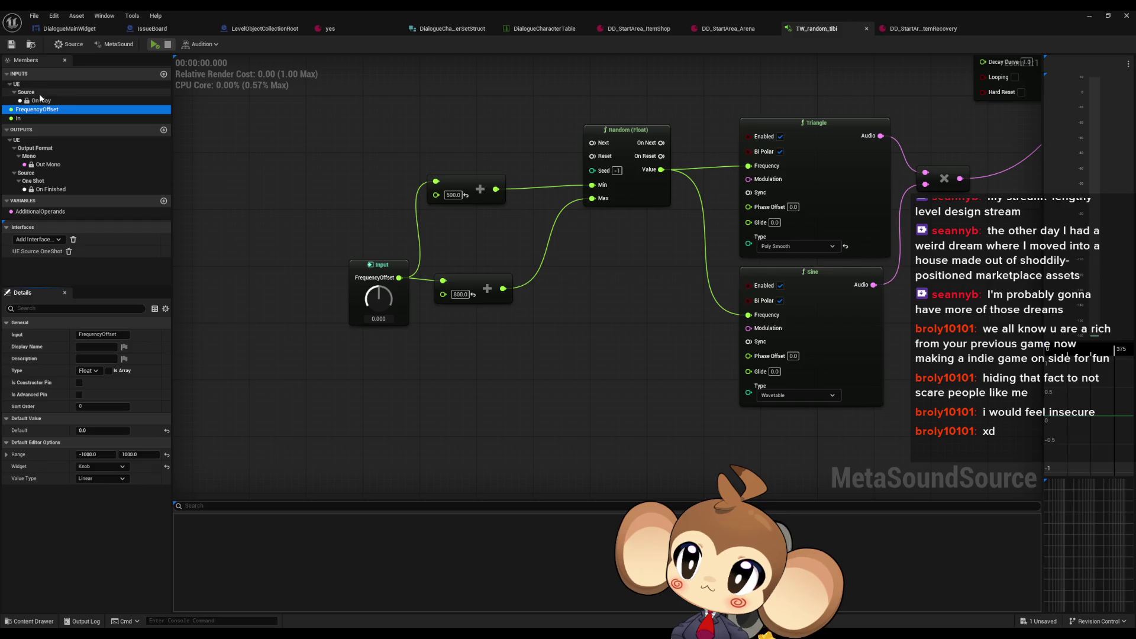
pyautogui.click(31, 111)
pyautogui.click(44, 93)
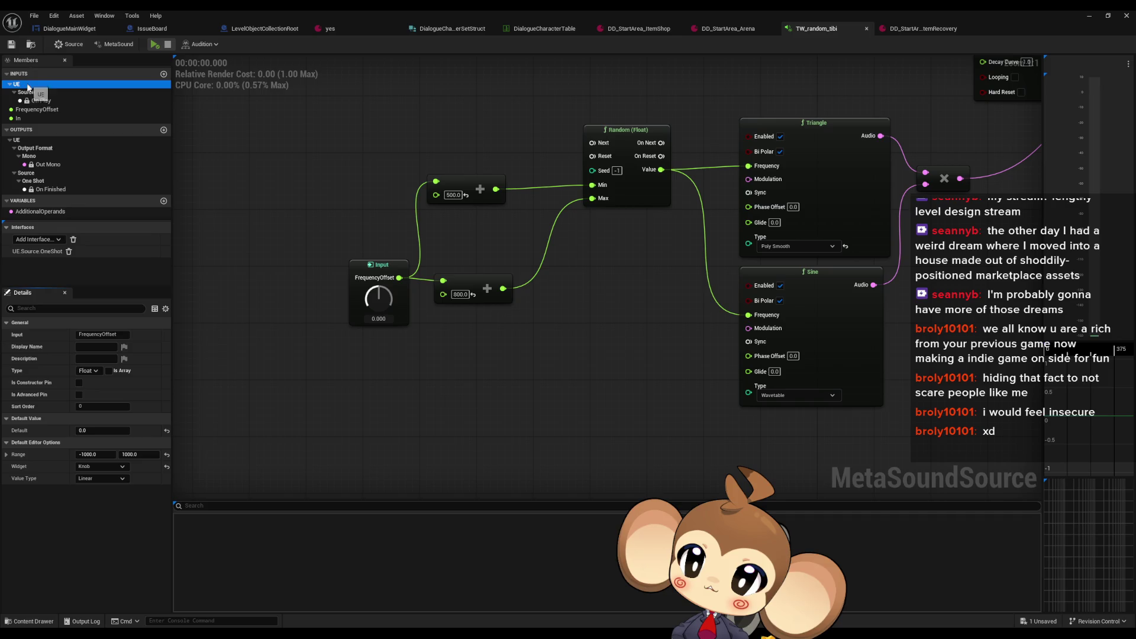
# Step: Try adding a new MetaSound input, undo it, and review FrequencyOffset's value type options
pyautogui.rightClick(32, 94)
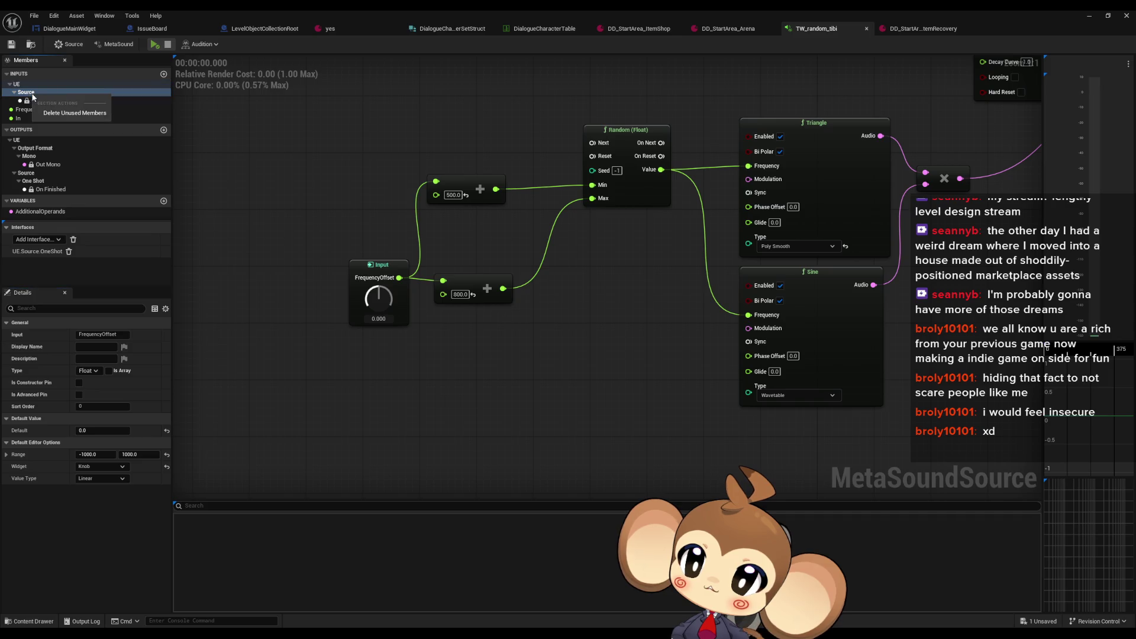
pyautogui.click(164, 74)
pyautogui.hotkey('ctrl', 'z')
pyautogui.click(164, 74)
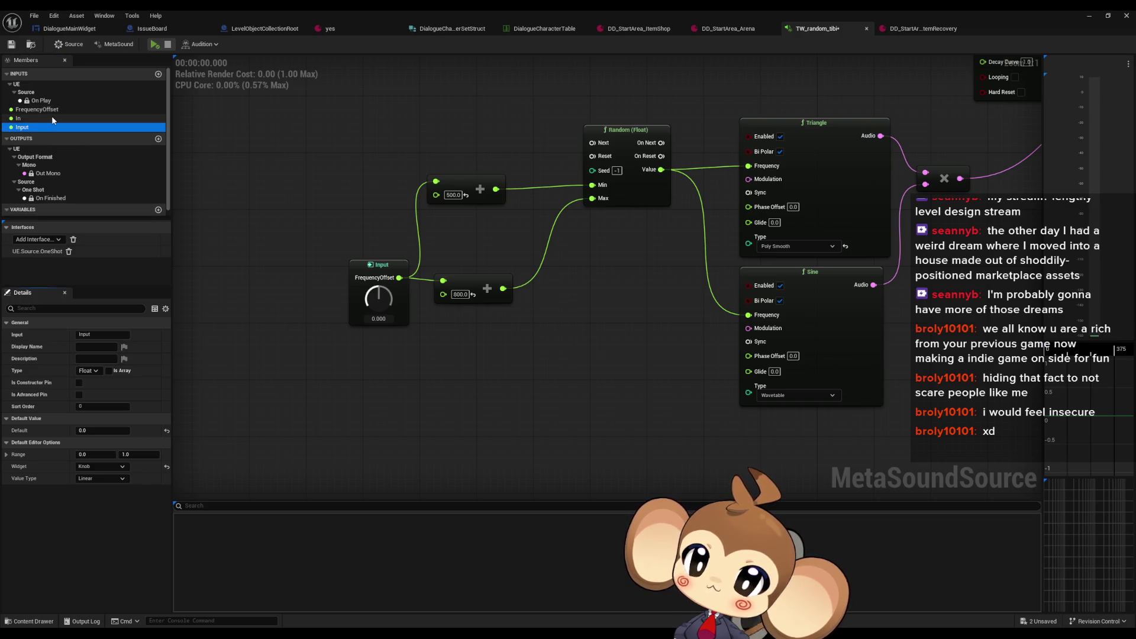
pyautogui.hotkey('ctrl', 'z')
pyautogui.click(32, 110)
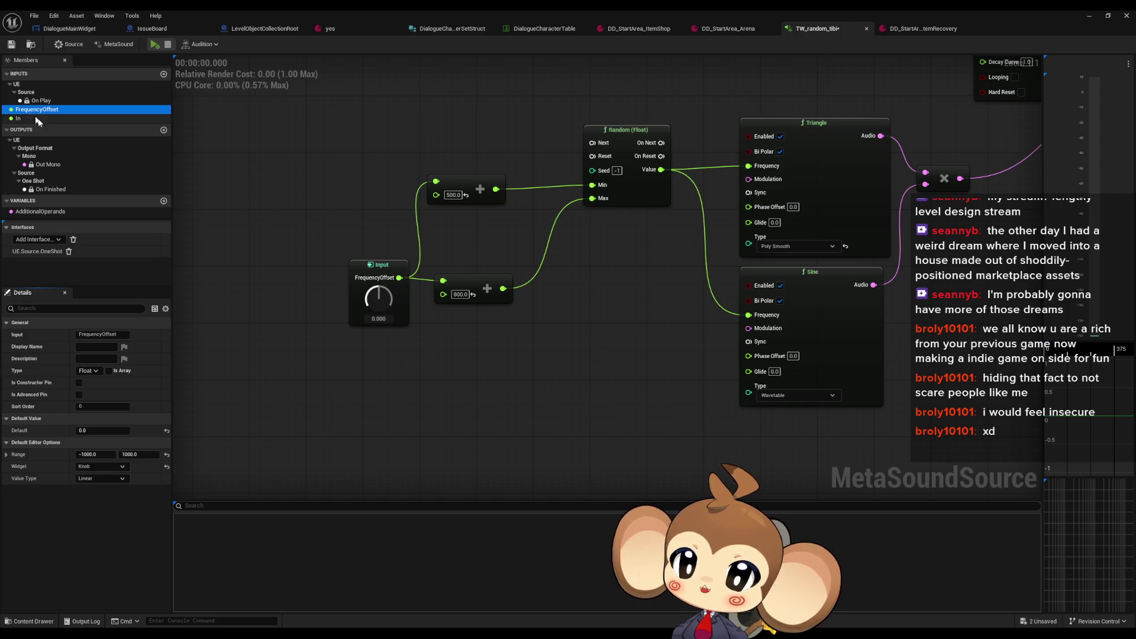
pyautogui.click(105, 479)
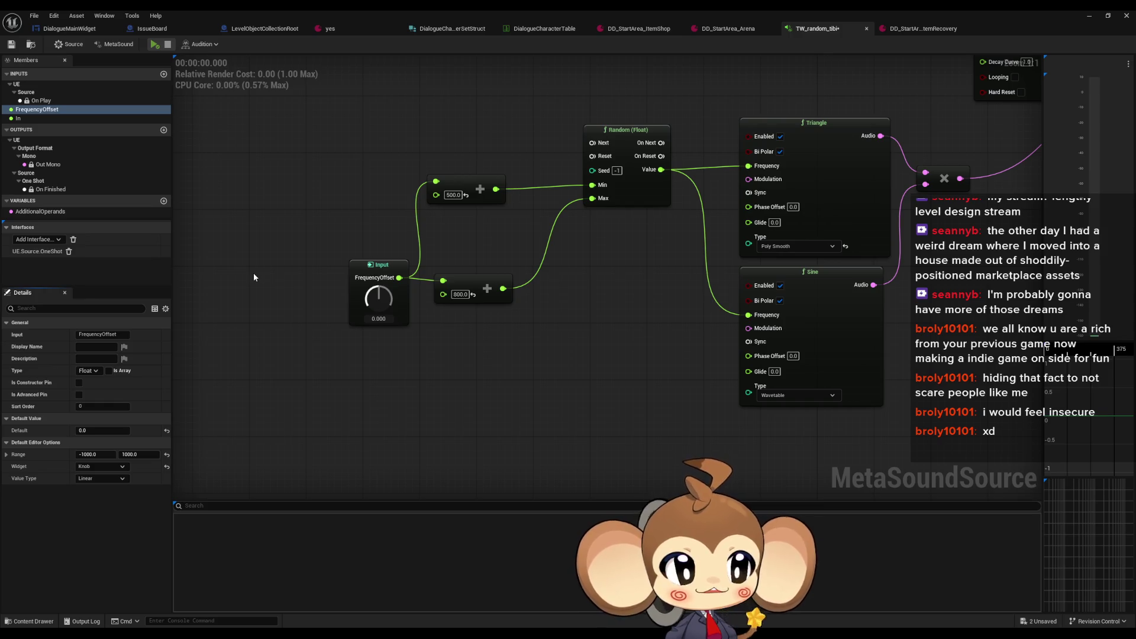
# Step: Keep the FrequencyOffset input's widget style set to Knob
pyautogui.scroll(1, 294, 307)
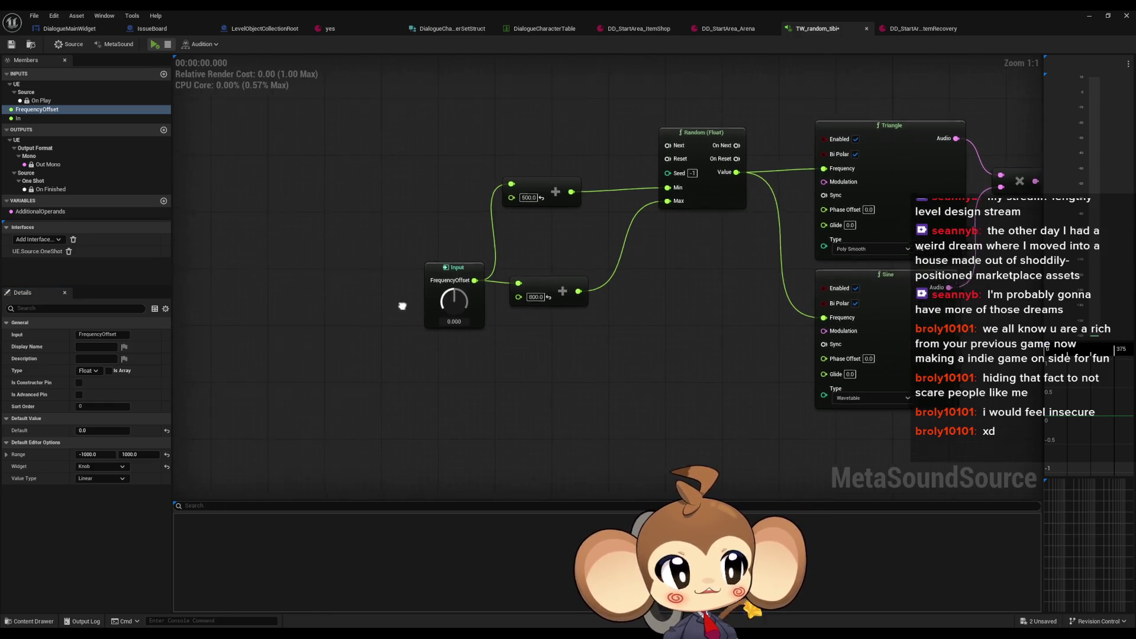
pyautogui.scroll(-1, 389, 321)
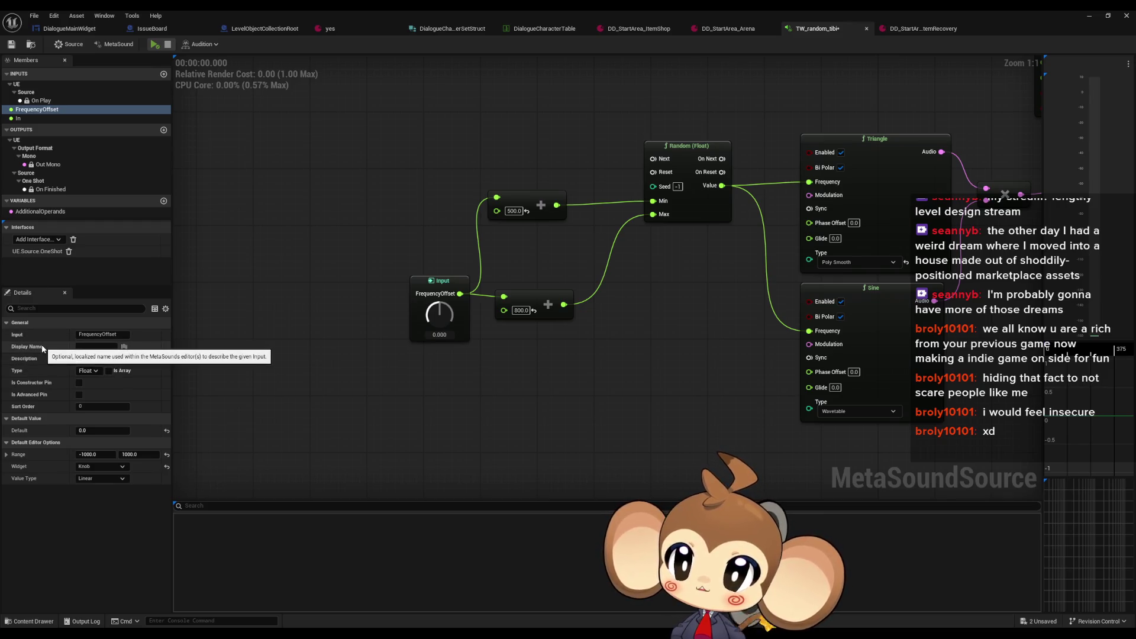
pyautogui.click(100, 467)
pyautogui.click(84, 492)
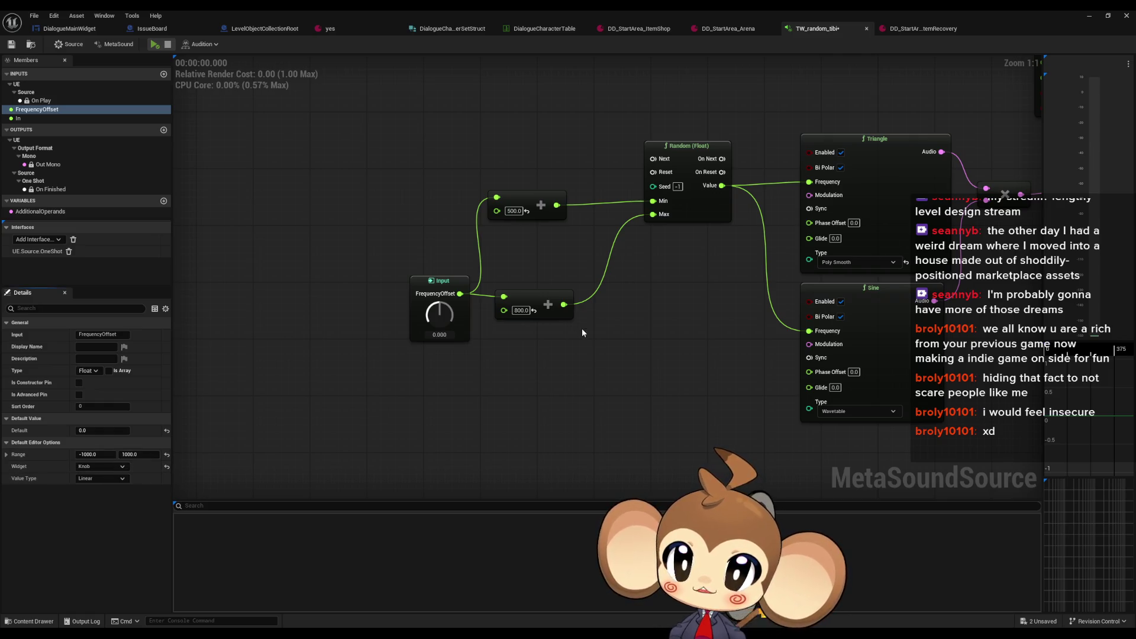
# Step: Save the TW_random_tibi MetaSound with Ctrl+S, FrequencyOffset still feeding the 500 and 800 adds
pyautogui.moveTo(507, 354); pyautogui.dragTo(433, 373)
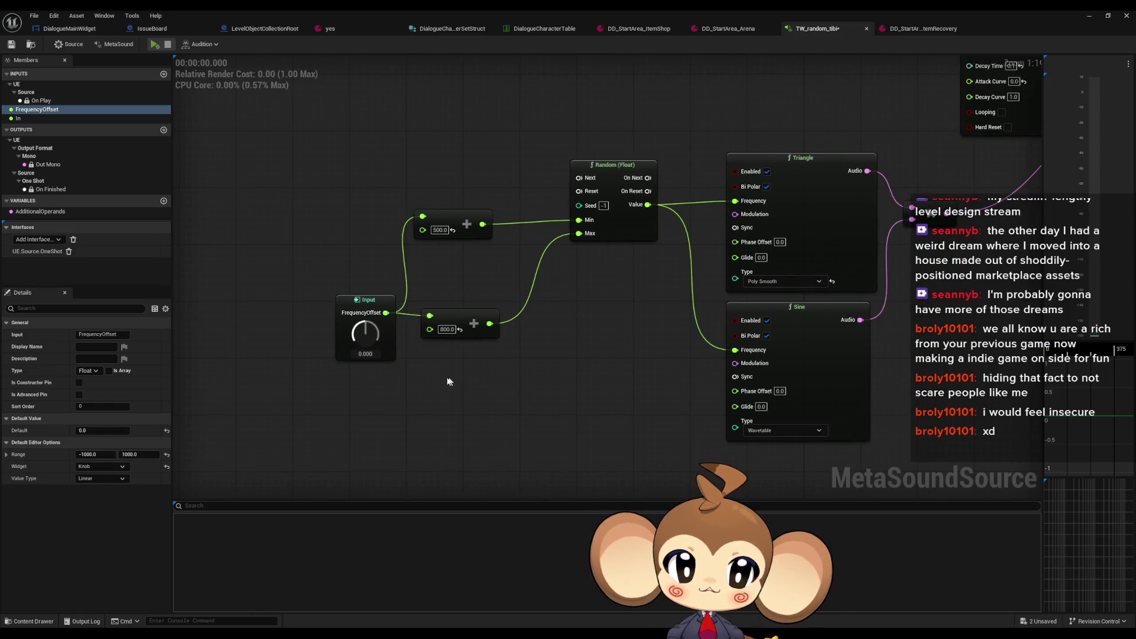
pyautogui.moveTo(299, 263); pyautogui.dragTo(379, 409)
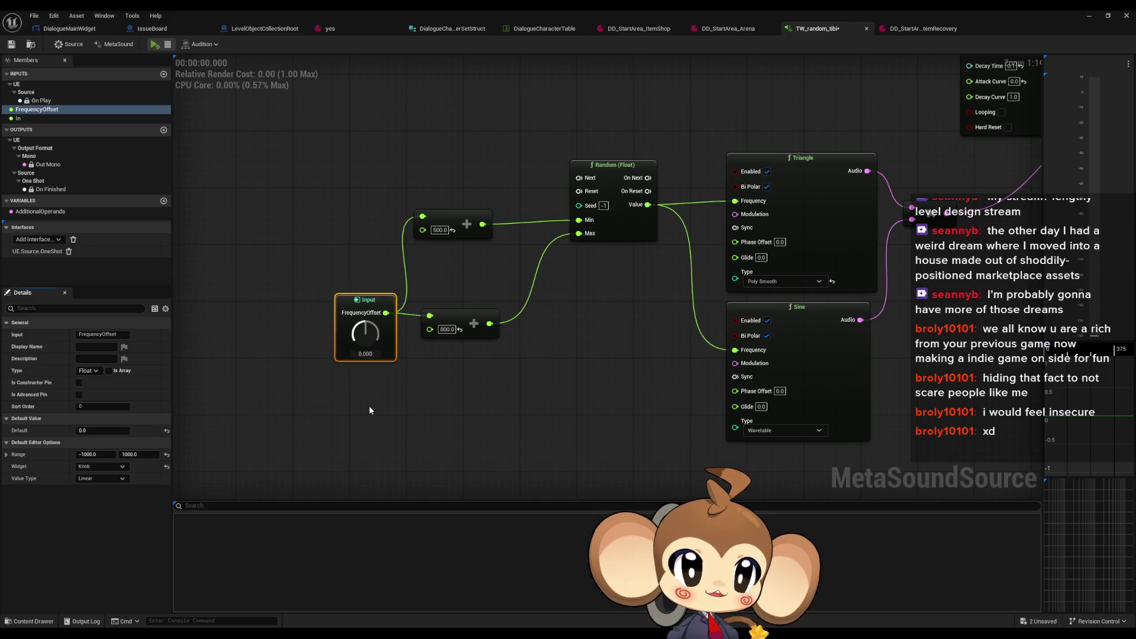
pyautogui.click(365, 407)
pyautogui.hotkey('ctrl', 's')
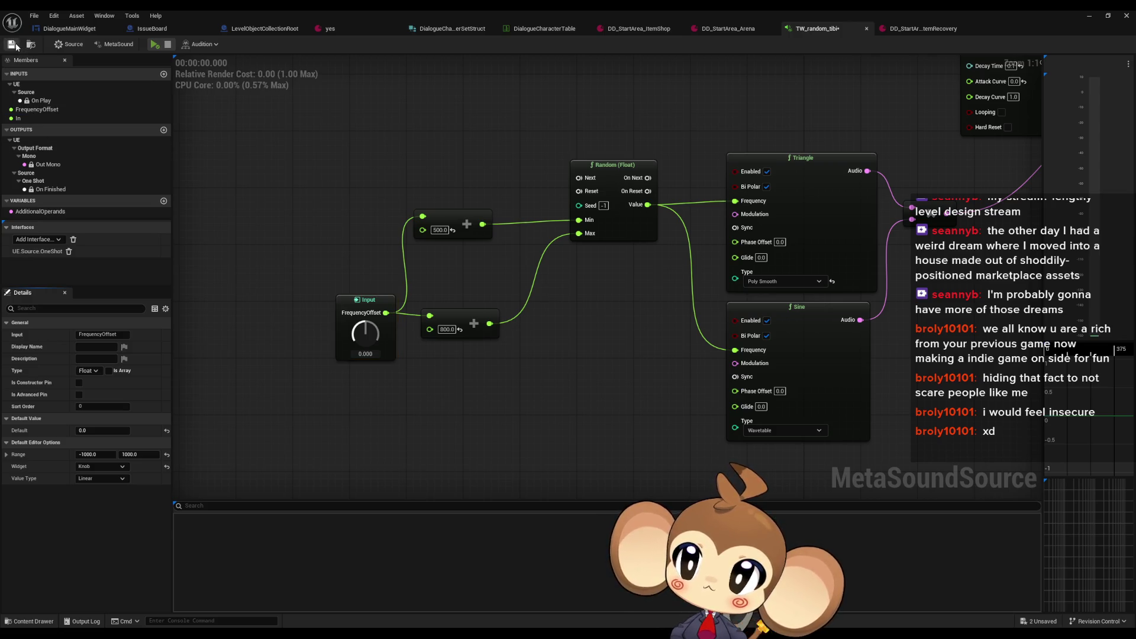
pyautogui.moveTo(296, 262); pyautogui.dragTo(357, 399)
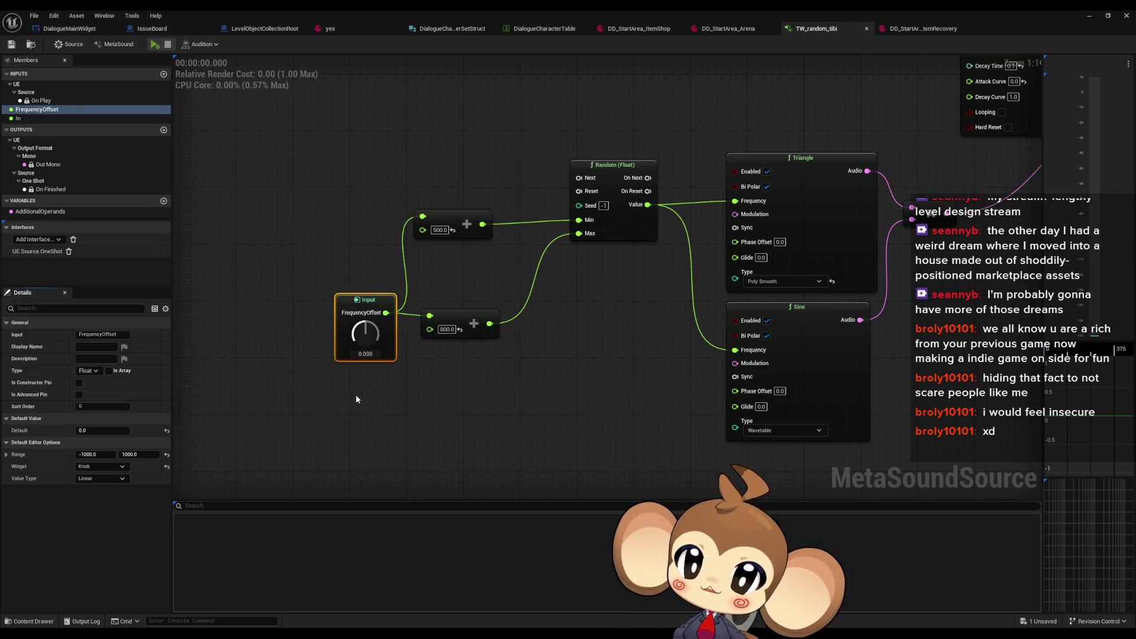
pyautogui.click(348, 398)
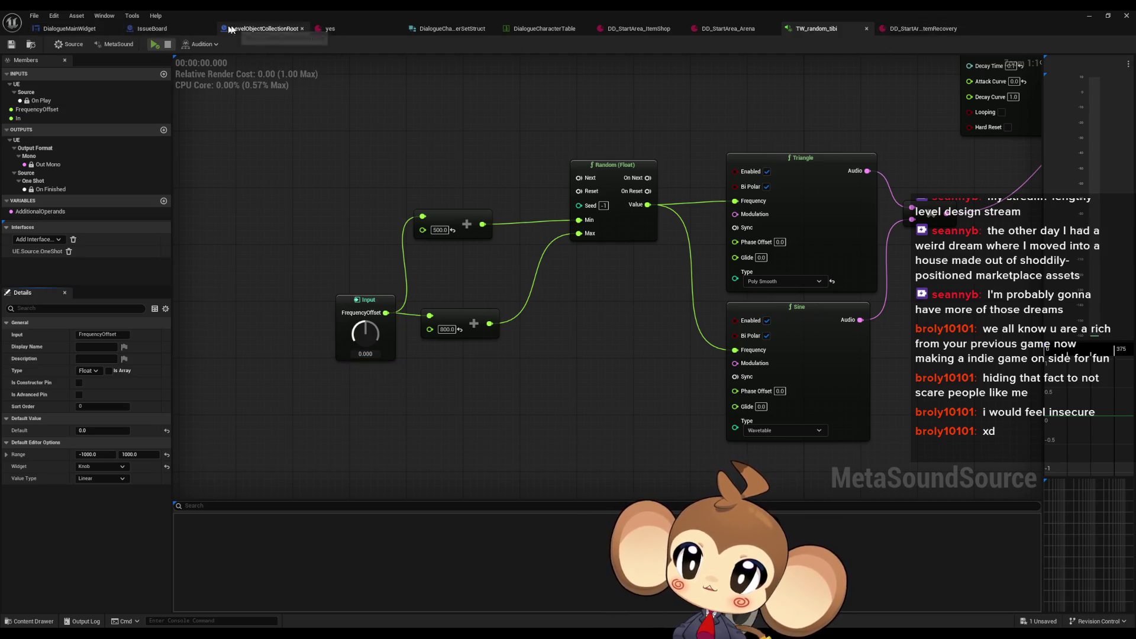
# Step: Return to DialogueMainWidget's TextTagFunctionExecuter graph and nudge the Set Float Parameter node right
pyautogui.click(265, 28)
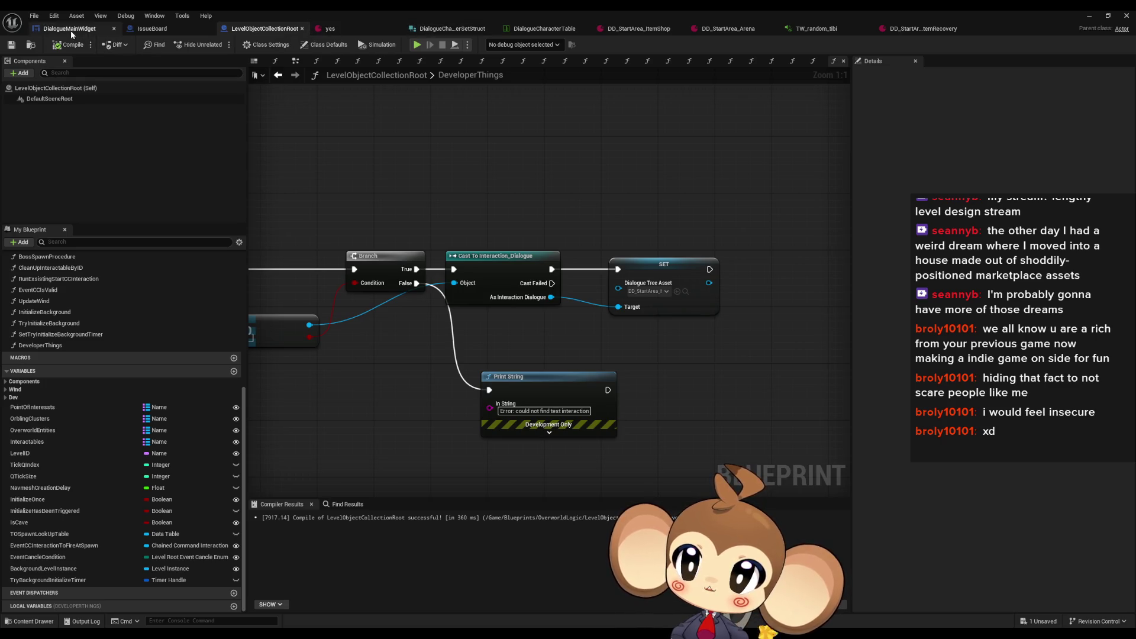
pyautogui.click(69, 28)
pyautogui.moveTo(619, 246); pyautogui.dragTo(654, 246)
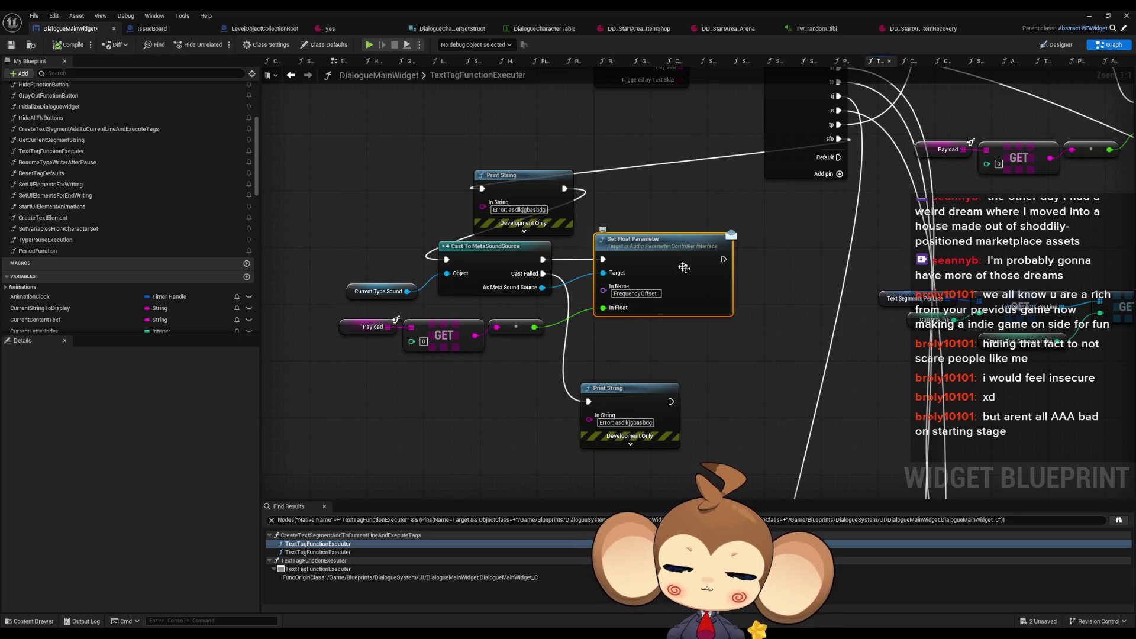
# Step: Restore the editor window, clear the Output Log, and start a play-in-editor session
pyautogui.doubleClick(814, 10)
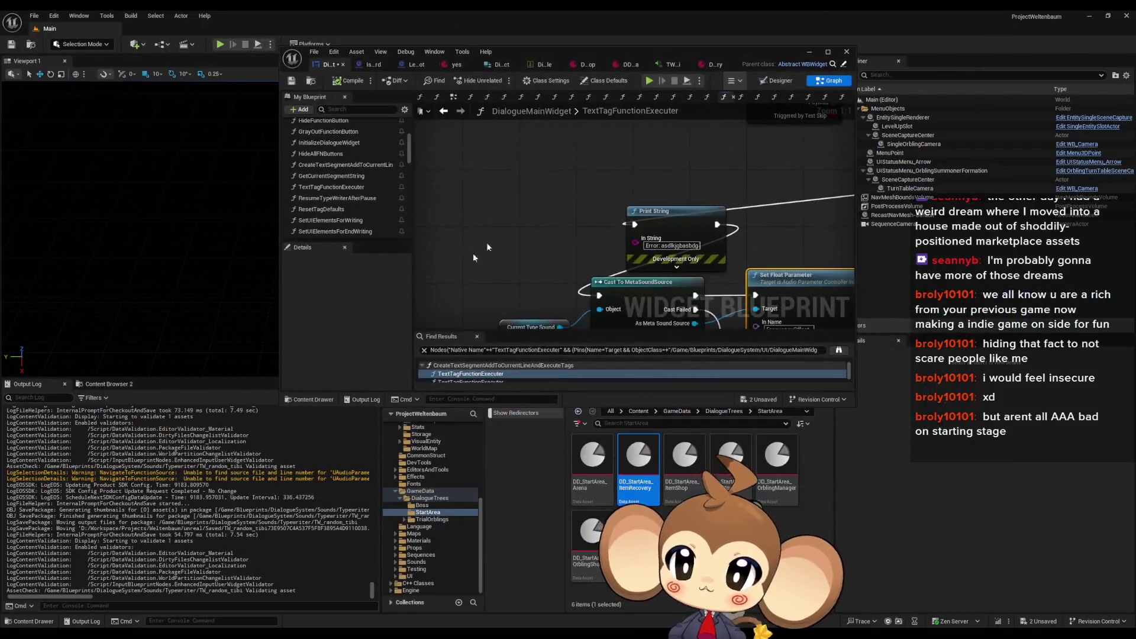
pyautogui.scroll(5, 284, 507)
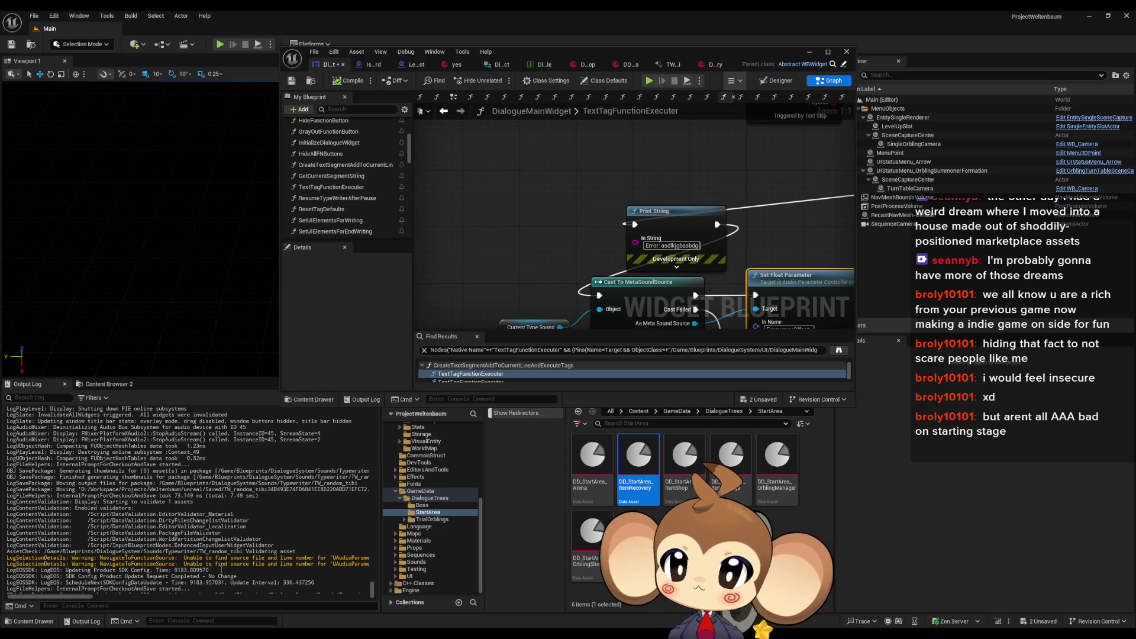
pyautogui.scroll(-5, 249, 564)
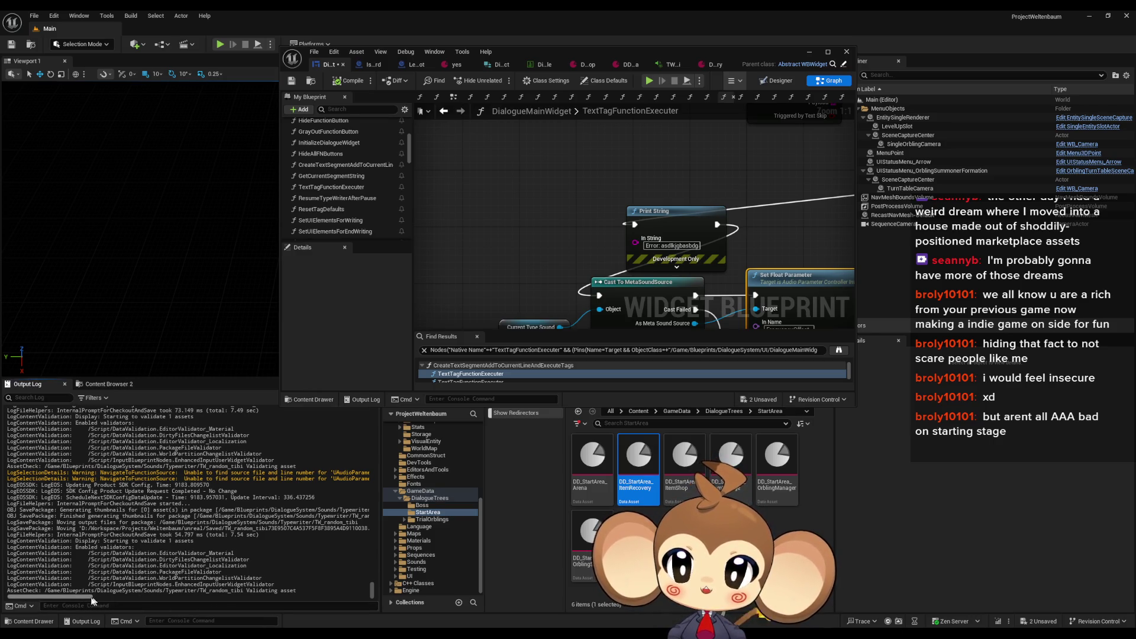
pyautogui.moveTo(86, 599); pyautogui.dragTo(131, 598)
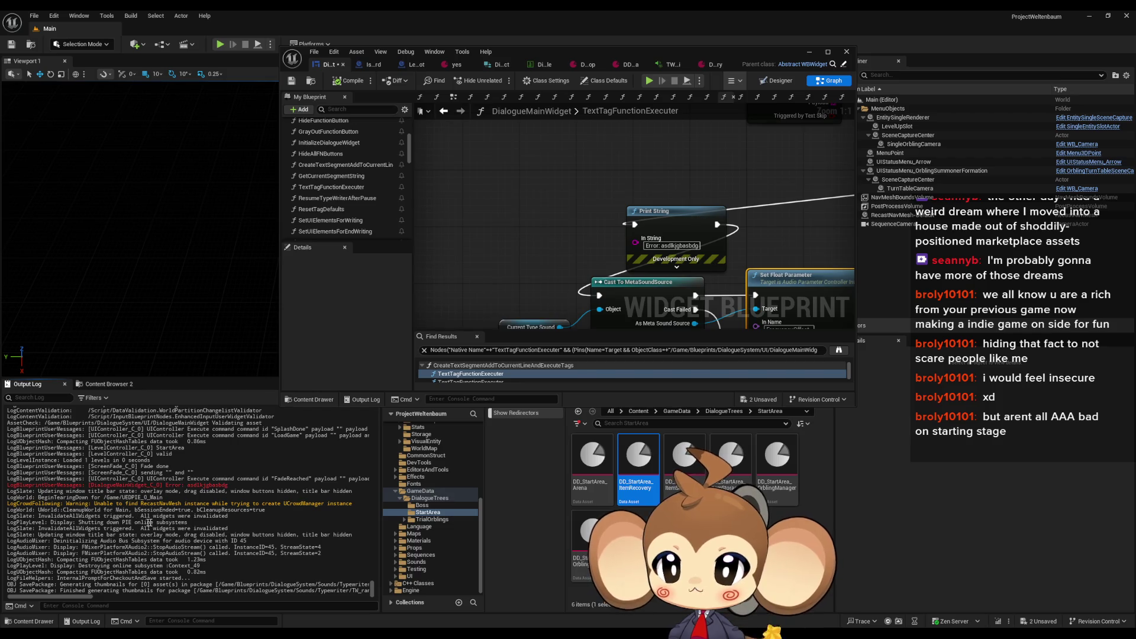
pyautogui.moveTo(198, 491); pyautogui.dragTo(178, 491)
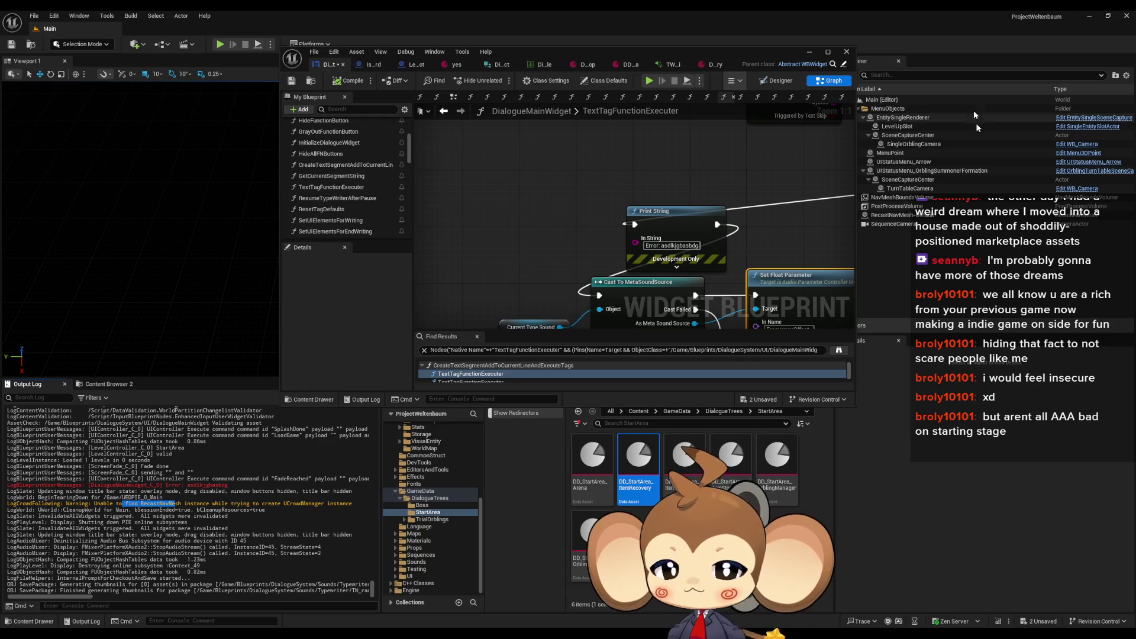
pyautogui.rightClick(184, 479)
pyautogui.click(213, 491)
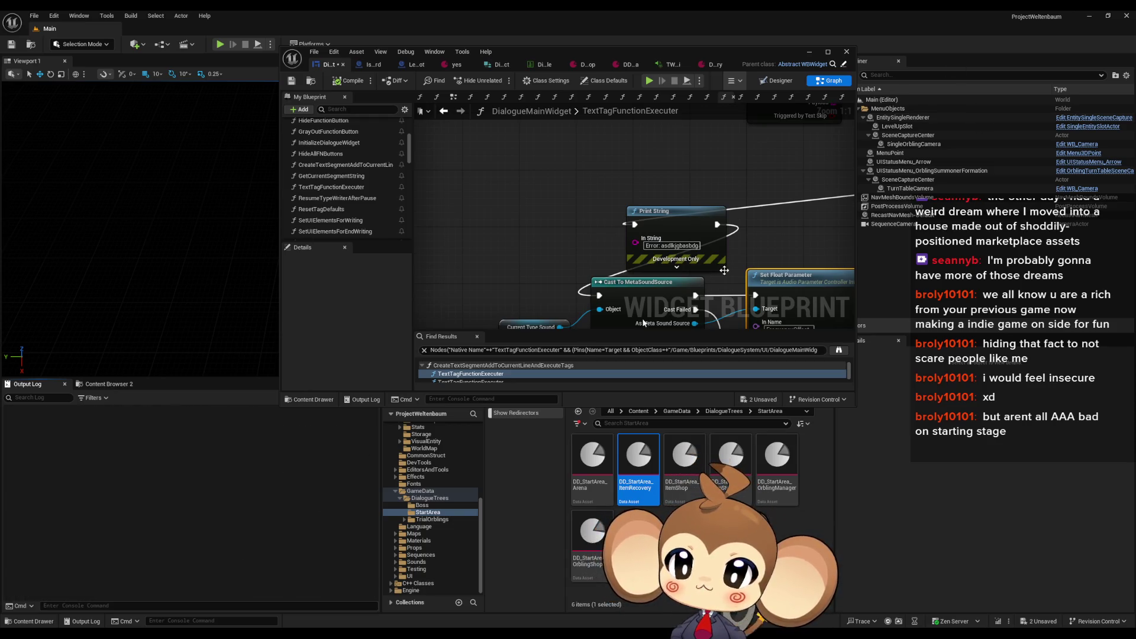
pyautogui.click(809, 51)
pyautogui.click(220, 44)
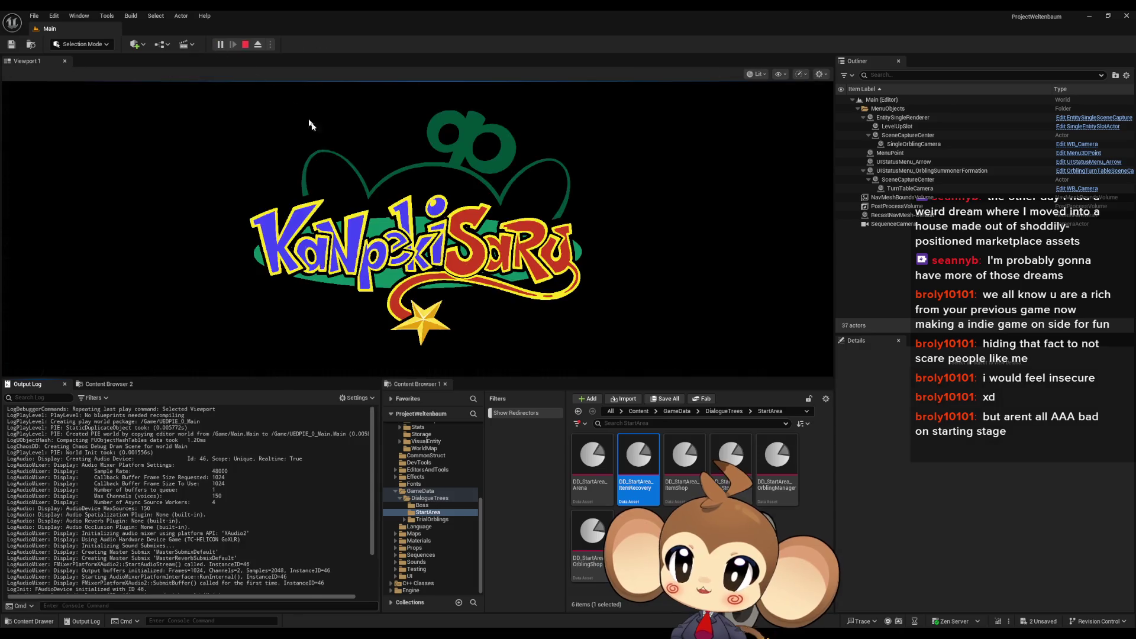
# Step: Load the saved game, clear the Output Log, and leave the conversation with Tibi
pyautogui.click(106, 324)
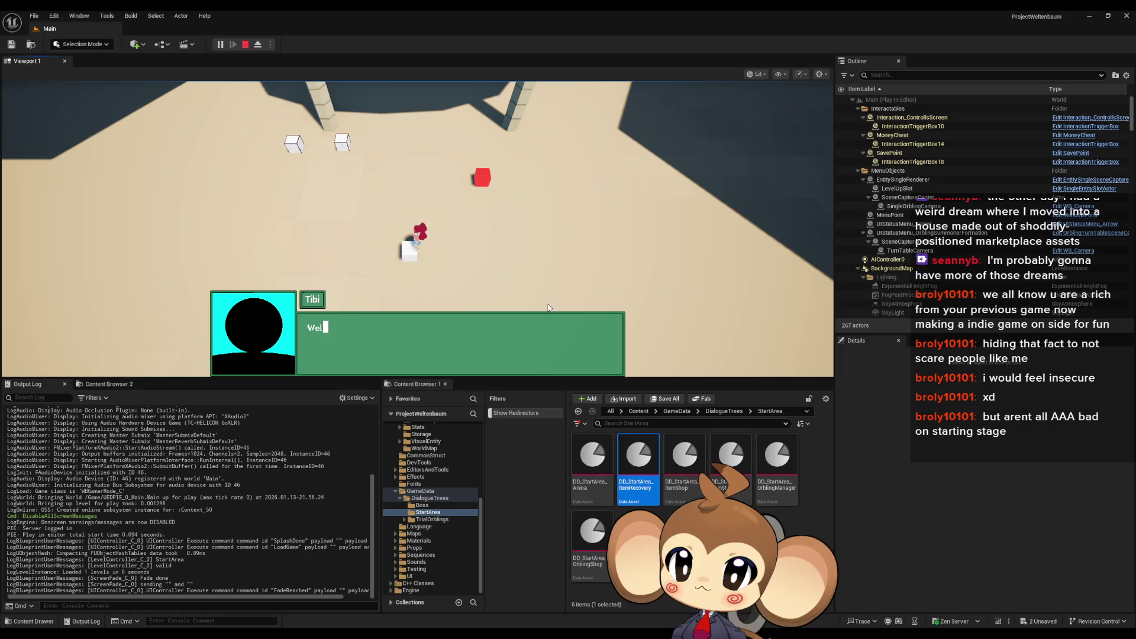
pyautogui.rightClick(244, 516)
pyautogui.click(289, 414)
pyautogui.click(543, 361)
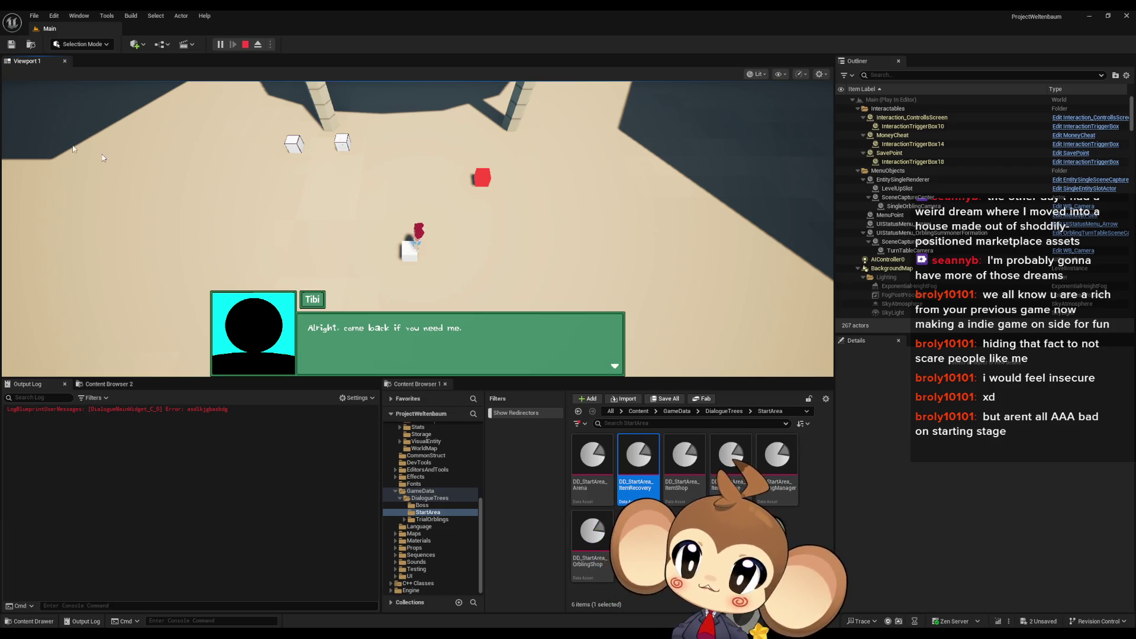
# Step: Stop the play session and bring the DialogueMainWidget editor back to the front
pyautogui.click(241, 45)
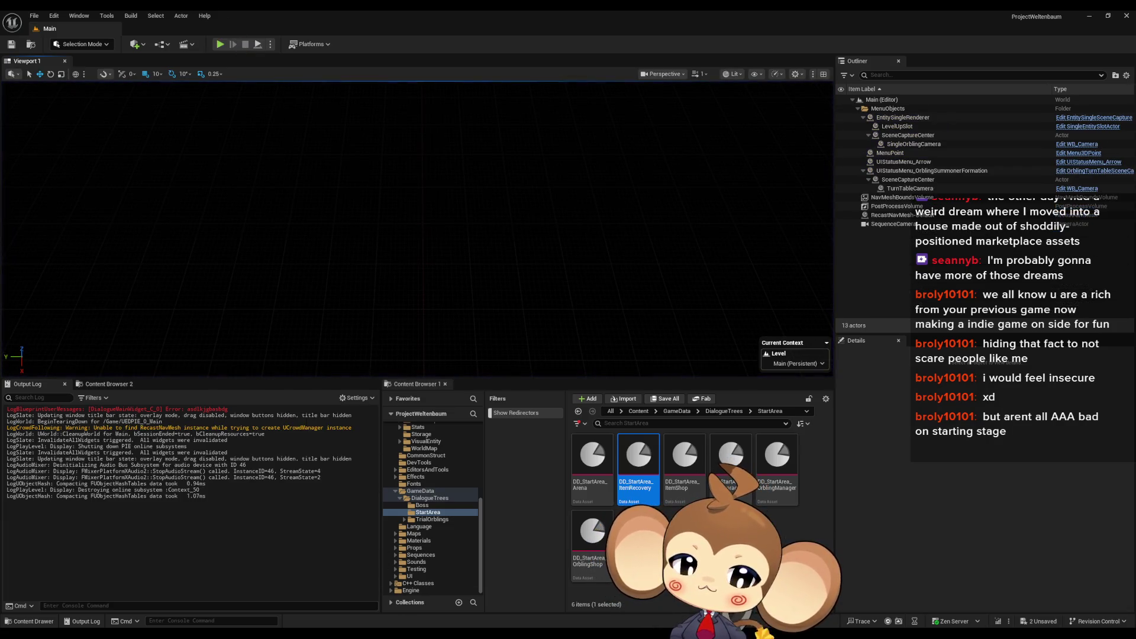
pyautogui.moveTo(505, 625)
pyautogui.click(503, 592)
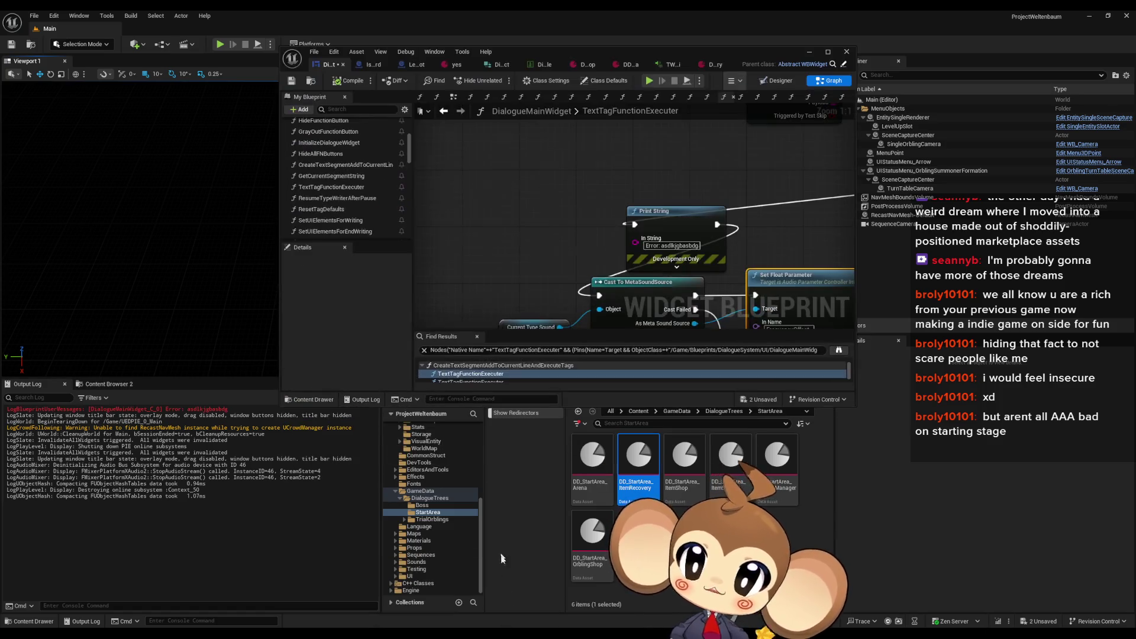
# Step: Check the number 384 in the item recovery dialogue's last English line
pyautogui.click(710, 64)
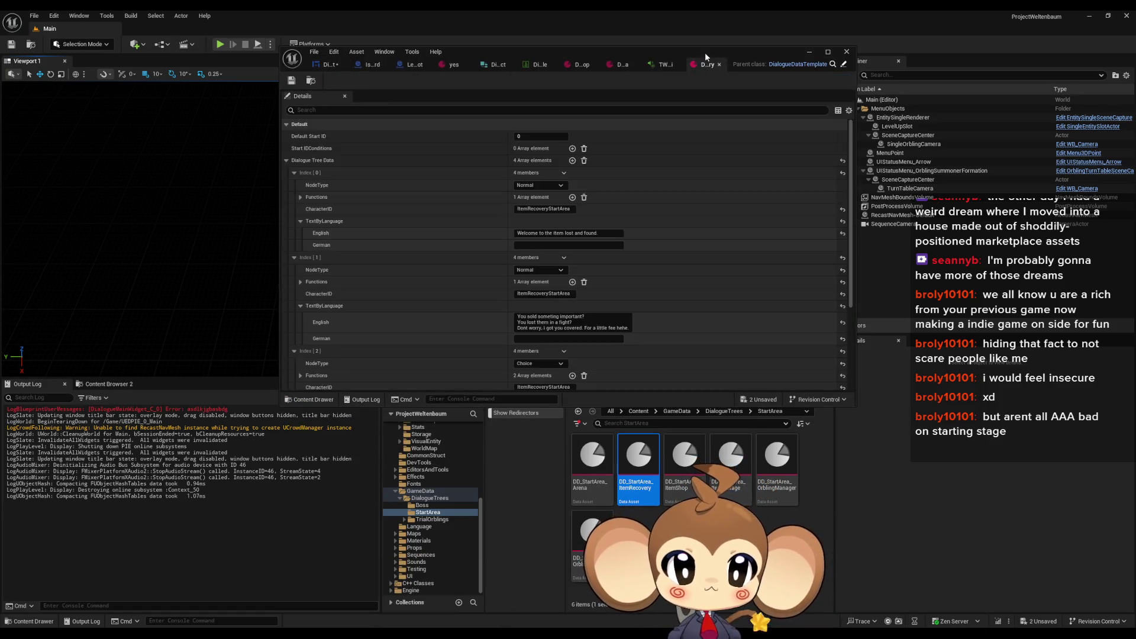
pyautogui.doubleClick(701, 51)
pyautogui.click(844, 27)
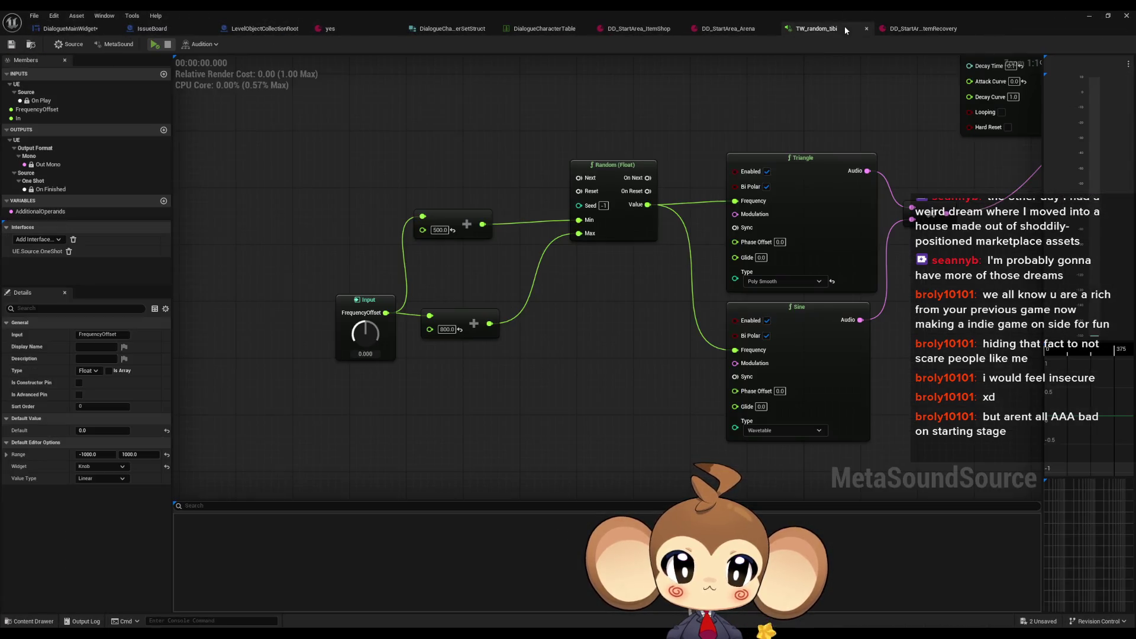
pyautogui.moveTo(734, 140); pyautogui.dragTo(598, 185)
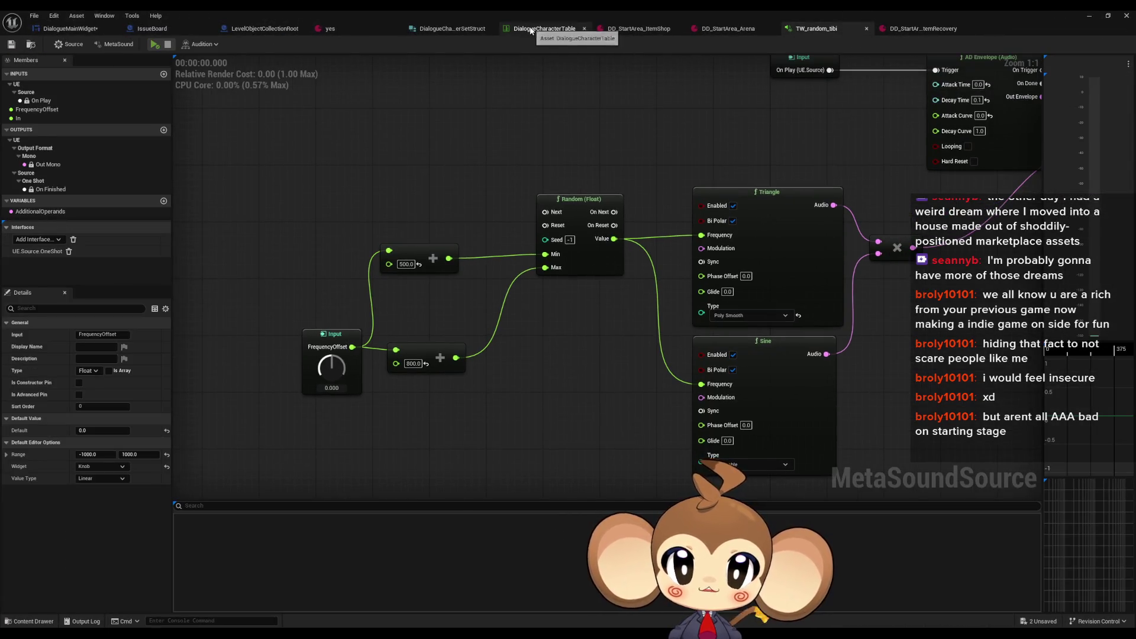
pyautogui.click(545, 29)
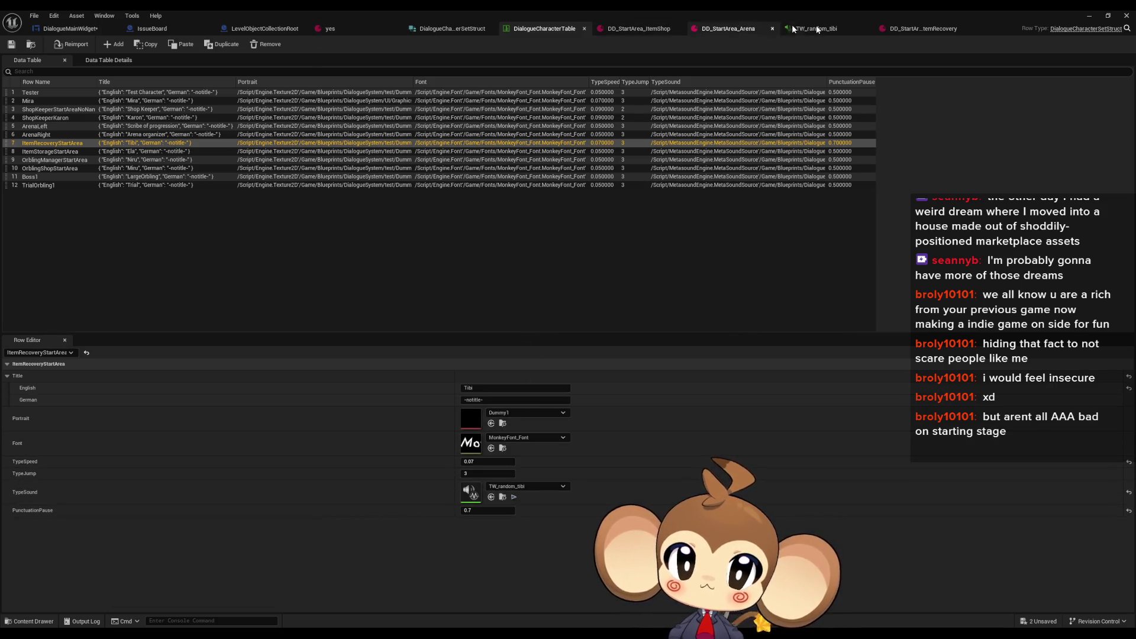
pyautogui.click(923, 29)
pyautogui.click(479, 462)
pyautogui.doubleClick(481, 461)
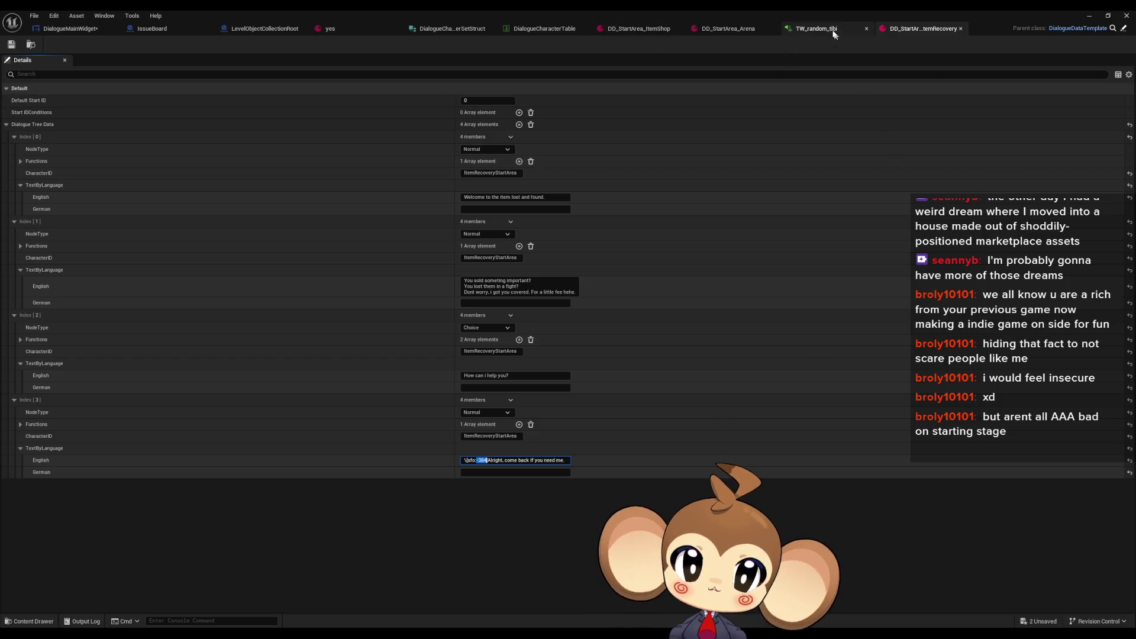
# Step: Set TW_random_tibi's FrequencyOffset default to -384 and put away the asset editor
pyautogui.click(817, 28)
pyautogui.write('-384')
pyautogui.press('Return')
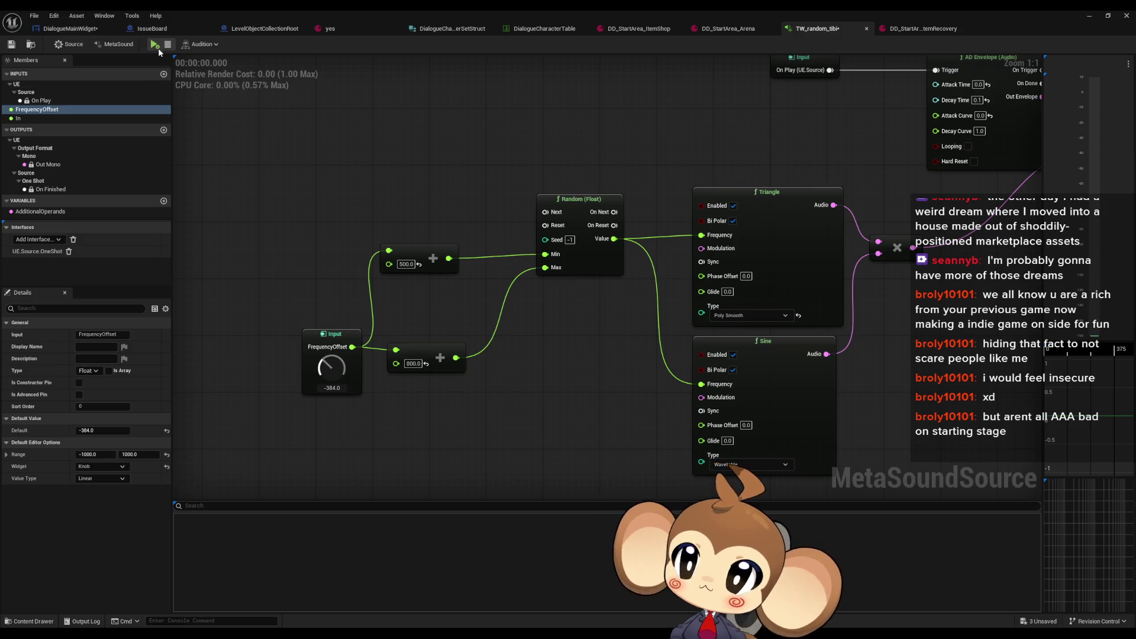
pyautogui.click(1089, 16)
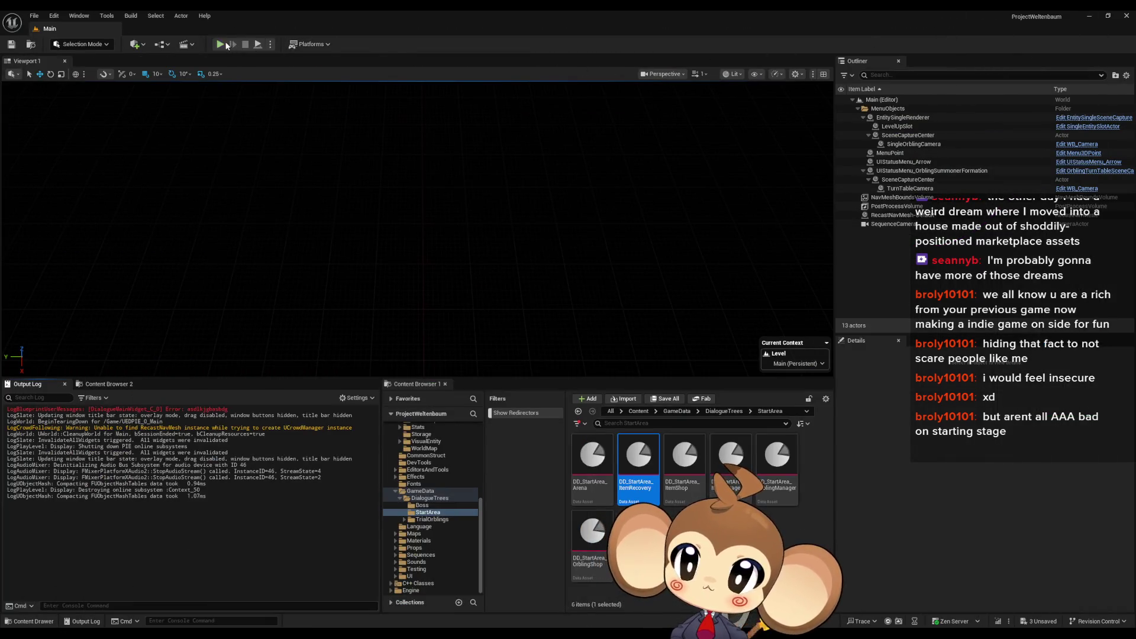
# Step: Play, load the saved game, advance Tibi's dialogue, choose Leave, then stop the session
pyautogui.click(220, 44)
pyautogui.click(120, 326)
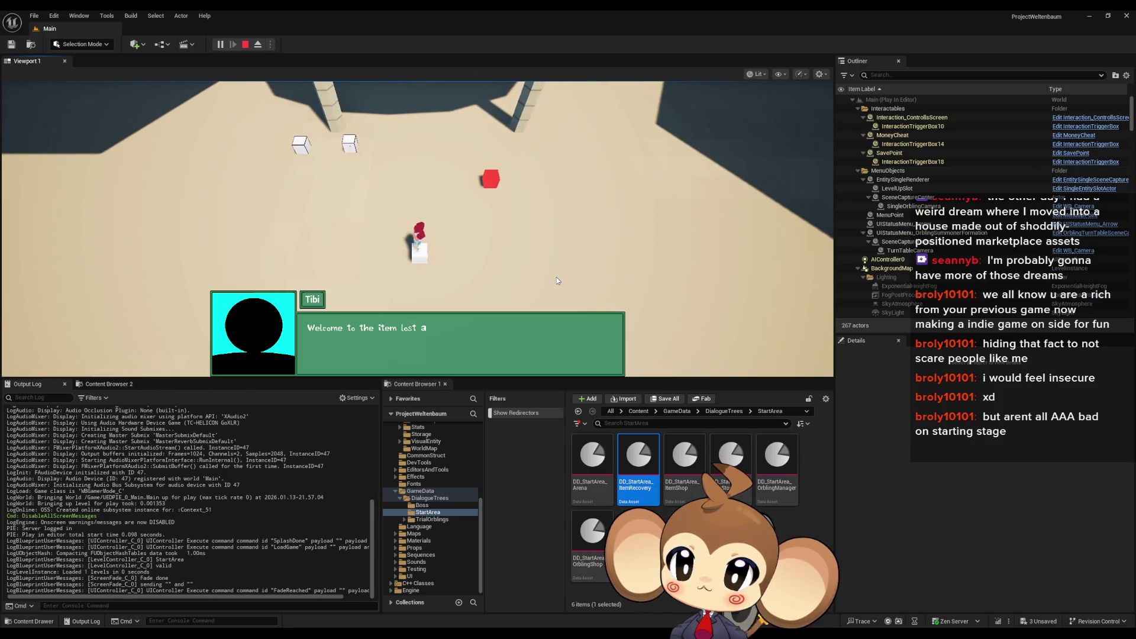
pyautogui.press('space')
pyautogui.press('space')
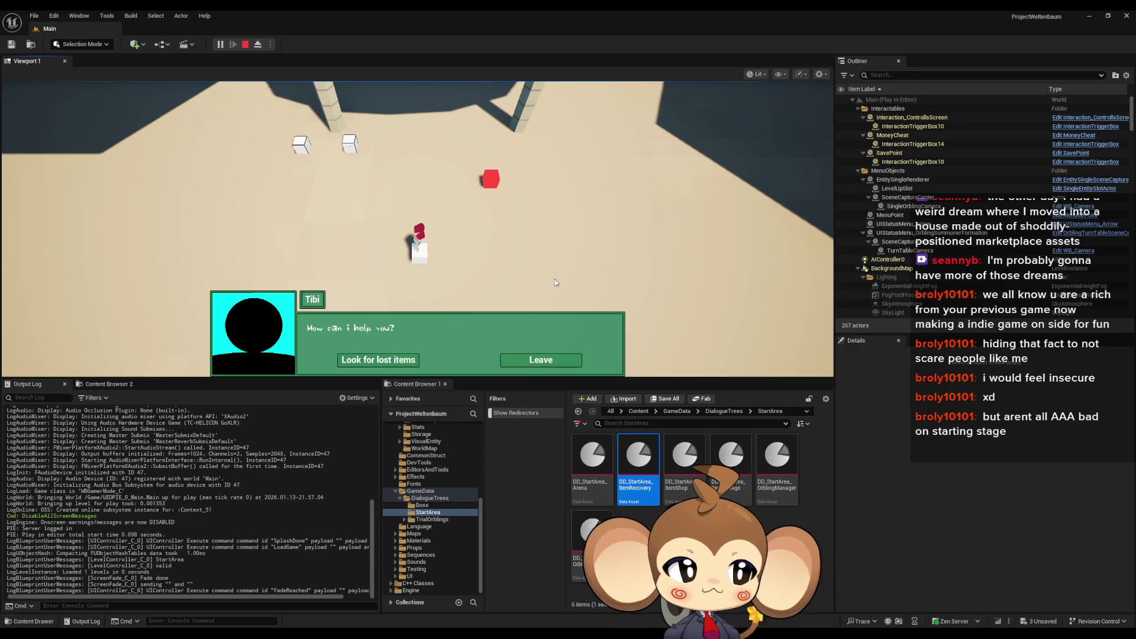
pyautogui.press('space')
pyautogui.click(536, 362)
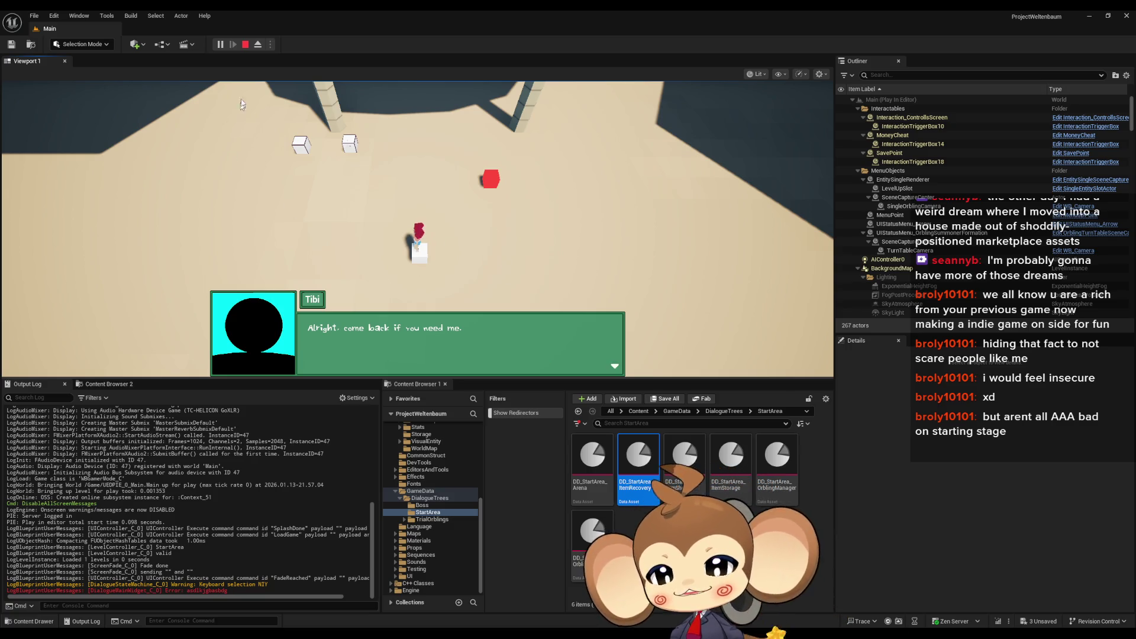
pyautogui.click(244, 45)
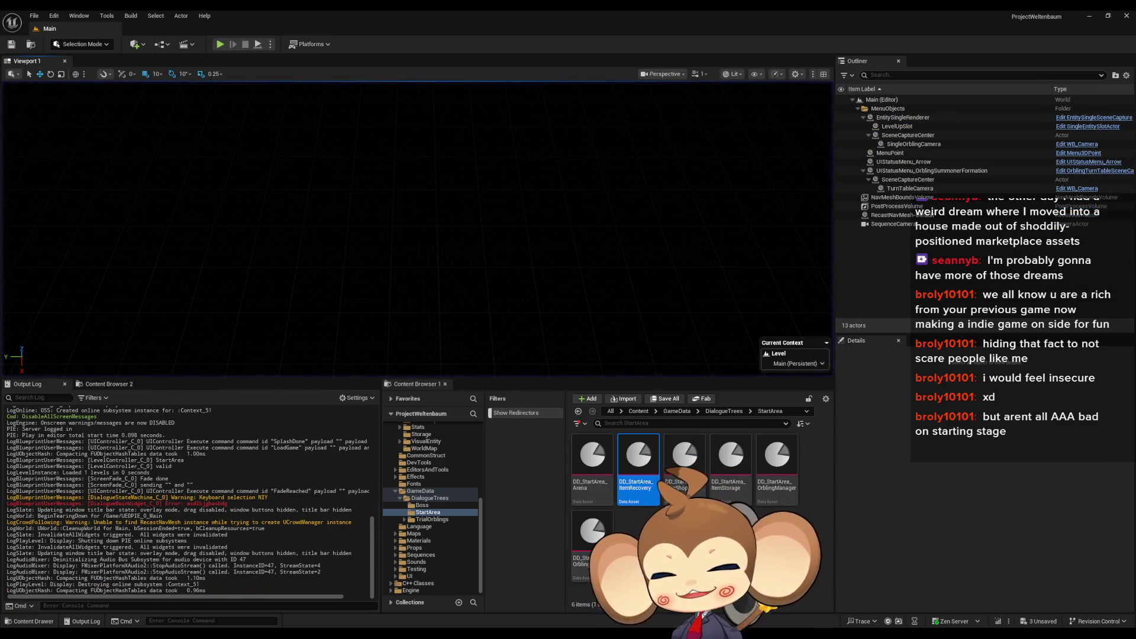
# Step: In DialogueMainWidget, try a 'meta cast' search from Current Type Sound, then right-click Set Float Parameter
pyautogui.click(506, 613)
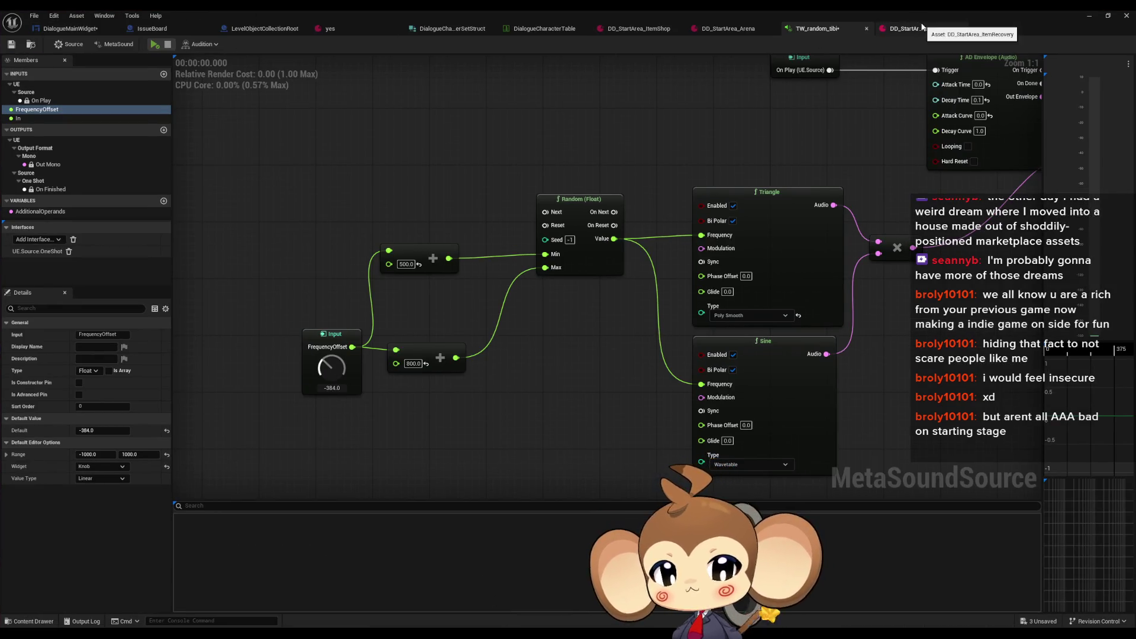
pyautogui.click(70, 29)
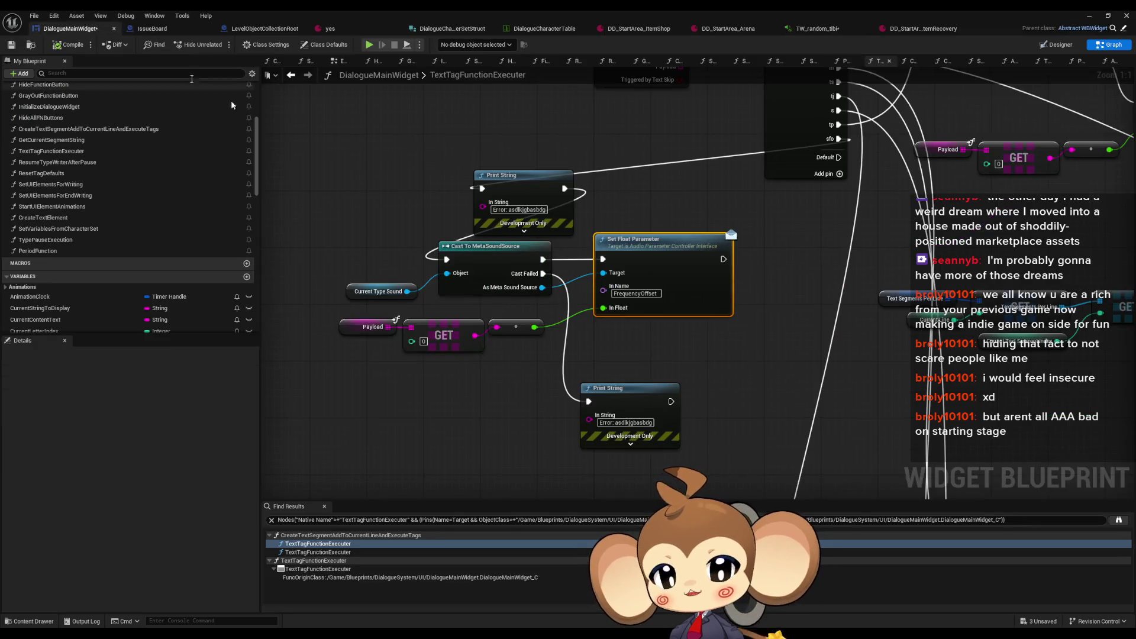
pyautogui.click(379, 291)
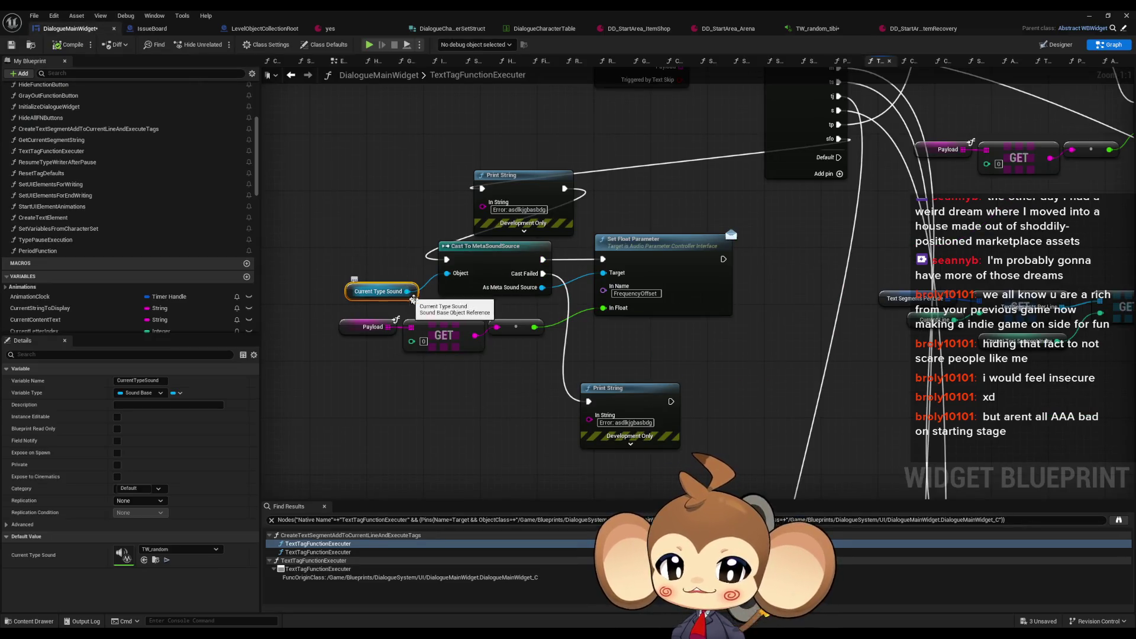
pyautogui.moveTo(408, 291); pyautogui.dragTo(430, 413)
pyautogui.write('met')
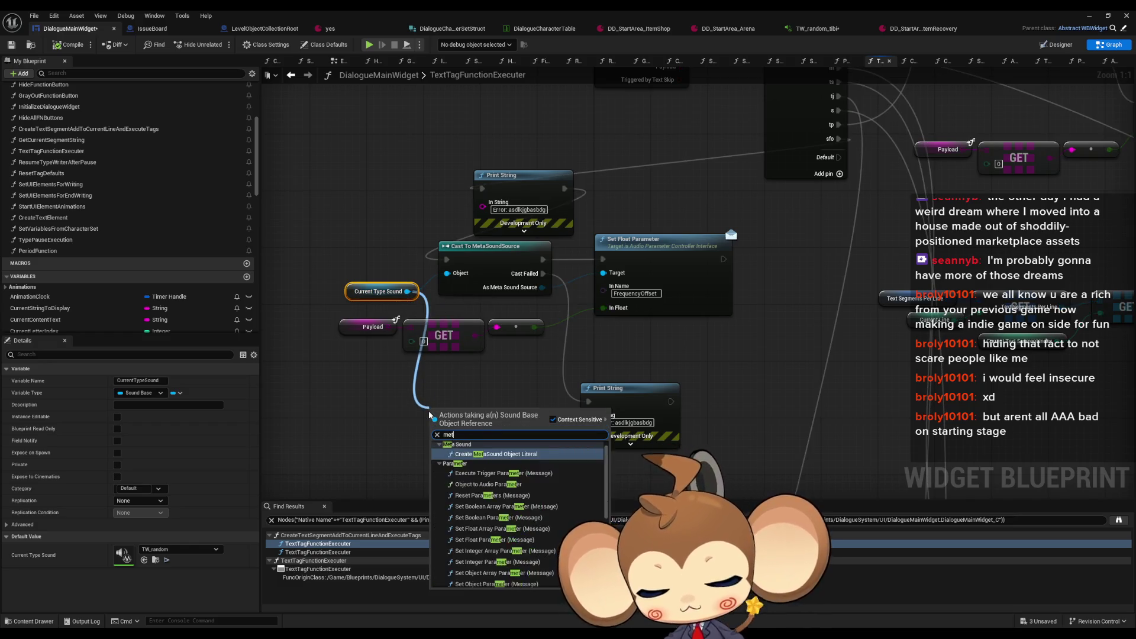
pyautogui.write('a cast')
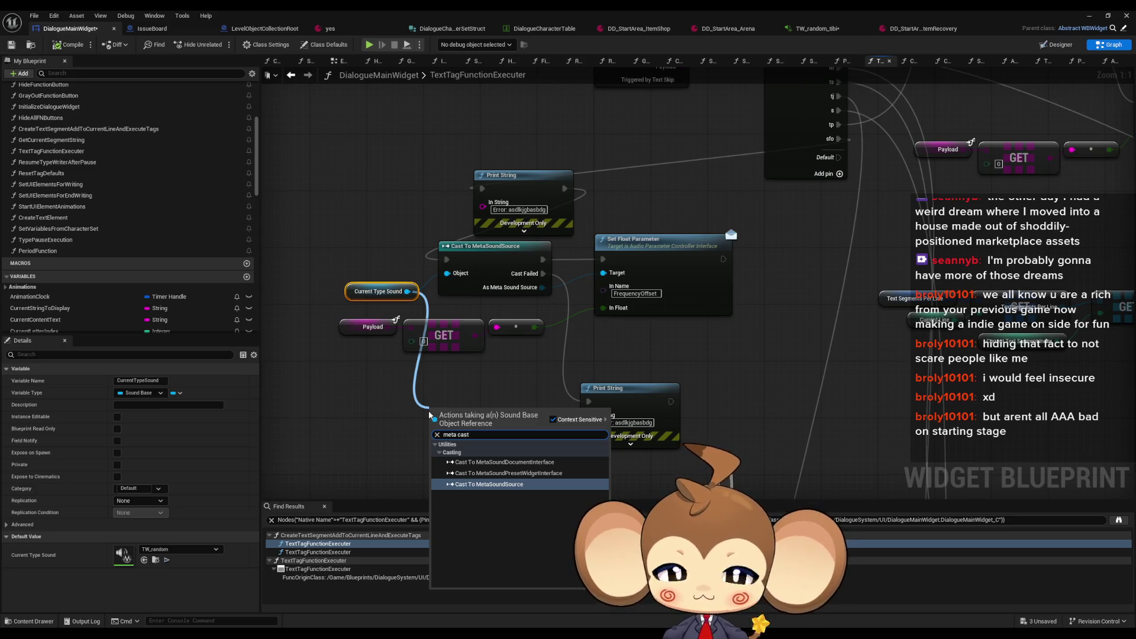
pyautogui.click(723, 365)
pyautogui.rightClick(647, 249)
# Step: Find references to Set Float Parameter and compare the MusicFadeInActor and MusicFadeOutActor graphs
pyautogui.moveTo(687, 339)
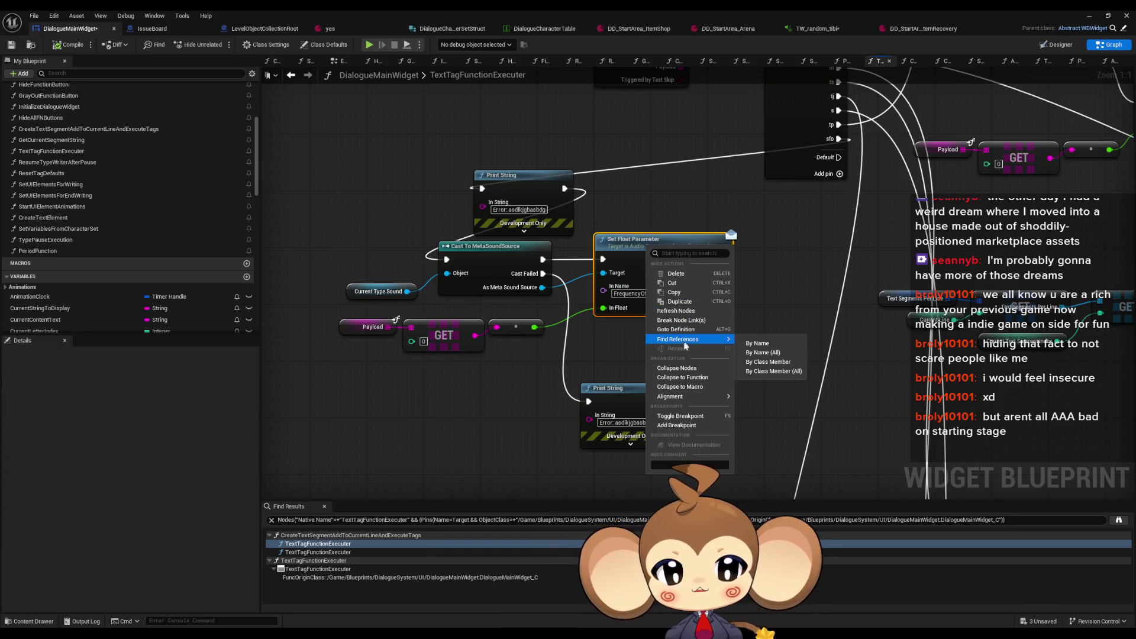
pyautogui.click(782, 363)
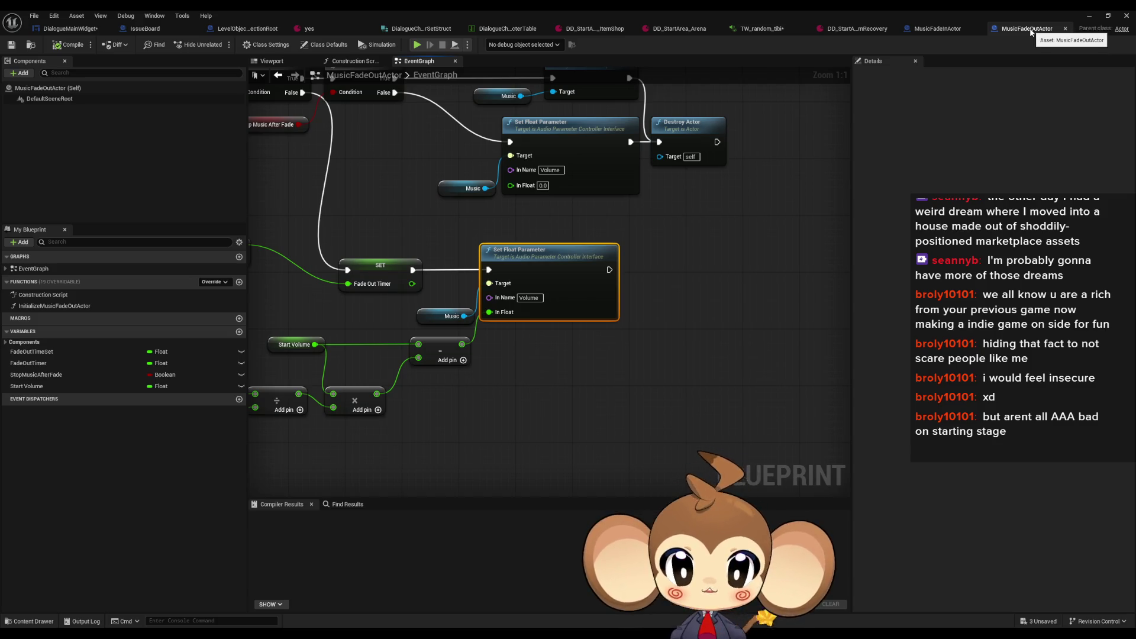
pyautogui.click(927, 34)
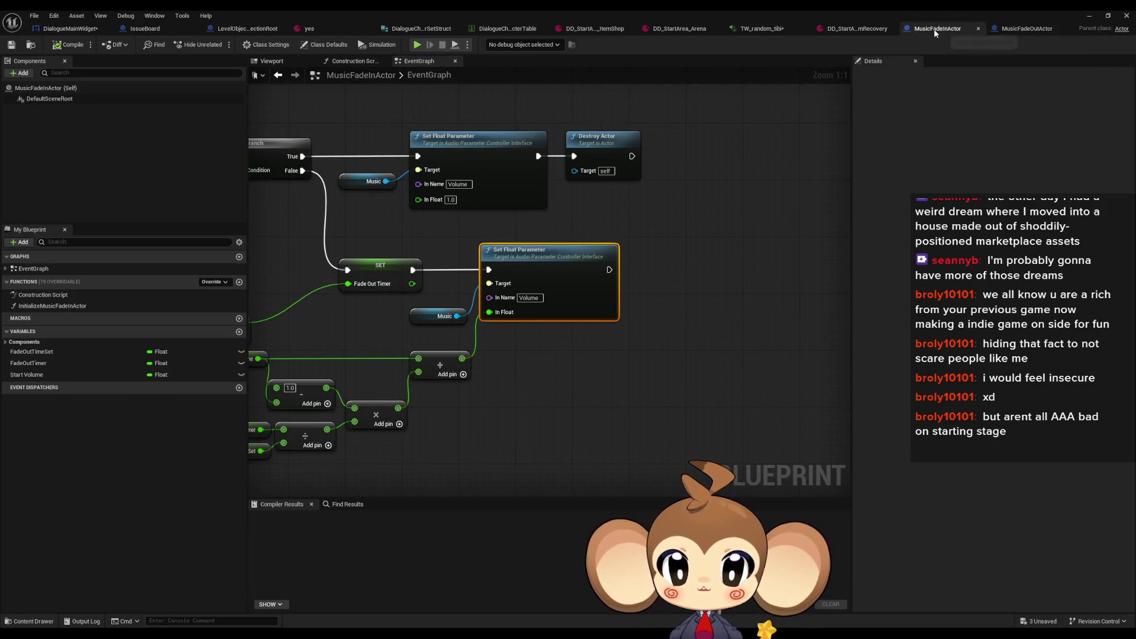
pyautogui.click(1020, 31)
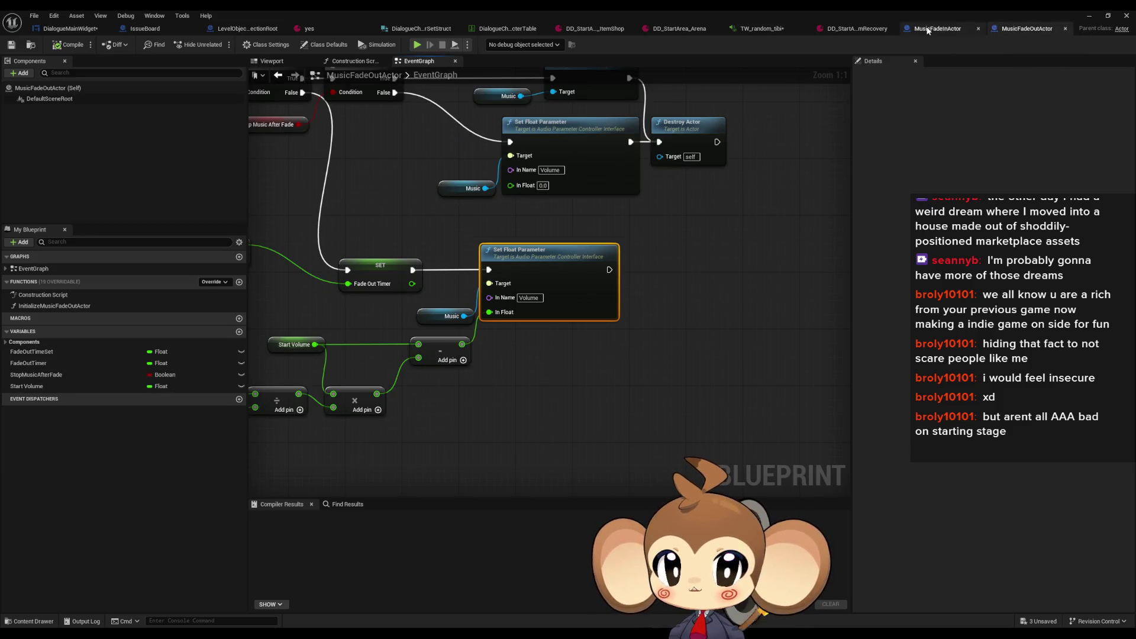
pyautogui.click(927, 31)
pyautogui.click(1048, 31)
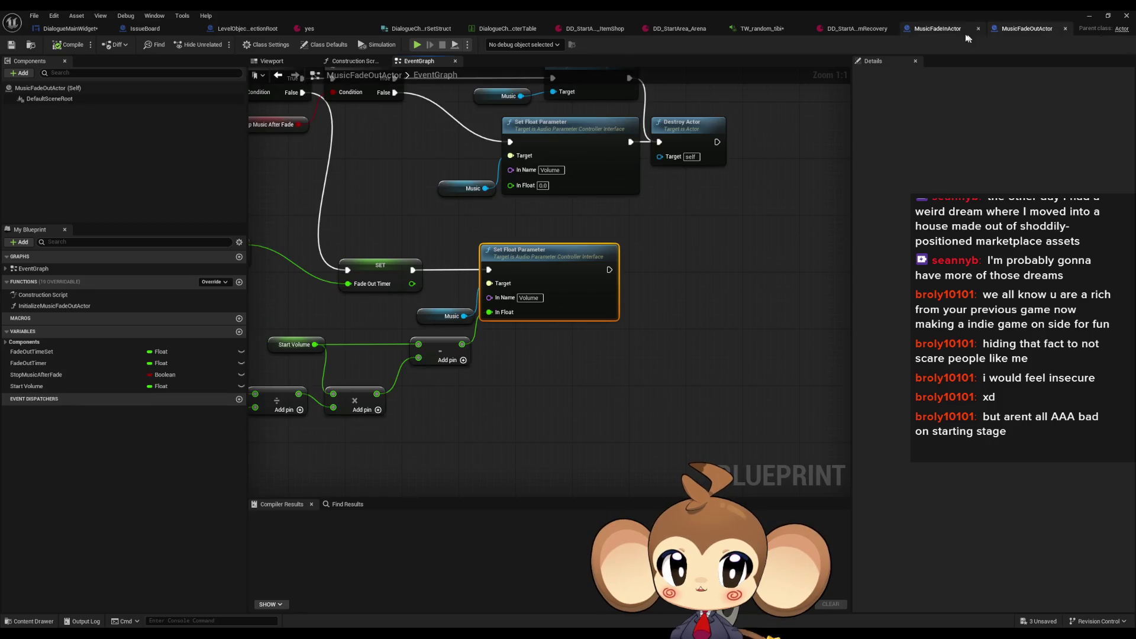
pyautogui.click(954, 32)
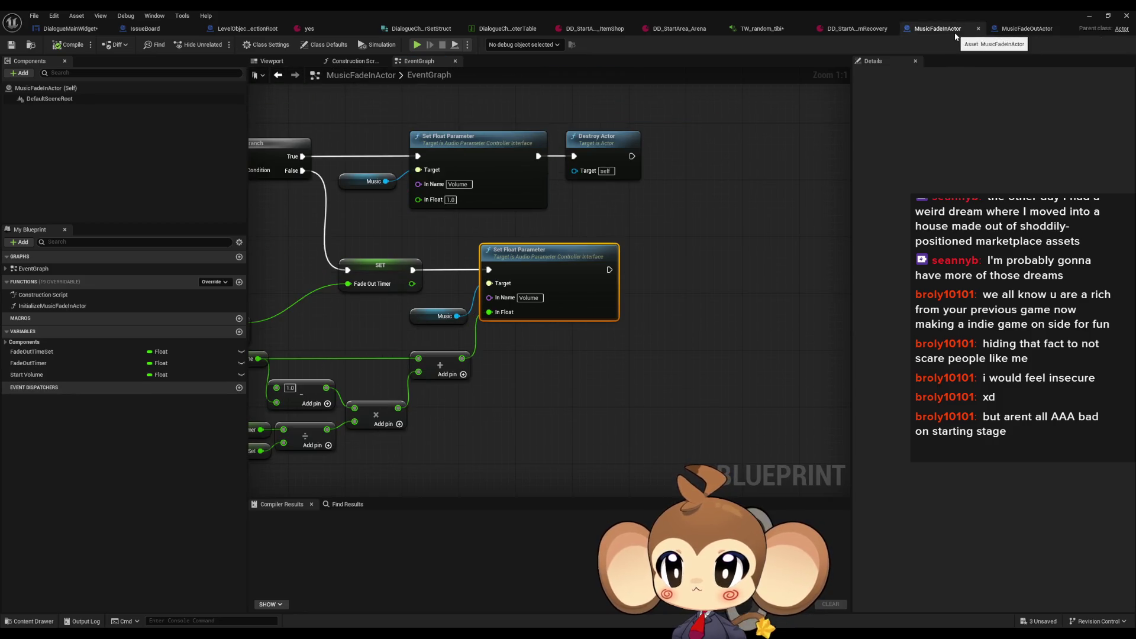
pyautogui.click(1042, 31)
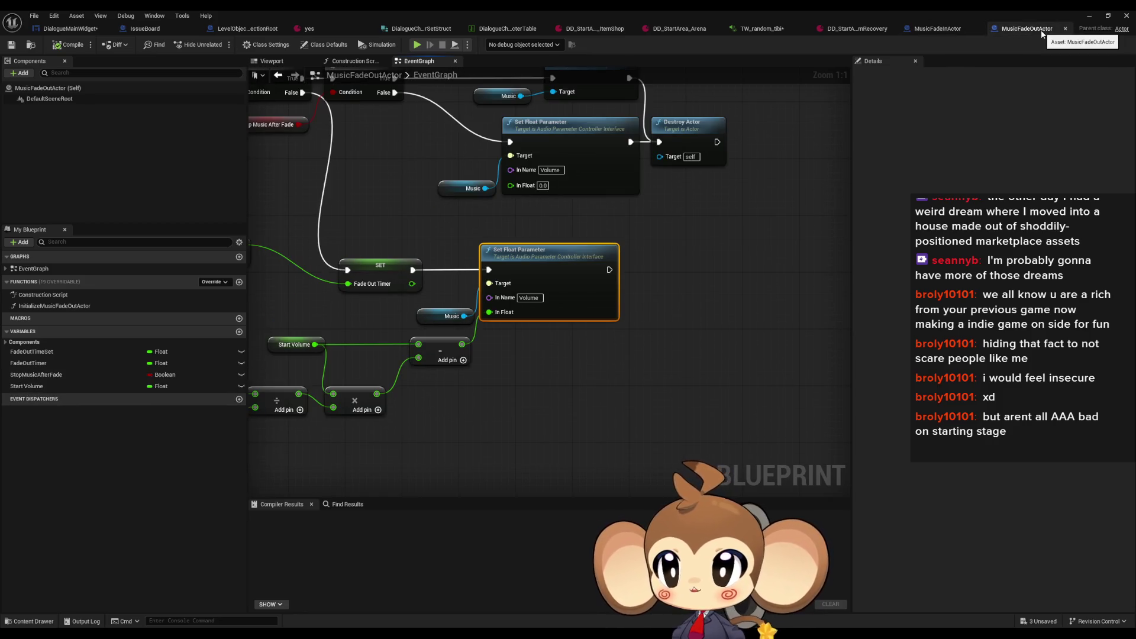
# Step: Locate MusicFadeOutActor in the Content Browser and maximize its blueprint editor
pyautogui.click(105, 15)
pyautogui.moveTo(75, 17)
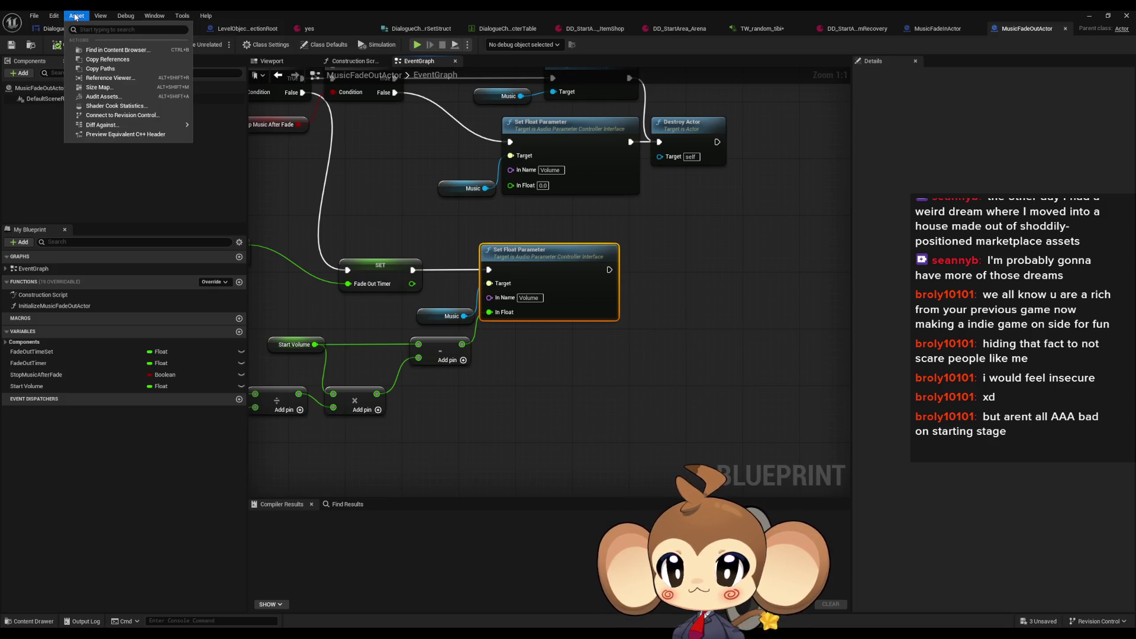
pyautogui.click(113, 50)
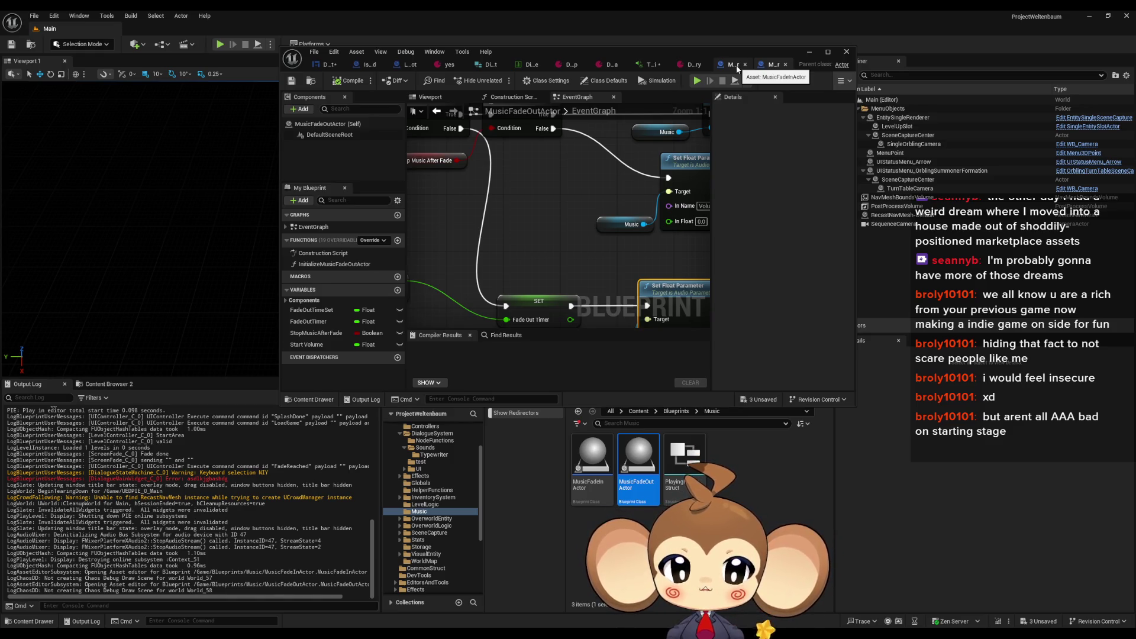
pyautogui.doubleClick(708, 54)
# Step: Inspect MusicFadeOutActor's Music variable and Set Float Parameter nodes, then return to DialogueMainWidget
pyautogui.moveTo(553, 385); pyautogui.dragTo(702, 380)
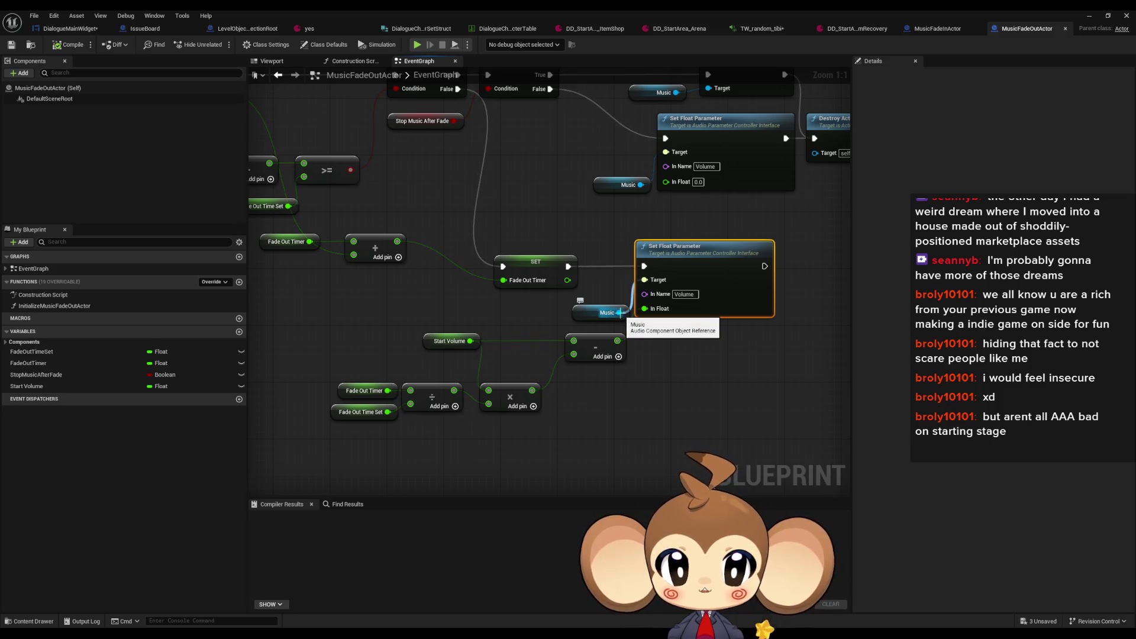
pyautogui.moveTo(747, 336); pyautogui.dragTo(680, 355)
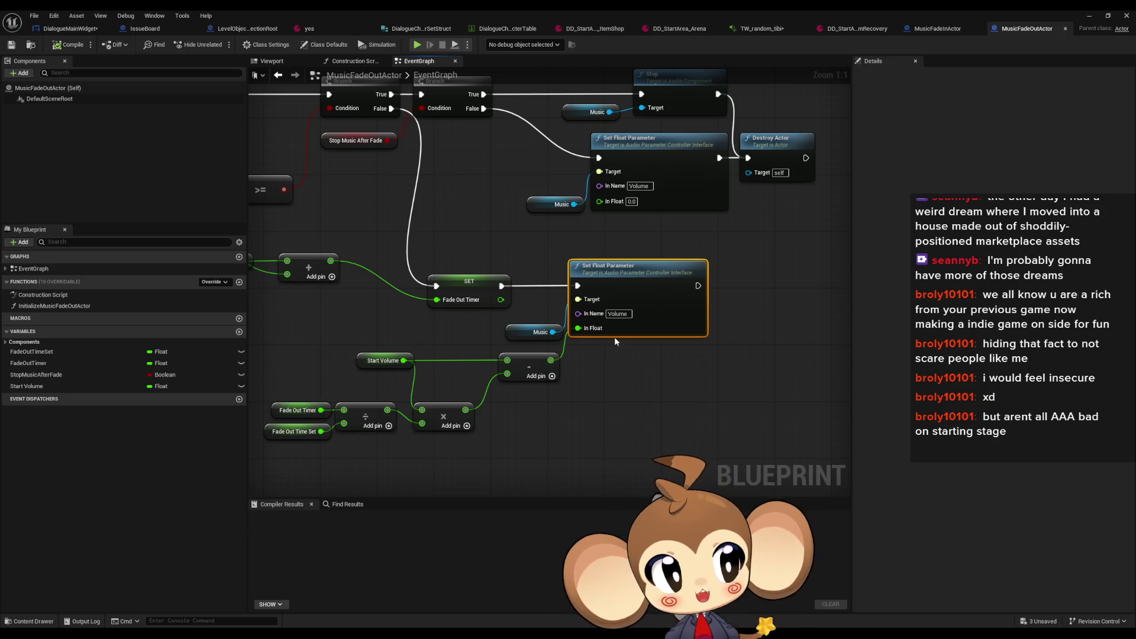
pyautogui.click(536, 332)
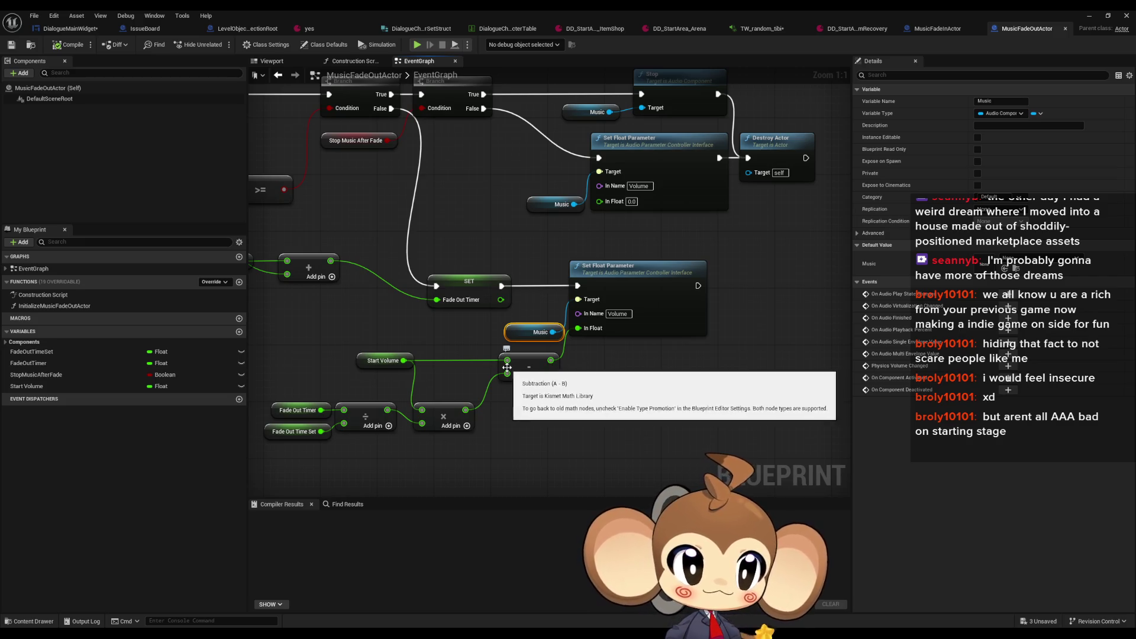
pyautogui.moveTo(654, 406); pyautogui.dragTo(656, 501)
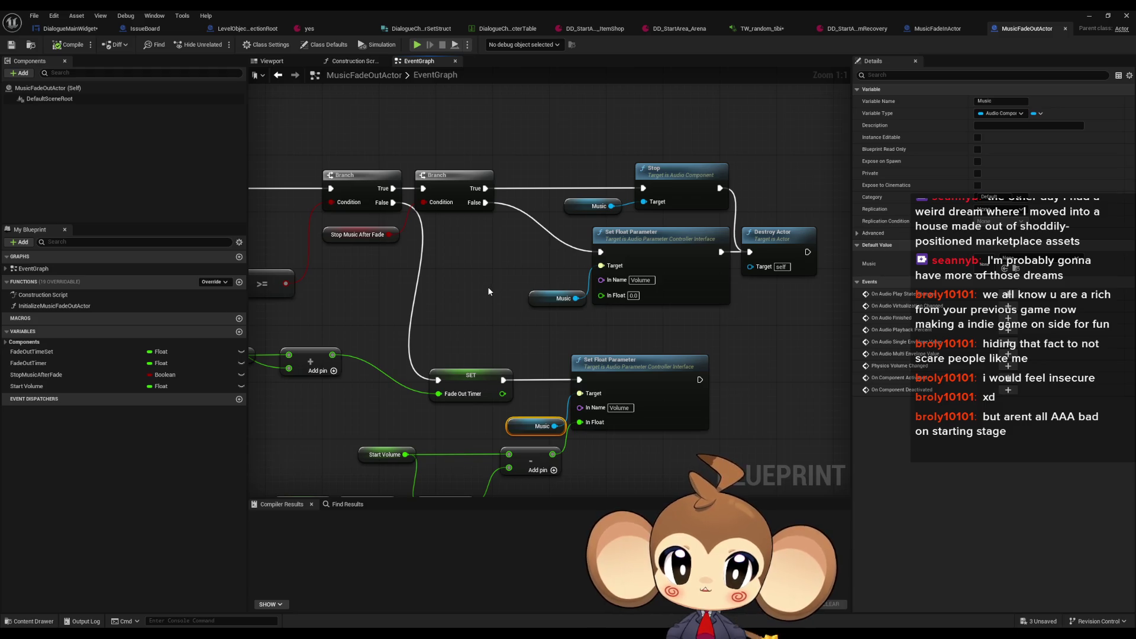
pyautogui.moveTo(487, 289)
pyautogui.mouseDown()
pyautogui.moveTo(648, 333)
pyautogui.moveTo(530, 329)
pyautogui.mouseUp()
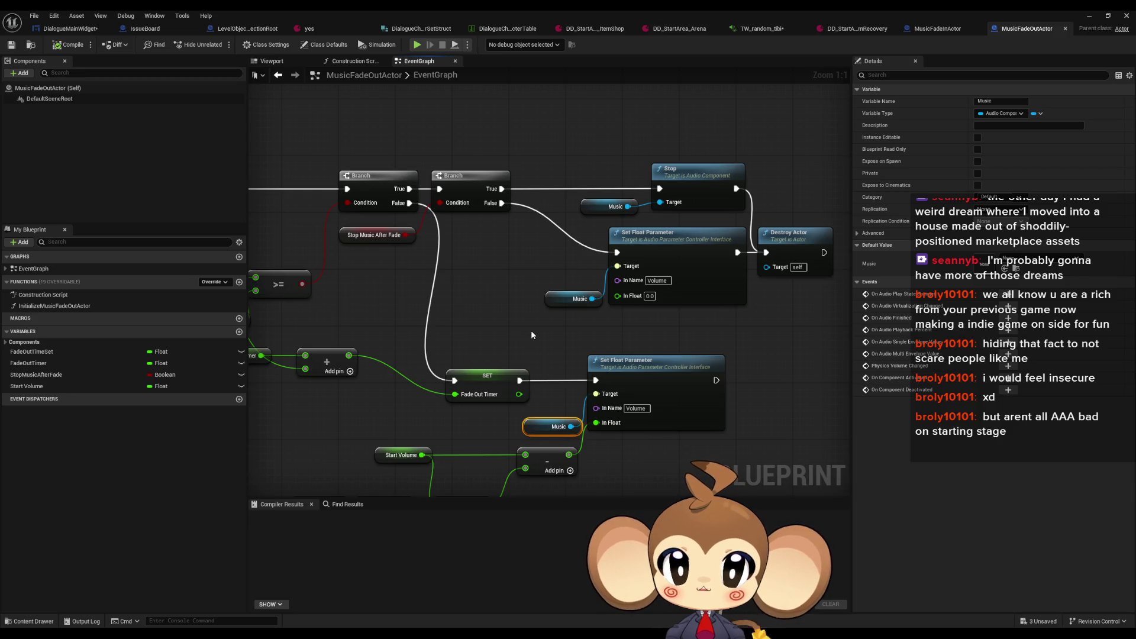
pyautogui.moveTo(548, 258); pyautogui.dragTo(614, 321)
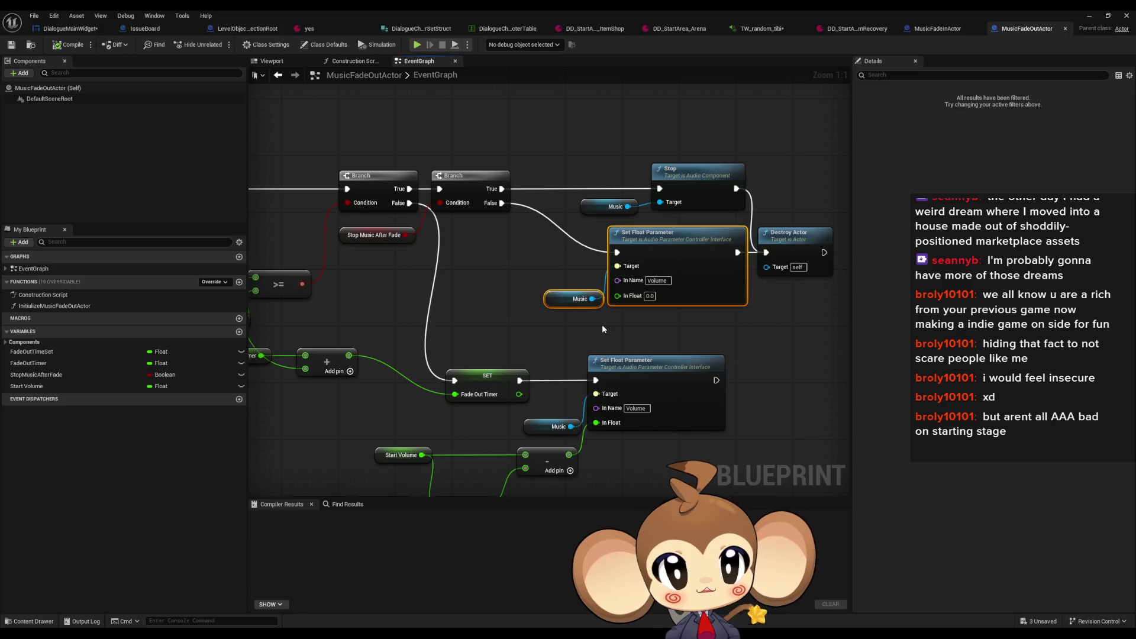
pyautogui.click(66, 28)
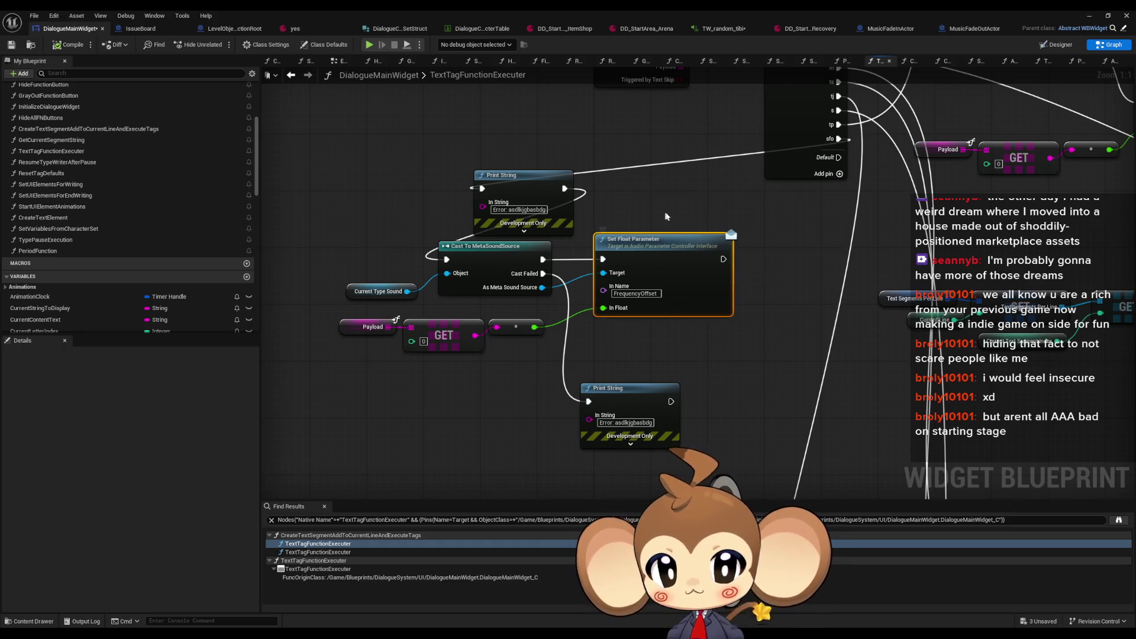
# Step: Select Set Float Parameter, then search the blueprint for 'play sound' and jump to Play Sound 2D
pyautogui.moveTo(589, 285); pyautogui.dragTo(355, 293)
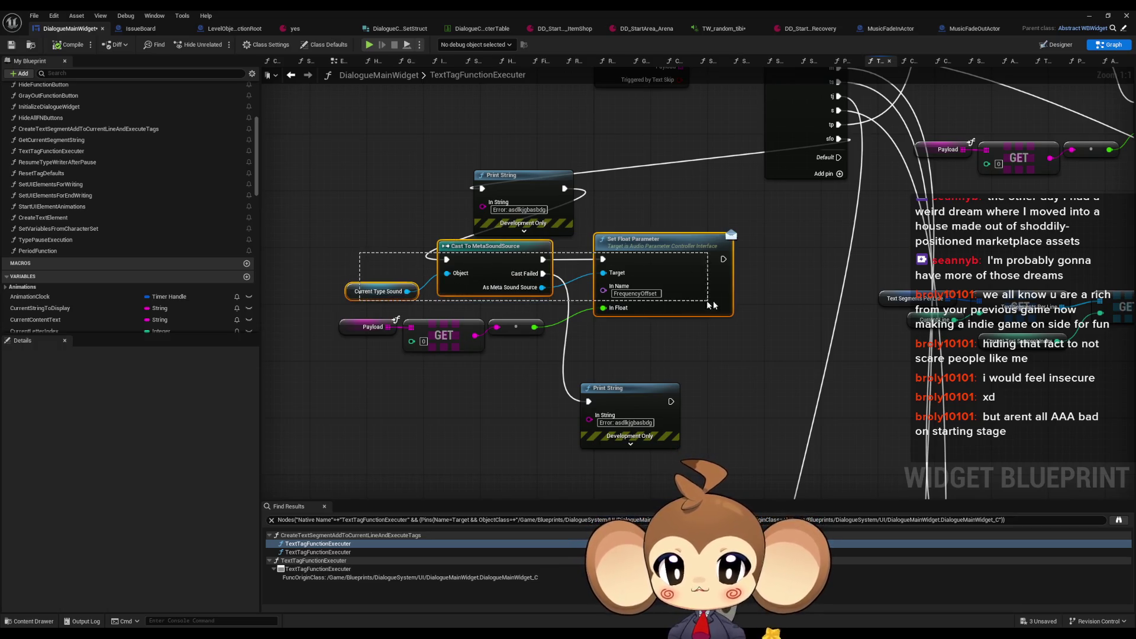
pyautogui.scroll(-4, 215, 201)
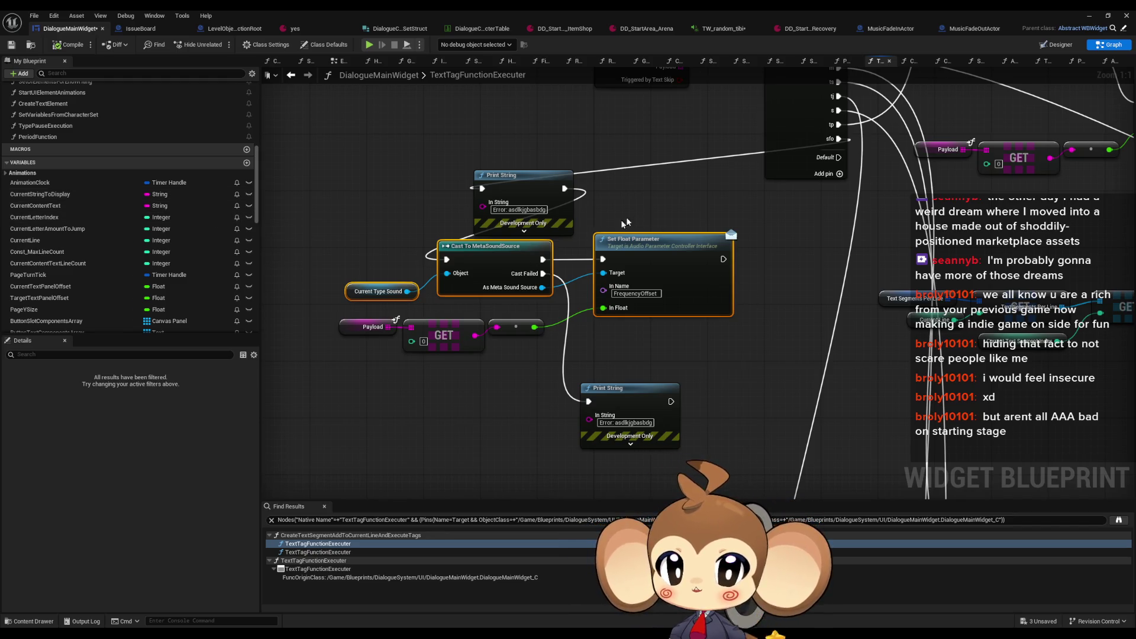
pyautogui.click(642, 280)
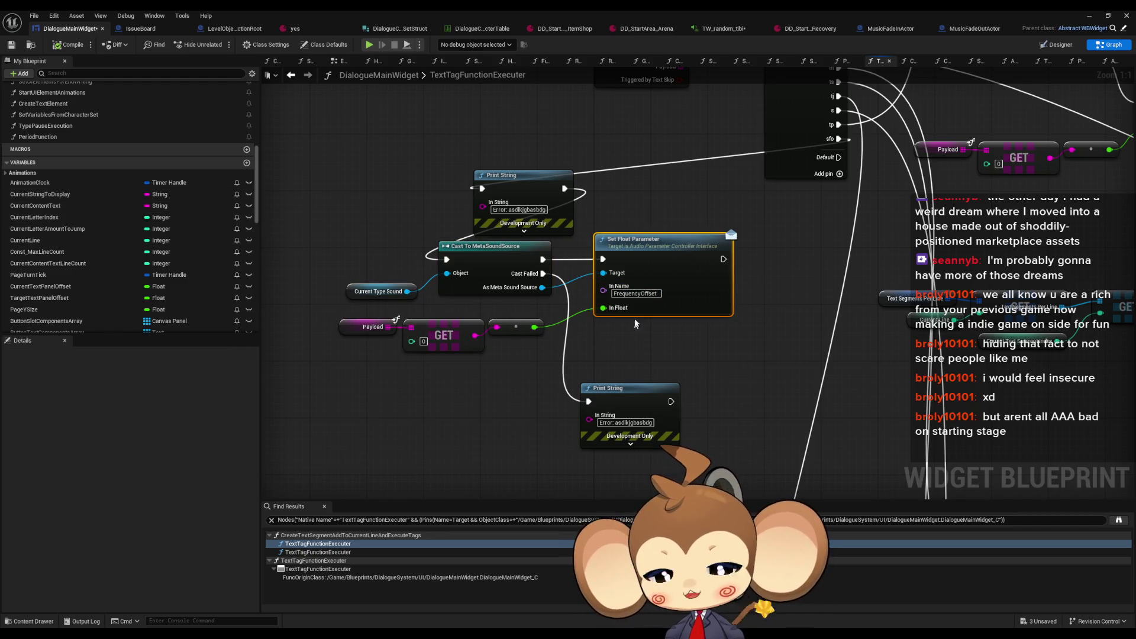
pyautogui.scroll(5, 122, 304)
pyautogui.scroll(3, 122, 302)
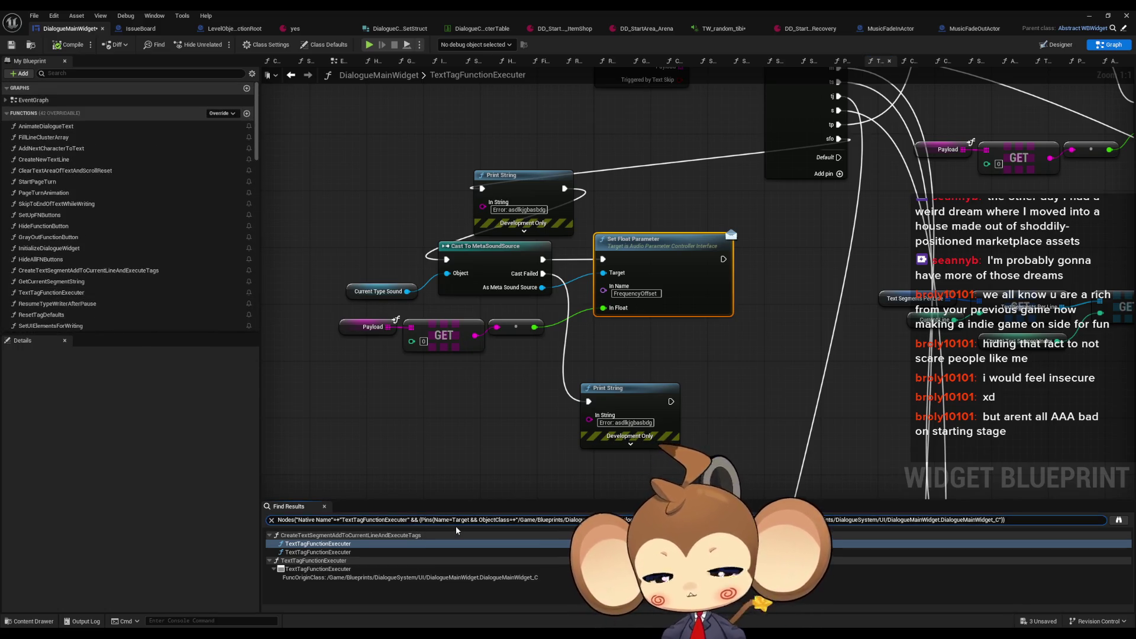
pyautogui.hotkey('ctrl', 'a')
pyautogui.write('play sound')
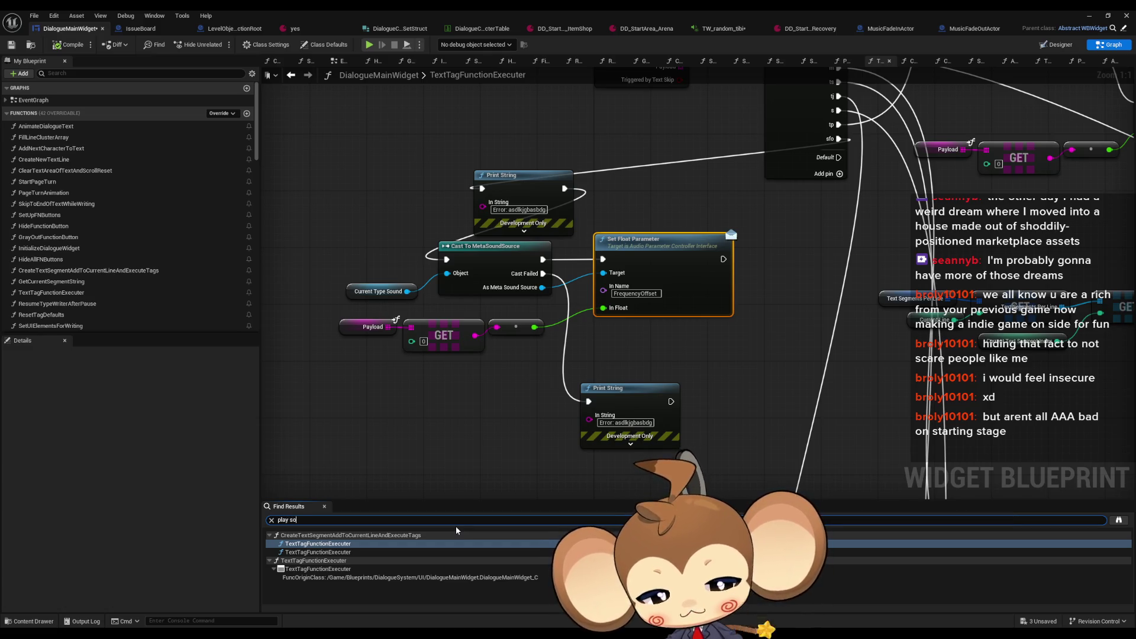
pyautogui.press('Return')
pyautogui.click(321, 543)
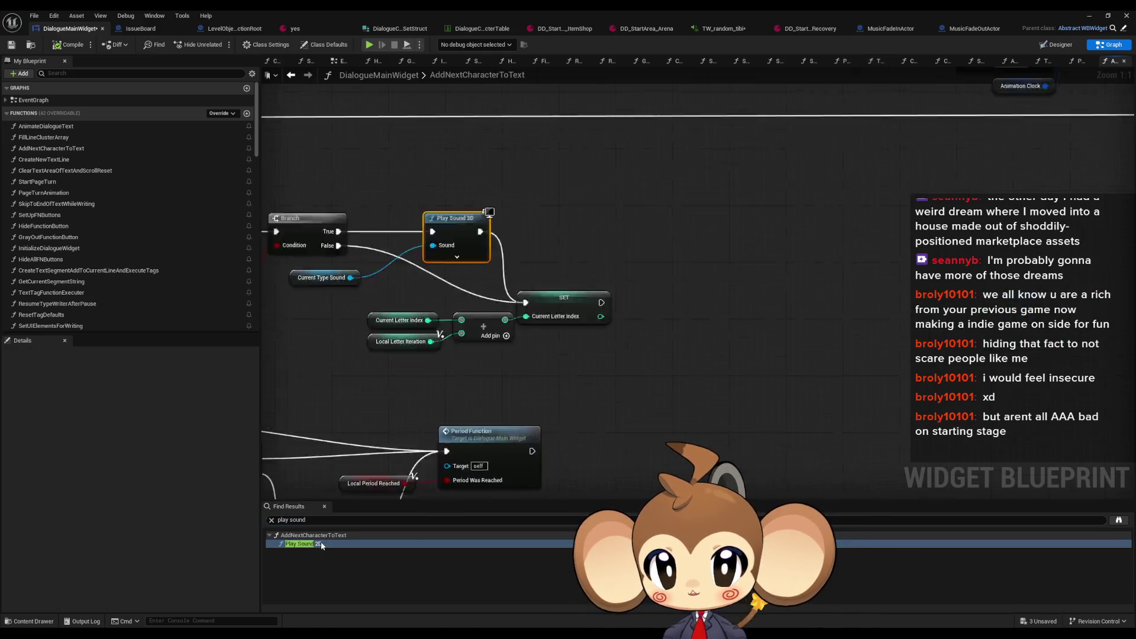
# Step: Paste Set Float Parameter beside Play Sound 2D and chain its execution into SET
pyautogui.hotkey('ctrl', 'v')
pyautogui.moveTo(870, 242)
pyautogui.mouseDown()
pyautogui.moveTo(859, 257)
pyautogui.moveTo(831, 256)
pyautogui.mouseUp()
pyautogui.moveTo(900, 263)
pyautogui.mouseDown()
pyautogui.moveTo(787, 348)
pyautogui.moveTo(767, 348)
pyautogui.mouseUp()
pyautogui.moveTo(722, 277); pyautogui.dragTo(780, 262)
pyautogui.click(813, 312)
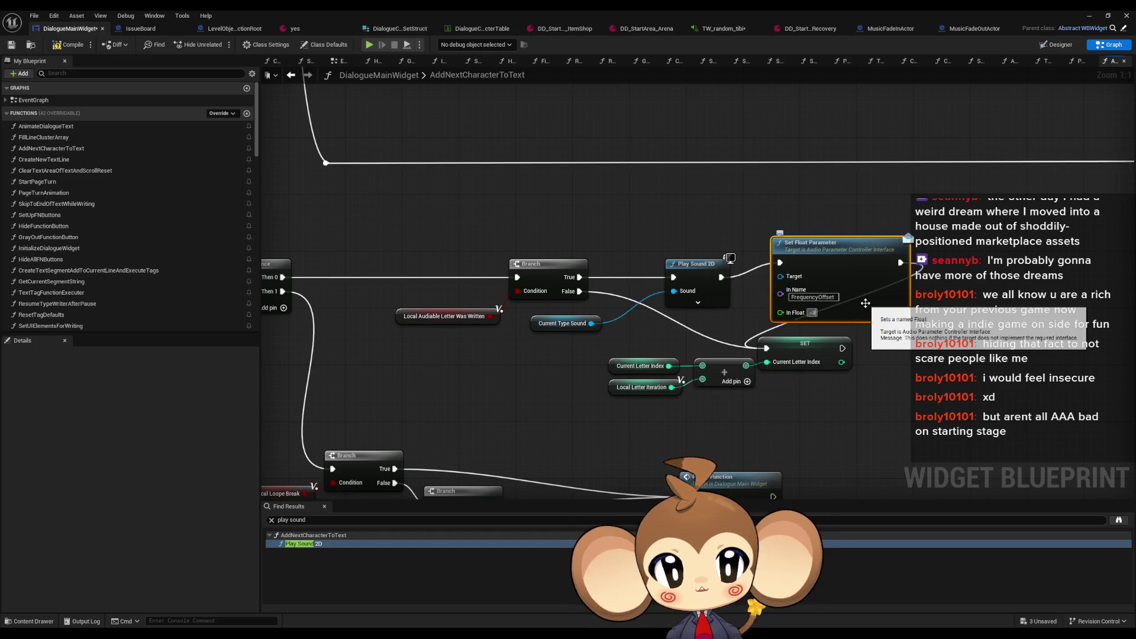
pyautogui.click(723, 26)
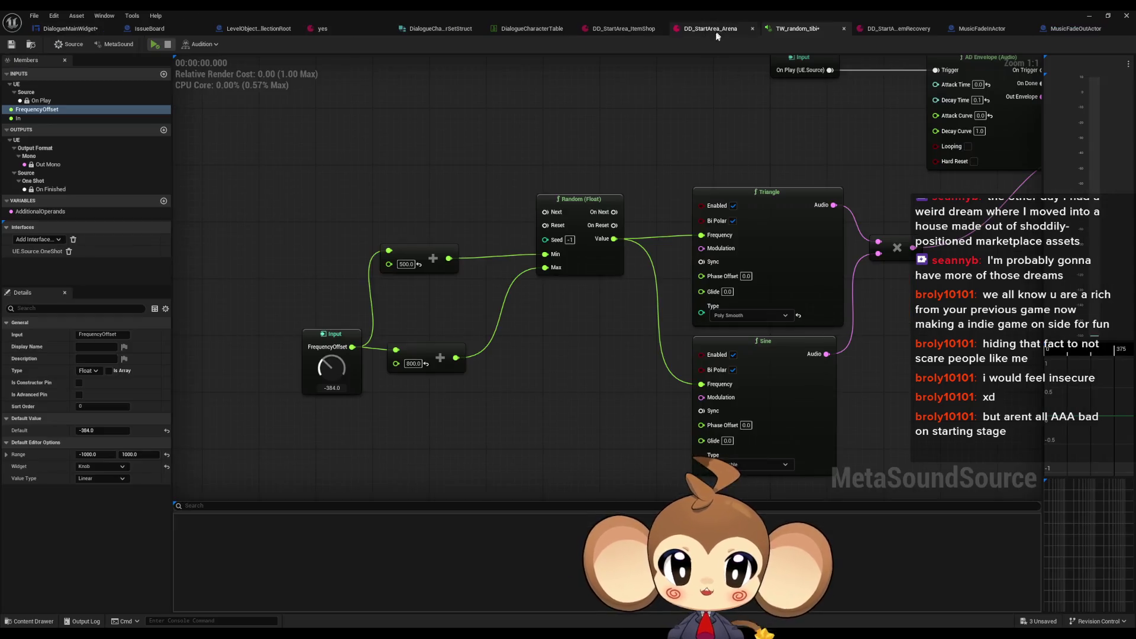
# Step: Set the MetaSound's FrequencyOffset default to 0 and preview it
pyautogui.doubleClick(329, 388)
pyautogui.write('0')
pyautogui.press('Return')
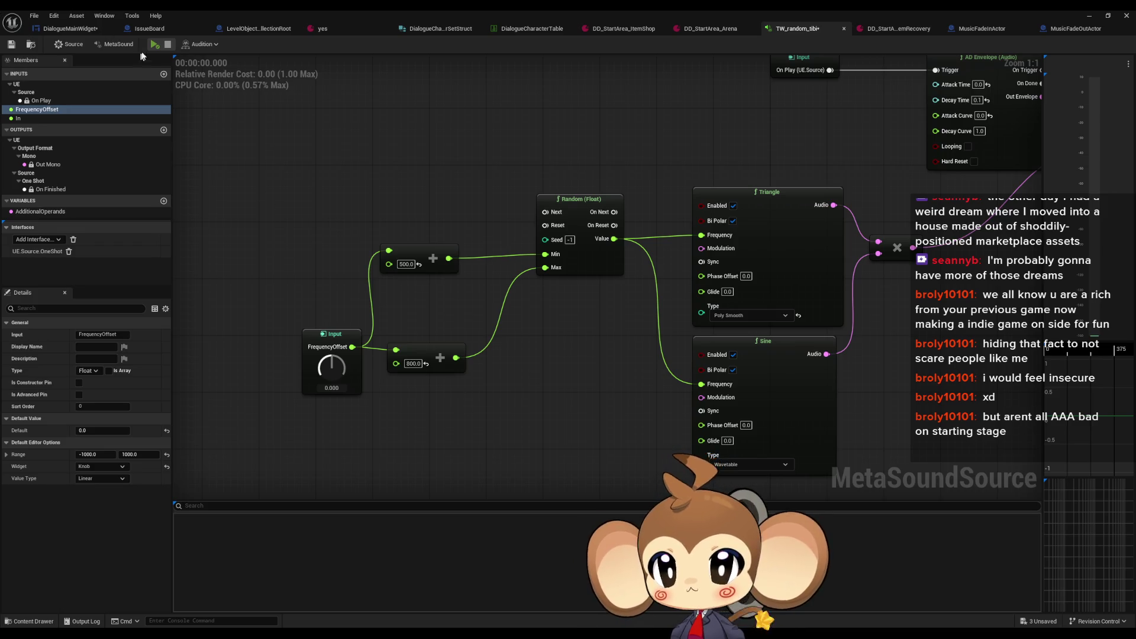
pyautogui.click(155, 44)
# Step: Compile DialogueMainWidget and wire Current Type Sound into Set Float Parameter's Target
pyautogui.click(66, 29)
pyautogui.click(86, 45)
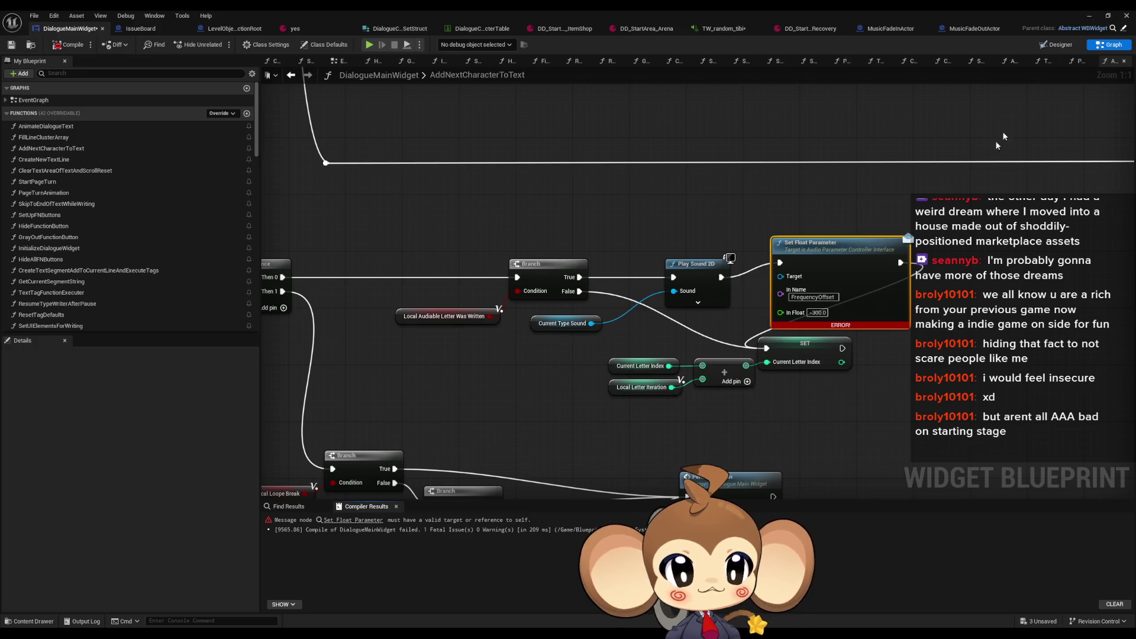
pyautogui.moveTo(781, 276); pyautogui.dragTo(591, 323)
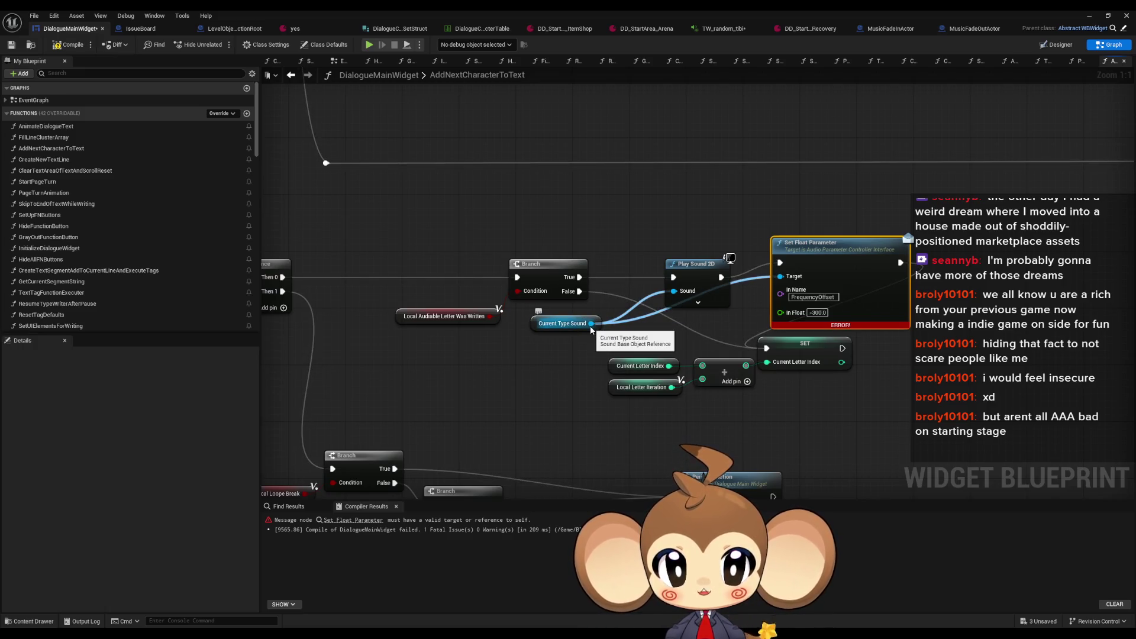
pyautogui.click(1090, 16)
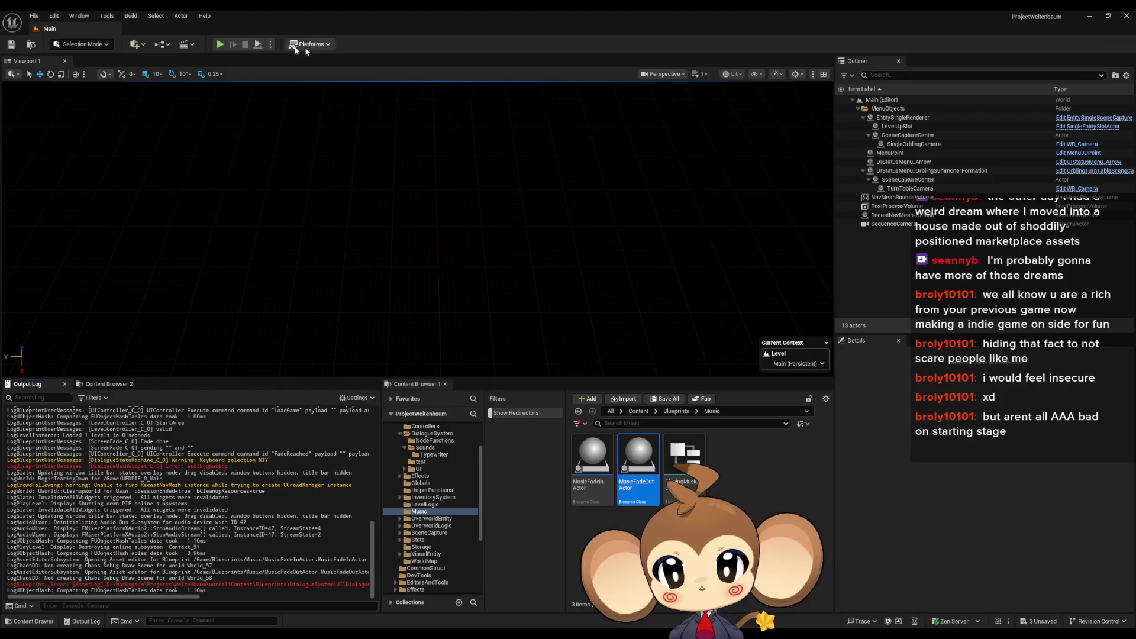
# Step: Save, play a new game through Tibi's dialogue to Leave, stop, and reopen DialogueMainWidget
pyautogui.hotkey('ctrl', 's')
pyautogui.hotkey('alt', 'p')
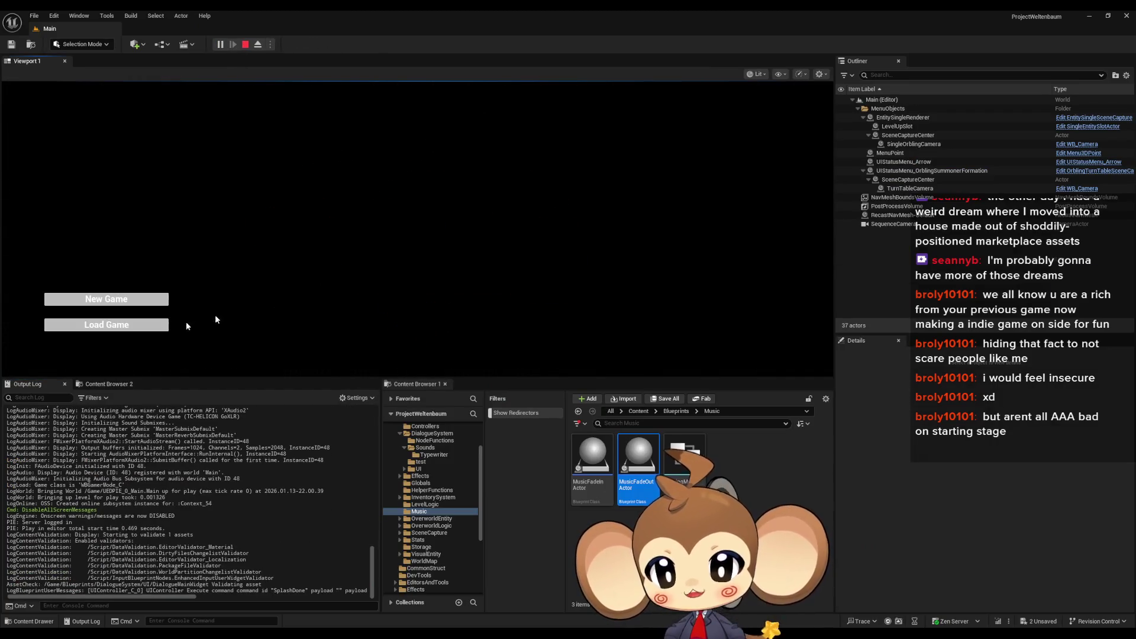
pyautogui.click(144, 325)
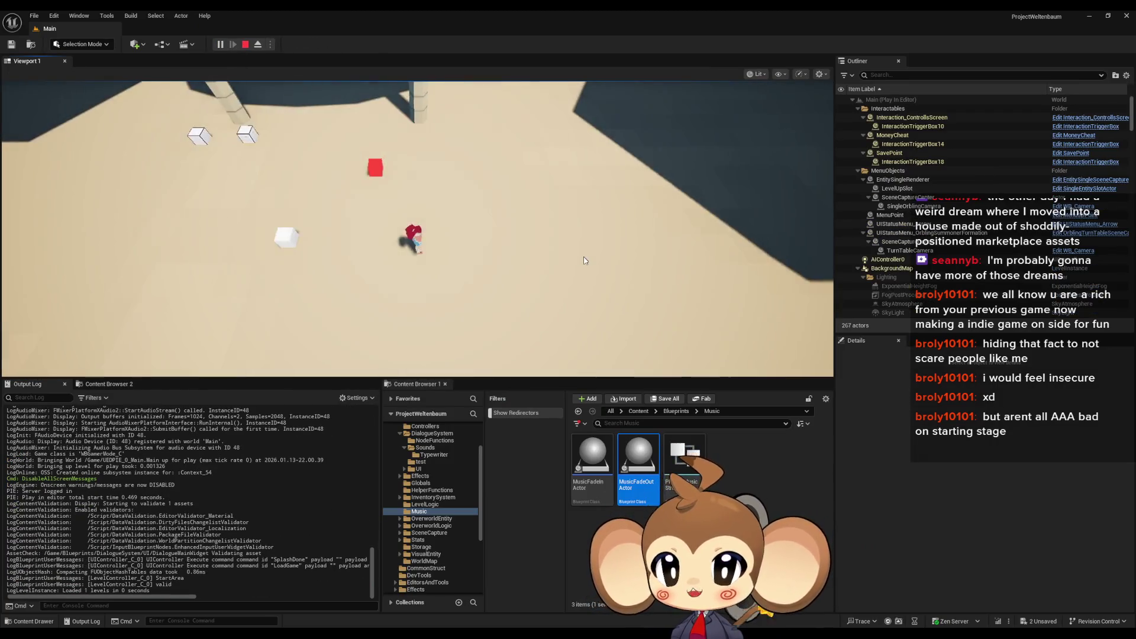
pyautogui.press('space')
pyautogui.press('space')
pyautogui.press('space')
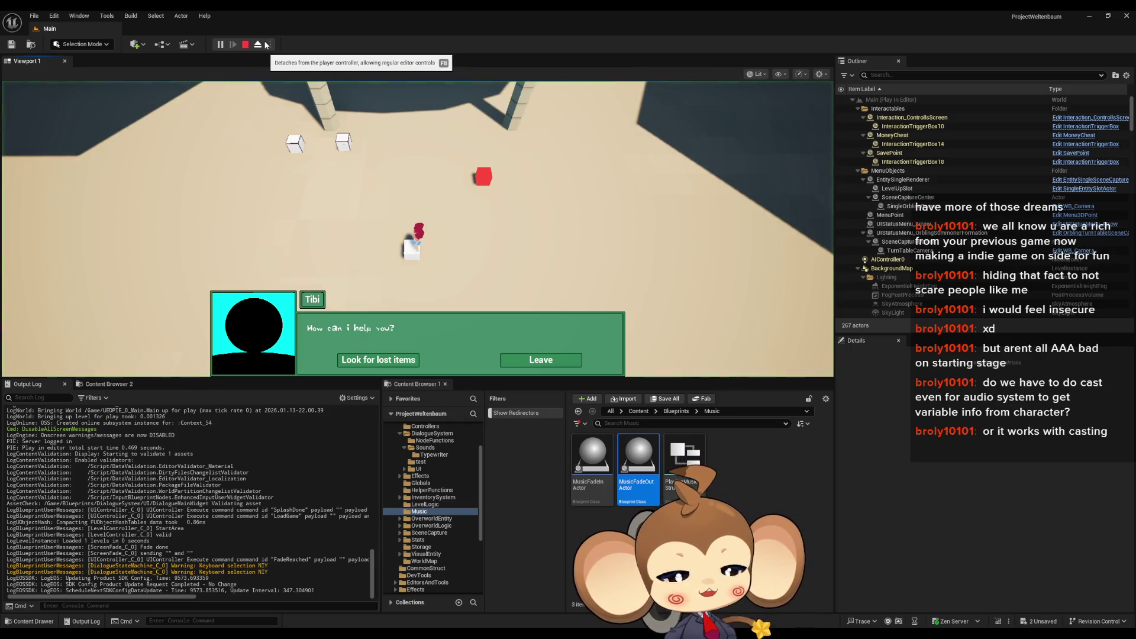
pyautogui.click(551, 367)
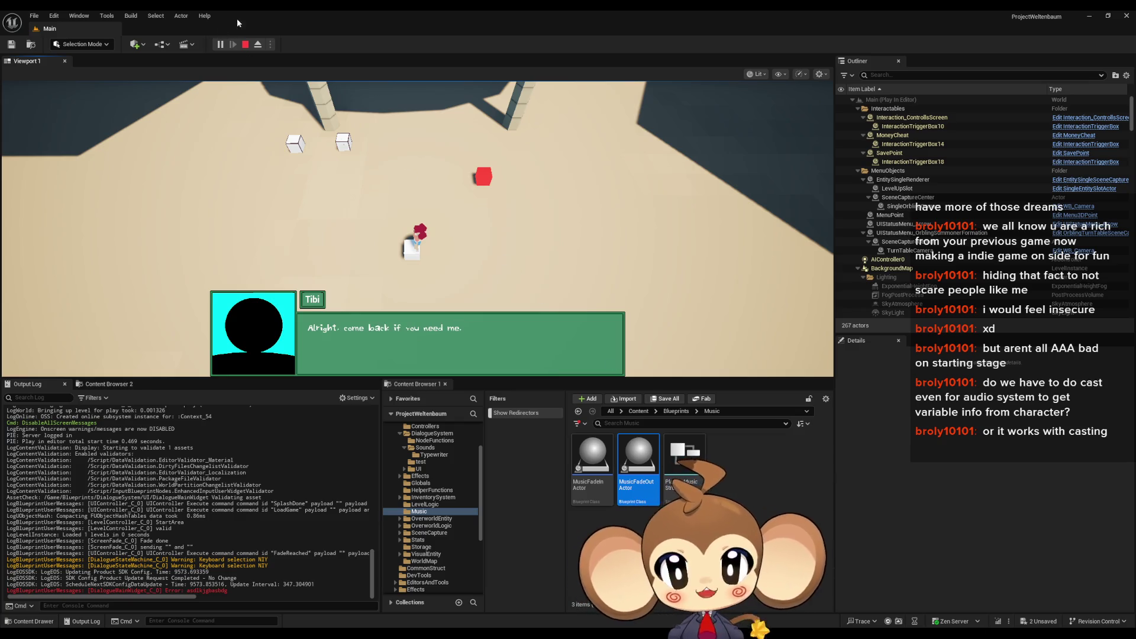
pyautogui.click(246, 49)
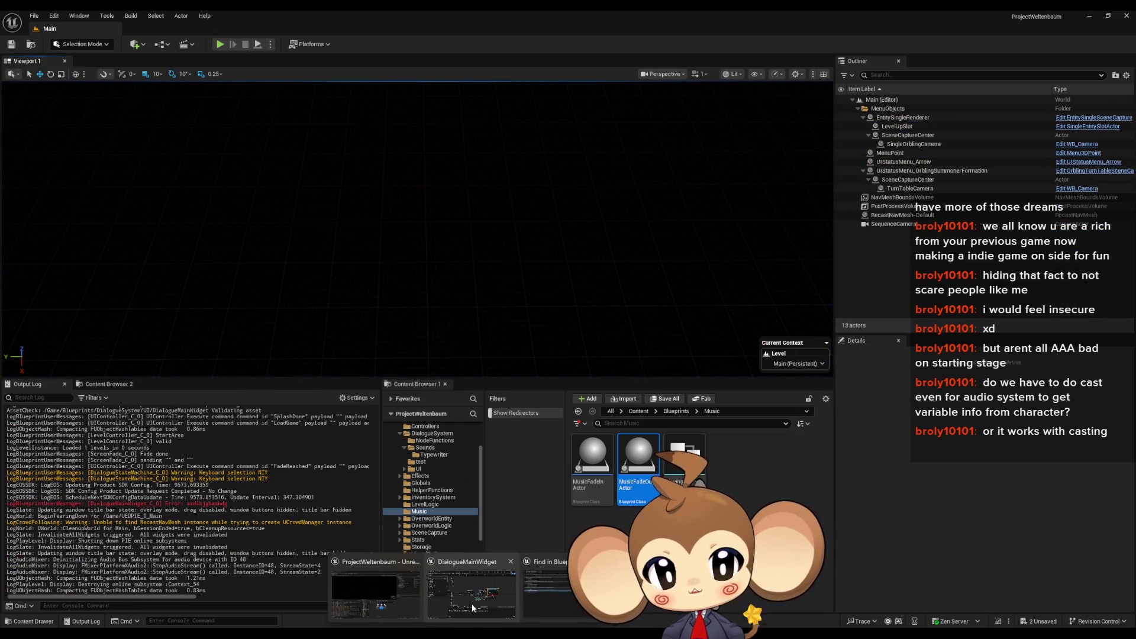
pyautogui.click(471, 604)
pyautogui.click(555, 325)
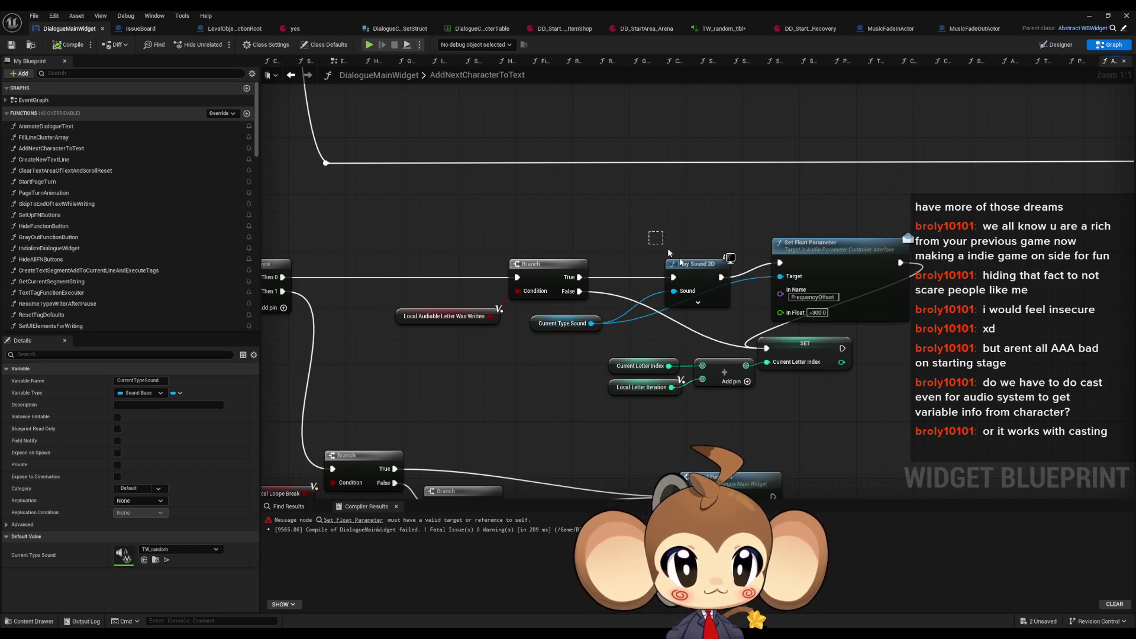
# Step: Select the typewriter's Play Sound 2D node and pan around the function to review it
pyautogui.moveTo(662, 243); pyautogui.dragTo(734, 311)
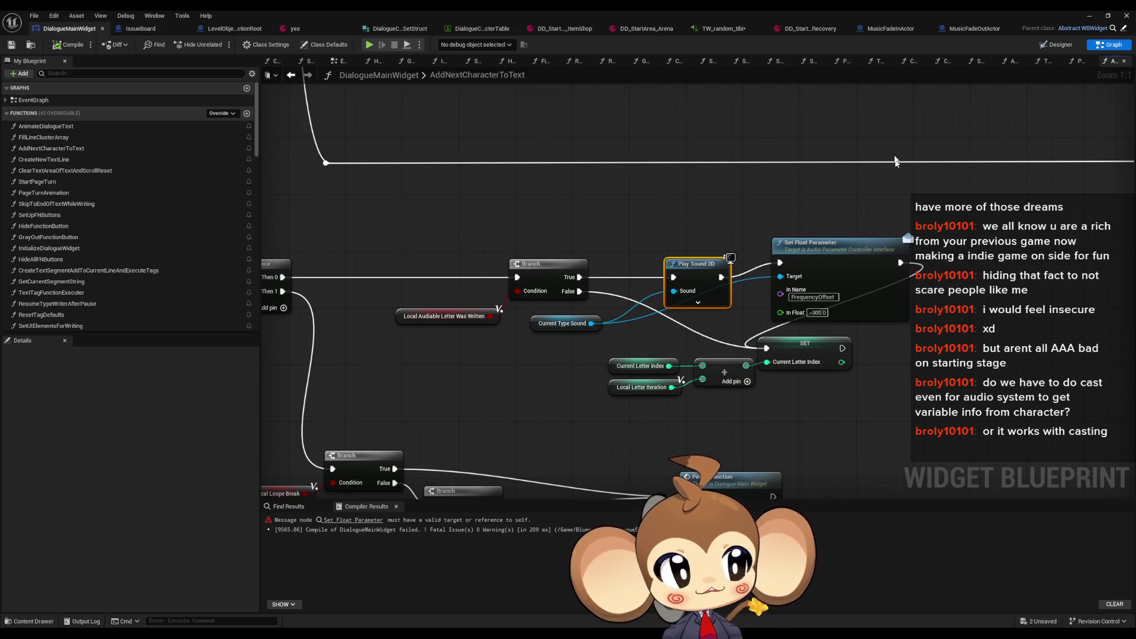
pyautogui.moveTo(898, 173); pyautogui.dragTo(731, 240)
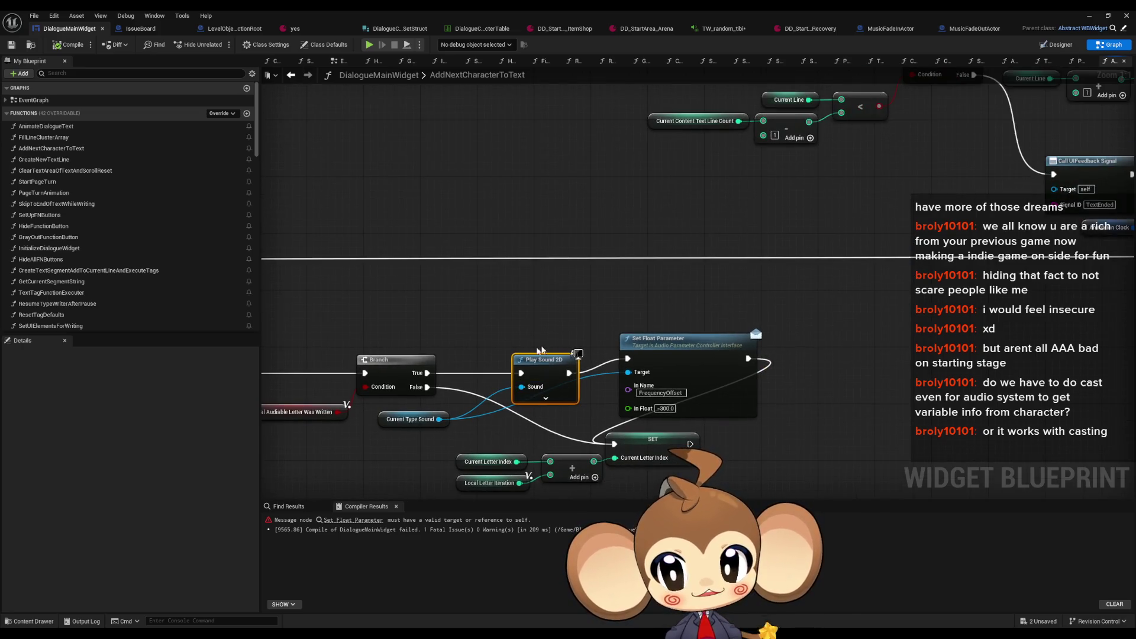
pyautogui.moveTo(558, 410); pyautogui.dragTo(640, 395)
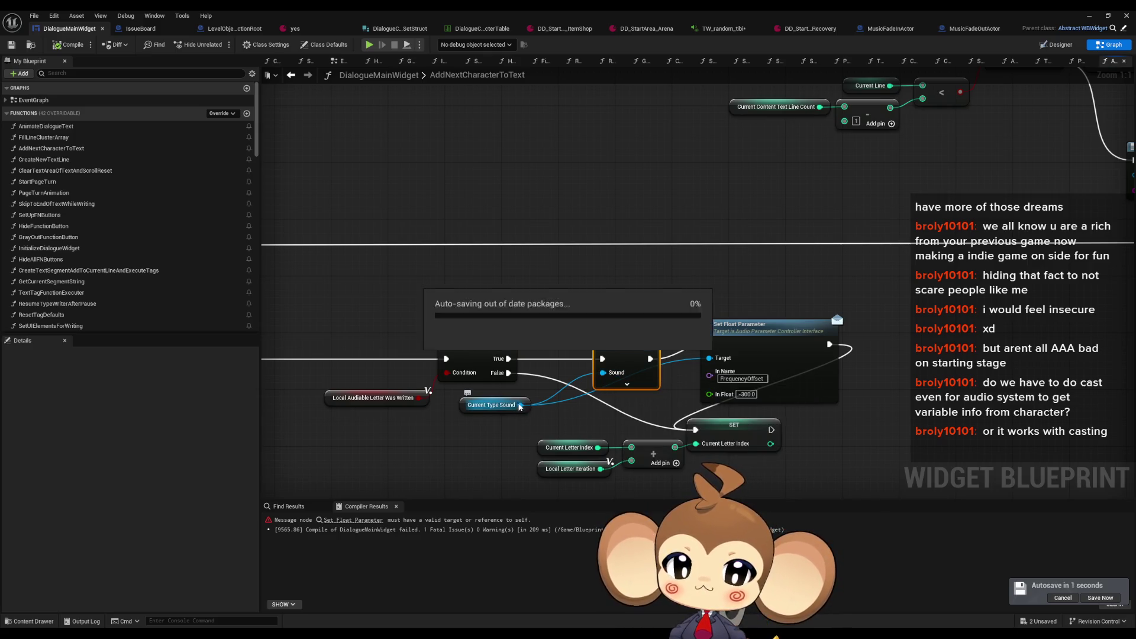
pyautogui.scroll(-1, 588, 312)
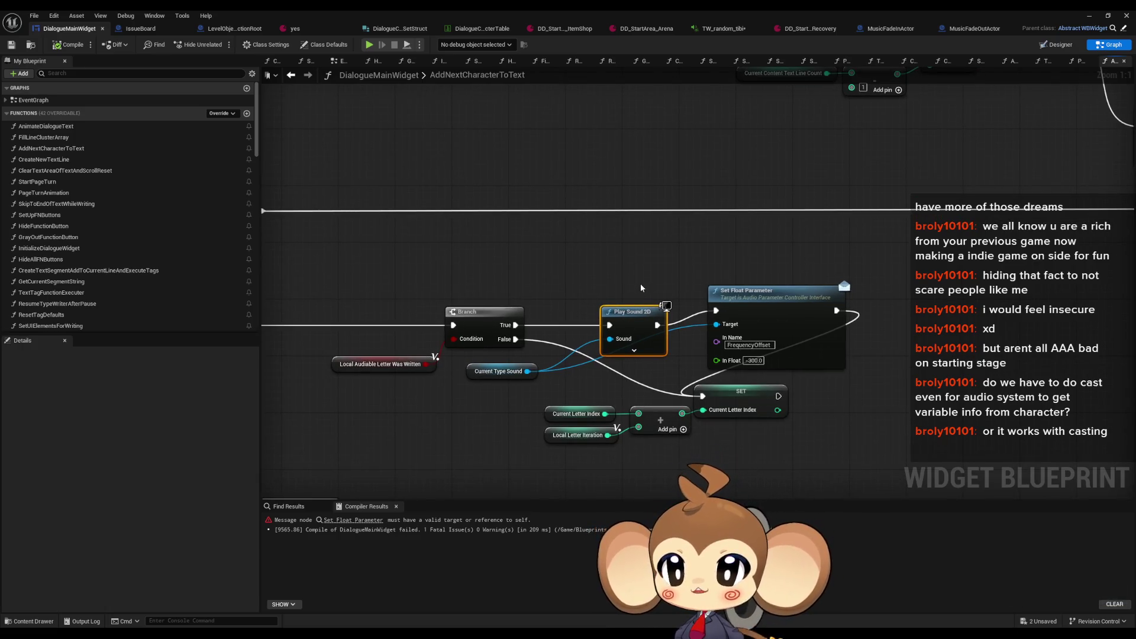
# Step: Inspect the Current Type Sound variable and Set Float Parameter node, then switch to MusicFadeOutActor
pyautogui.click(477, 400)
pyautogui.click(498, 372)
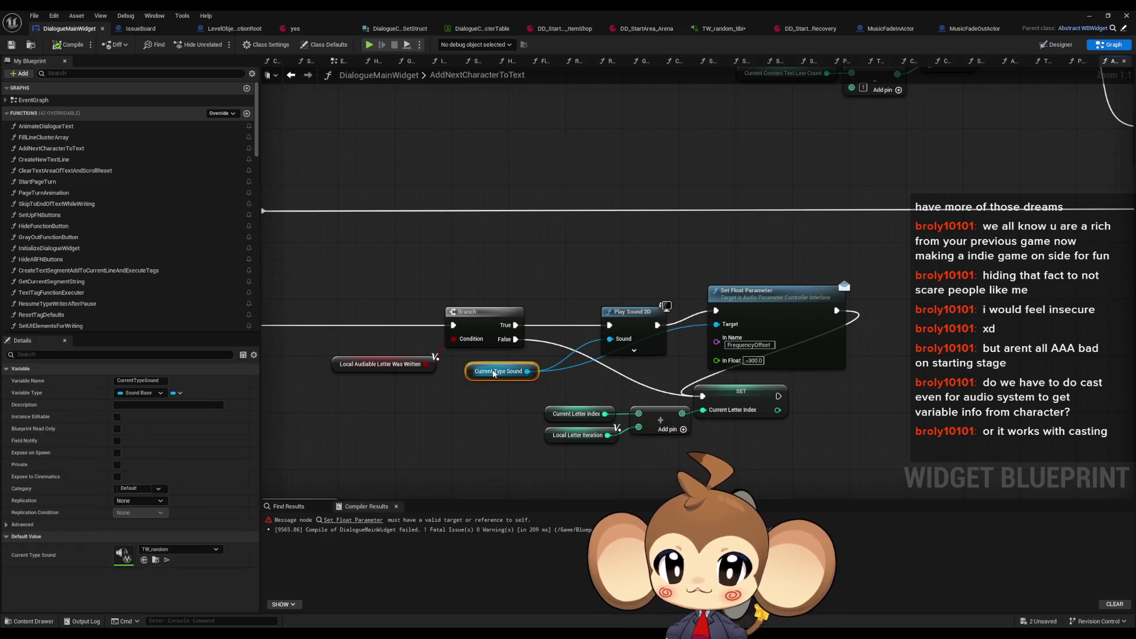
pyautogui.click(829, 331)
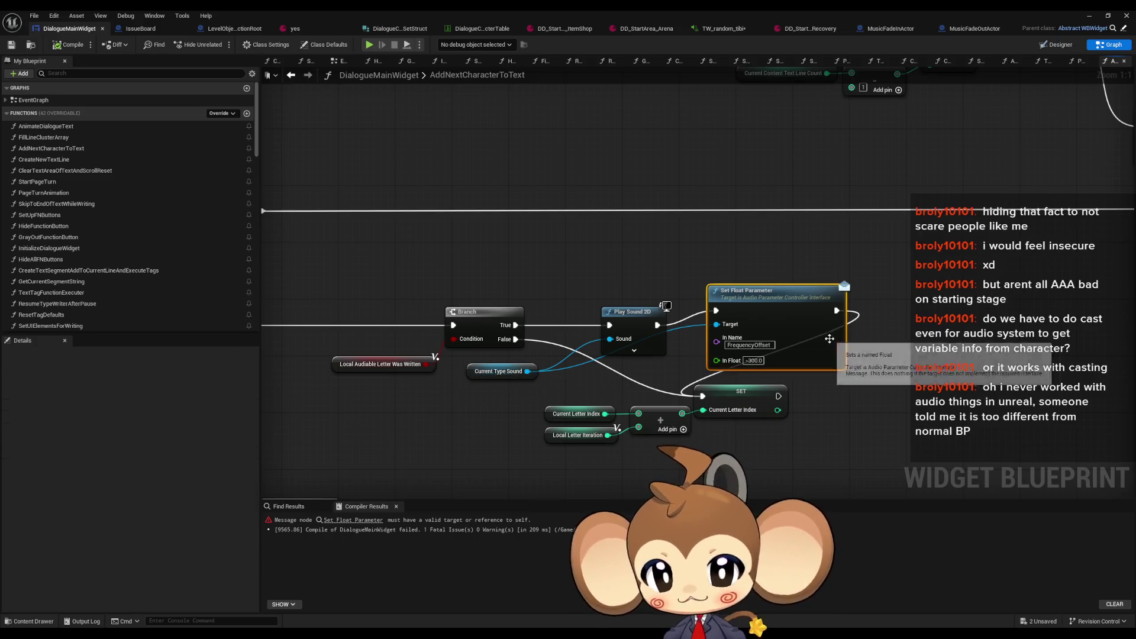
pyautogui.click(586, 261)
pyautogui.moveTo(586, 260); pyautogui.dragTo(599, 281)
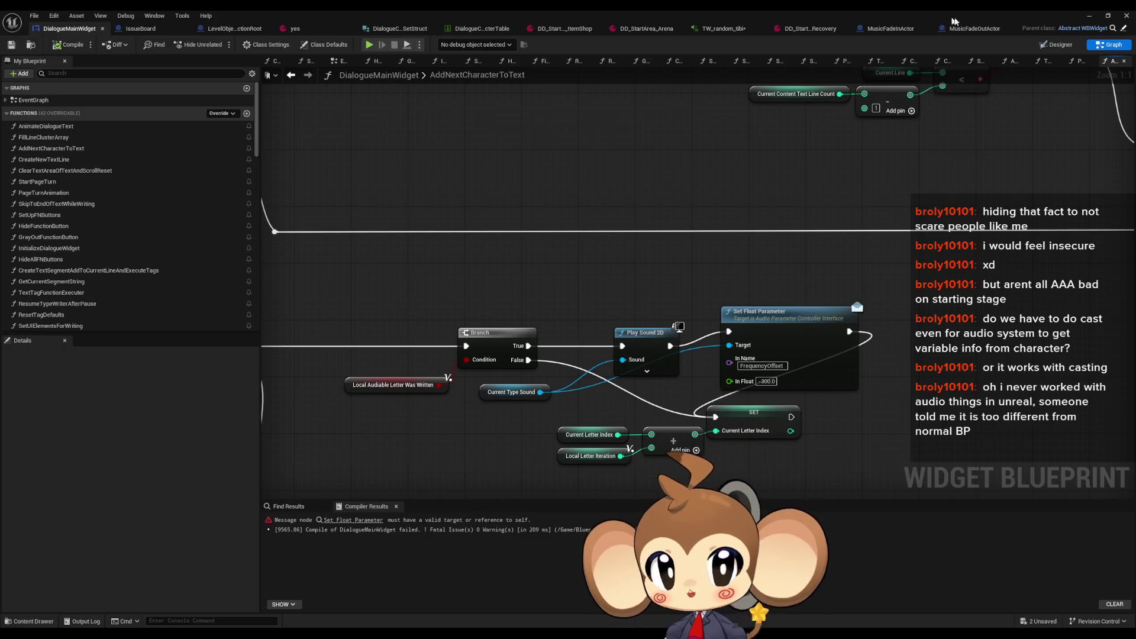
pyautogui.click(971, 29)
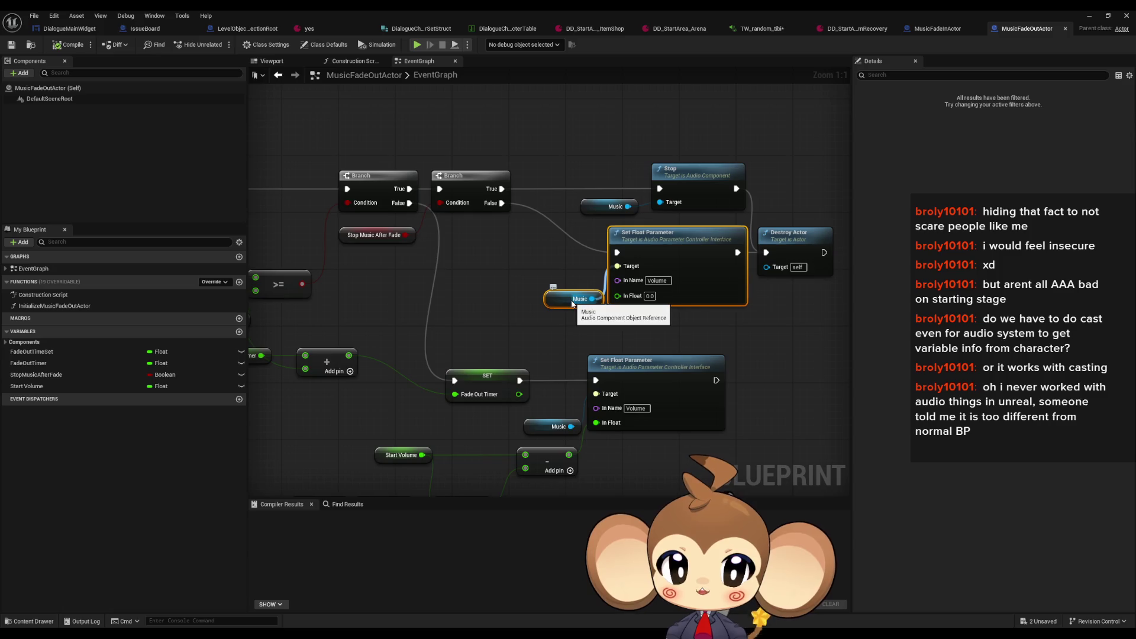
# Step: Open the InitializeMusicFadeOutActor function graph from My Blueprint
pyautogui.scroll(-2, 577, 299)
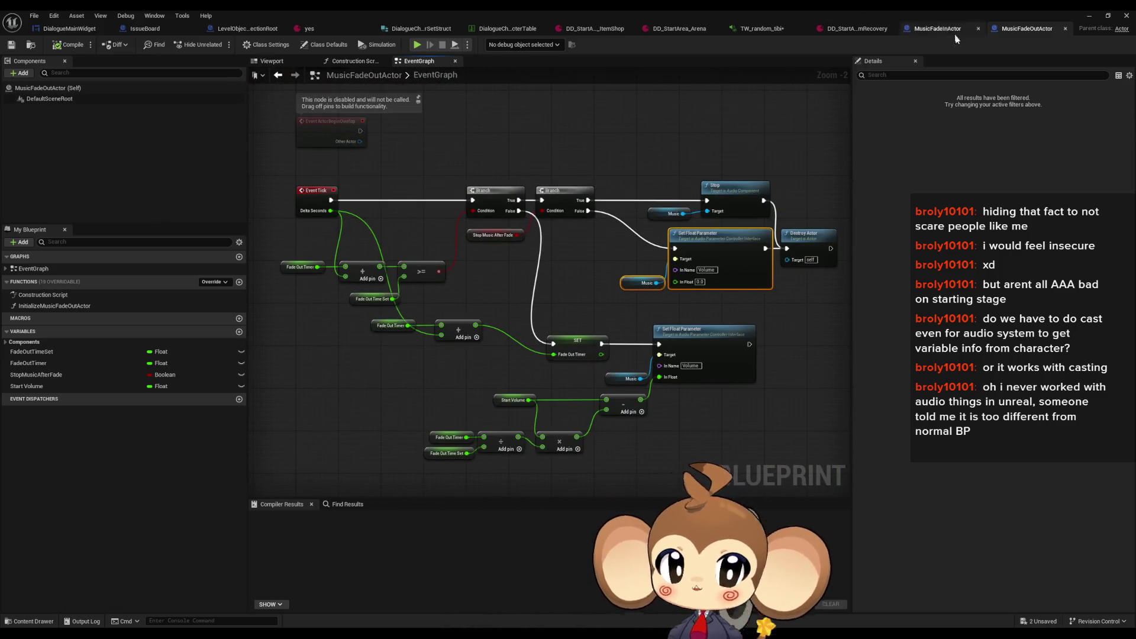
pyautogui.click(35, 307)
pyautogui.doubleClick(35, 308)
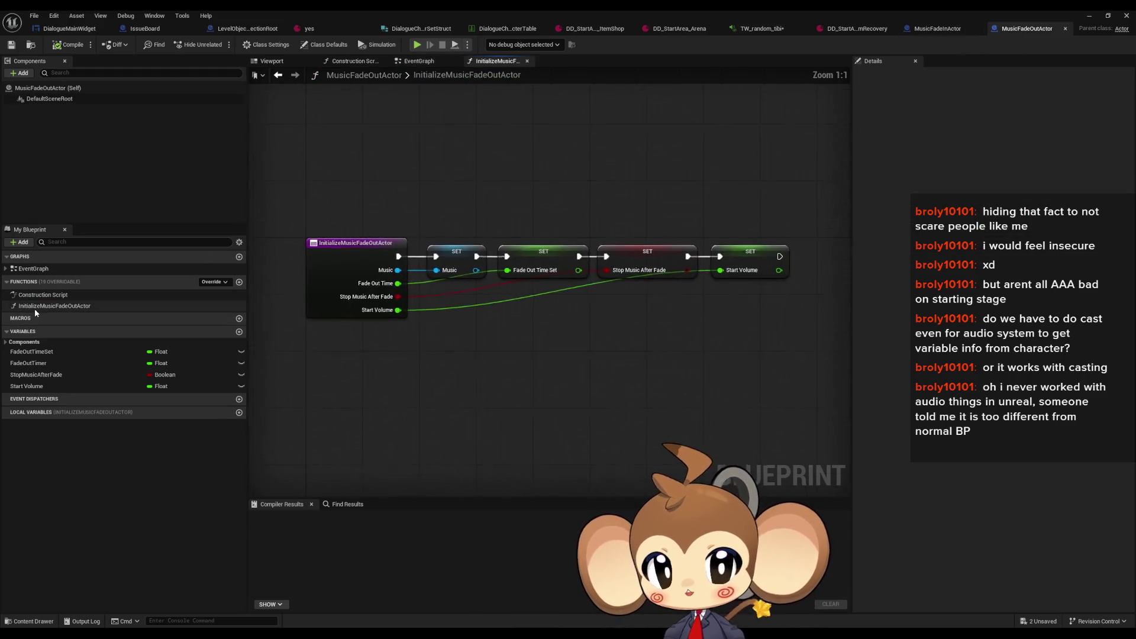
pyautogui.click(459, 265)
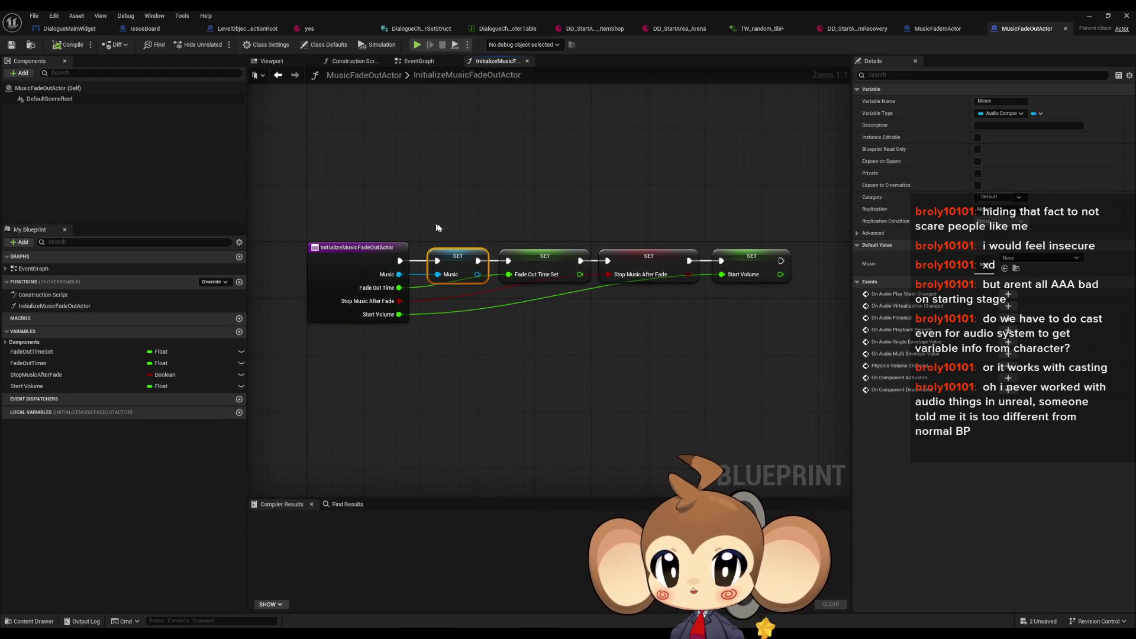
# Step: Find references to InitializeMusicFadeOutActor by class member and follow its call into SoundController's FadeOutAndStopMusic
pyautogui.rightClick(355, 265)
pyautogui.moveTo(389, 358)
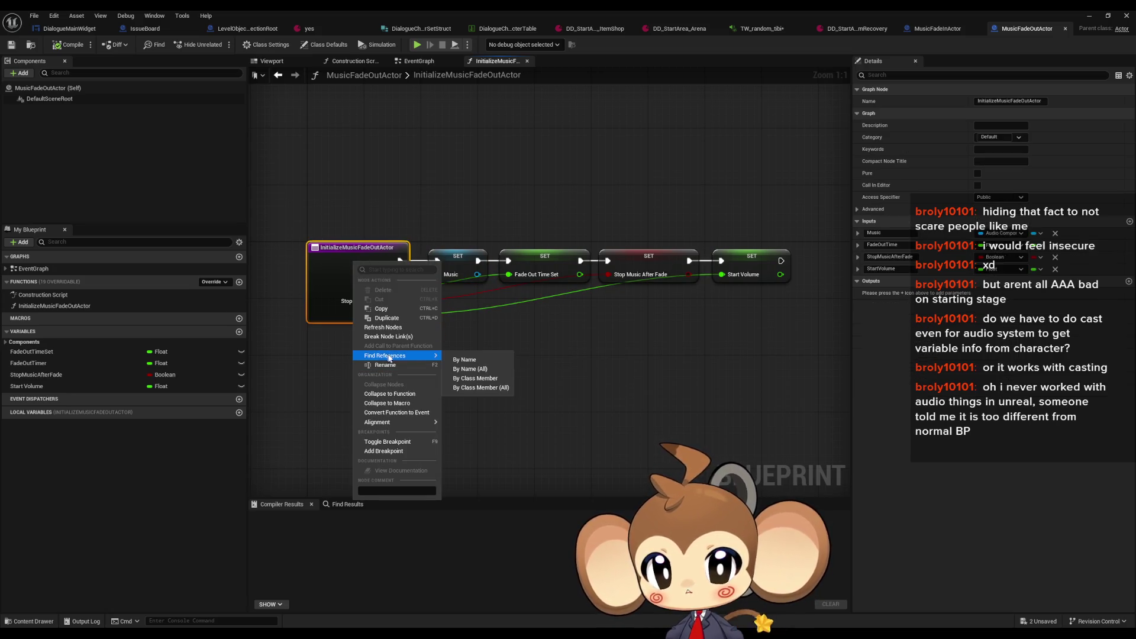
pyautogui.click(477, 378)
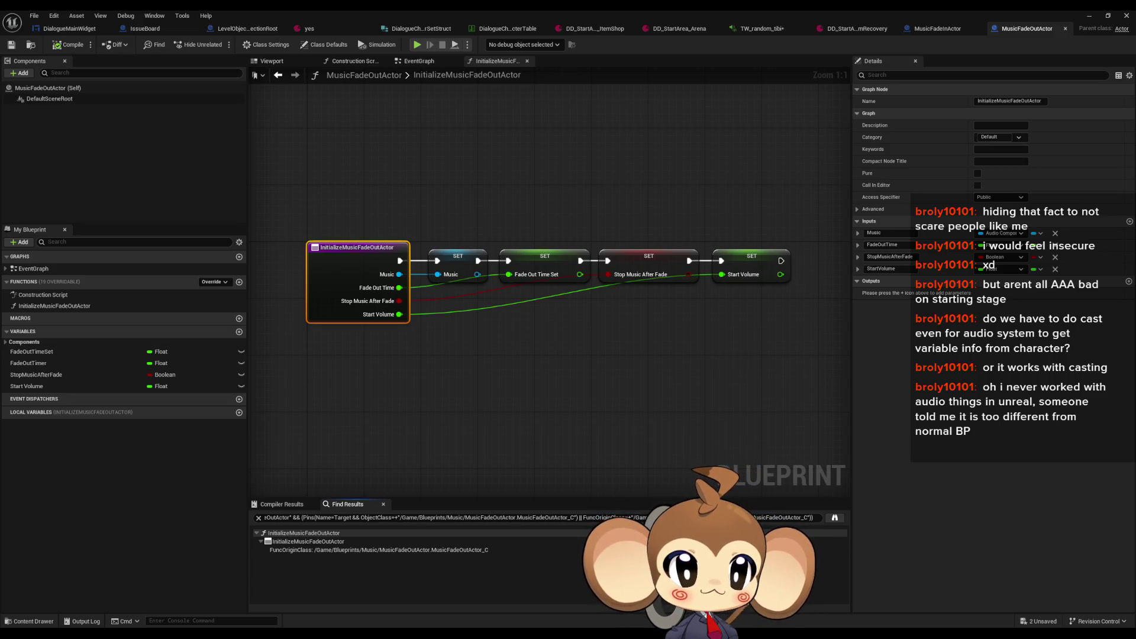
pyautogui.click(308, 541)
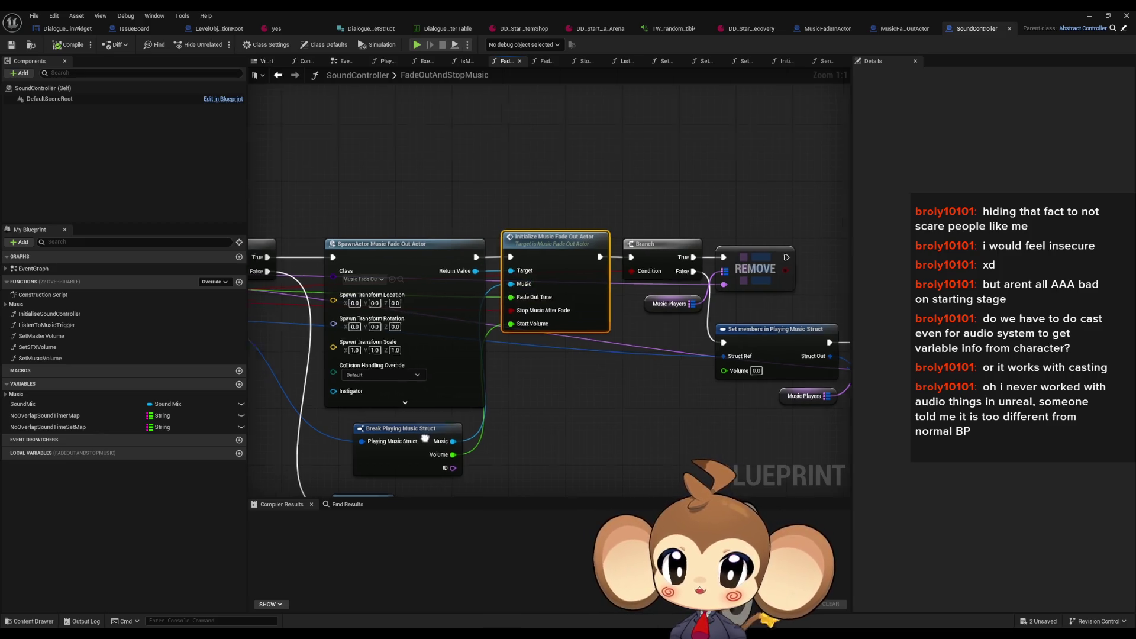
pyautogui.moveTo(506, 285); pyautogui.dragTo(678, 255)
pyautogui.click(556, 415)
pyautogui.moveTo(364, 399); pyautogui.dragTo(647, 413)
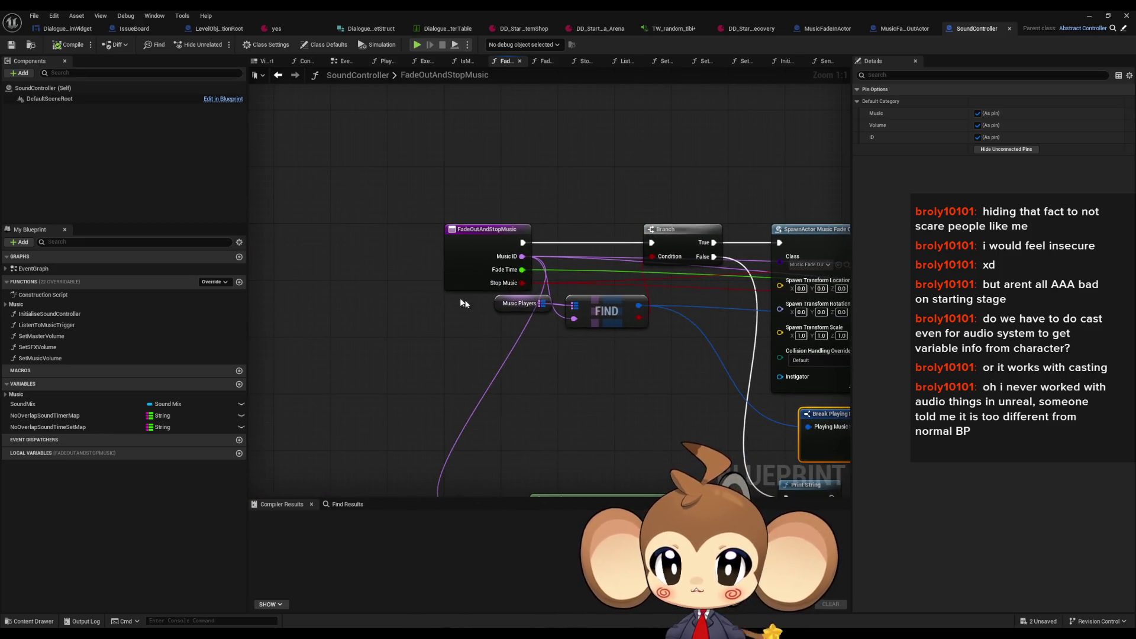